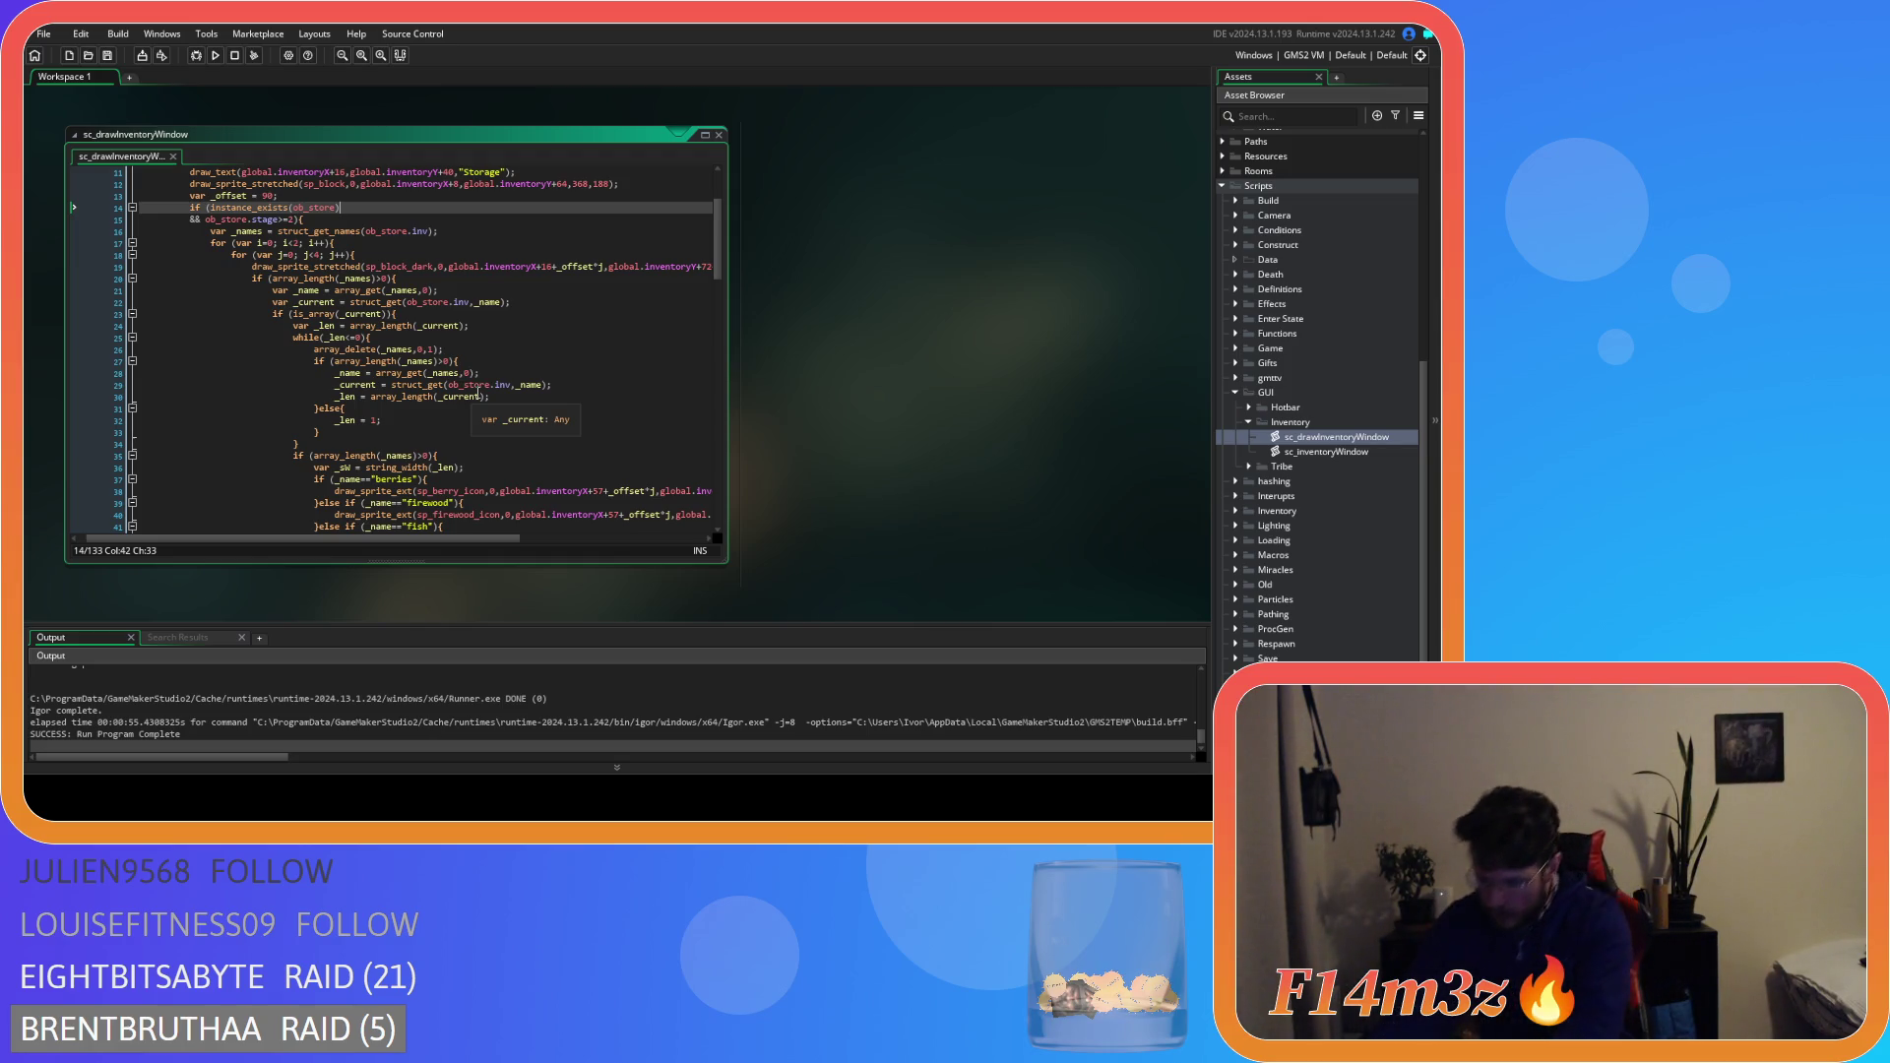
Review the array_length checks (lines 19, 20, 24, 35), draw_text (line 52) and array_delete (line 53) in sc_drawInventoryWindow.
{"action": "mouse_move", "coordinate": [414, 396]}
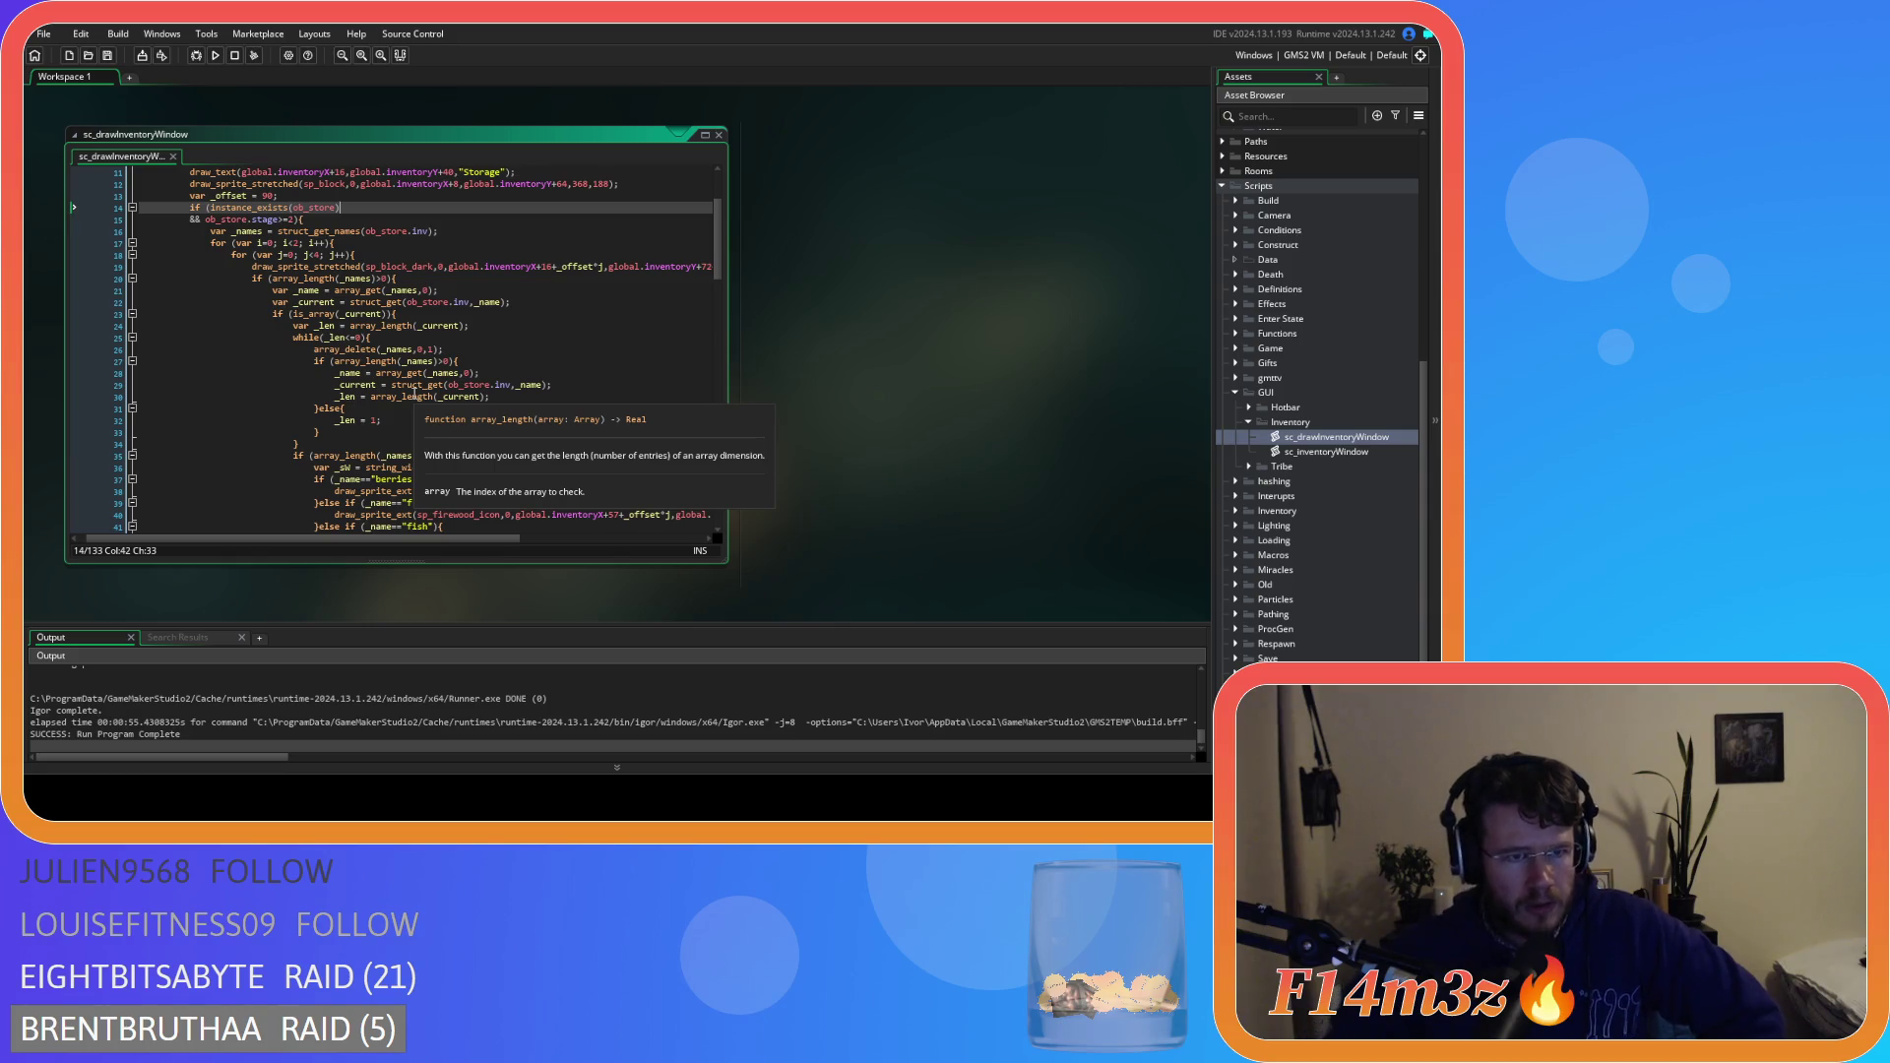
{"action": "left_click", "coordinate": [311, 267]}
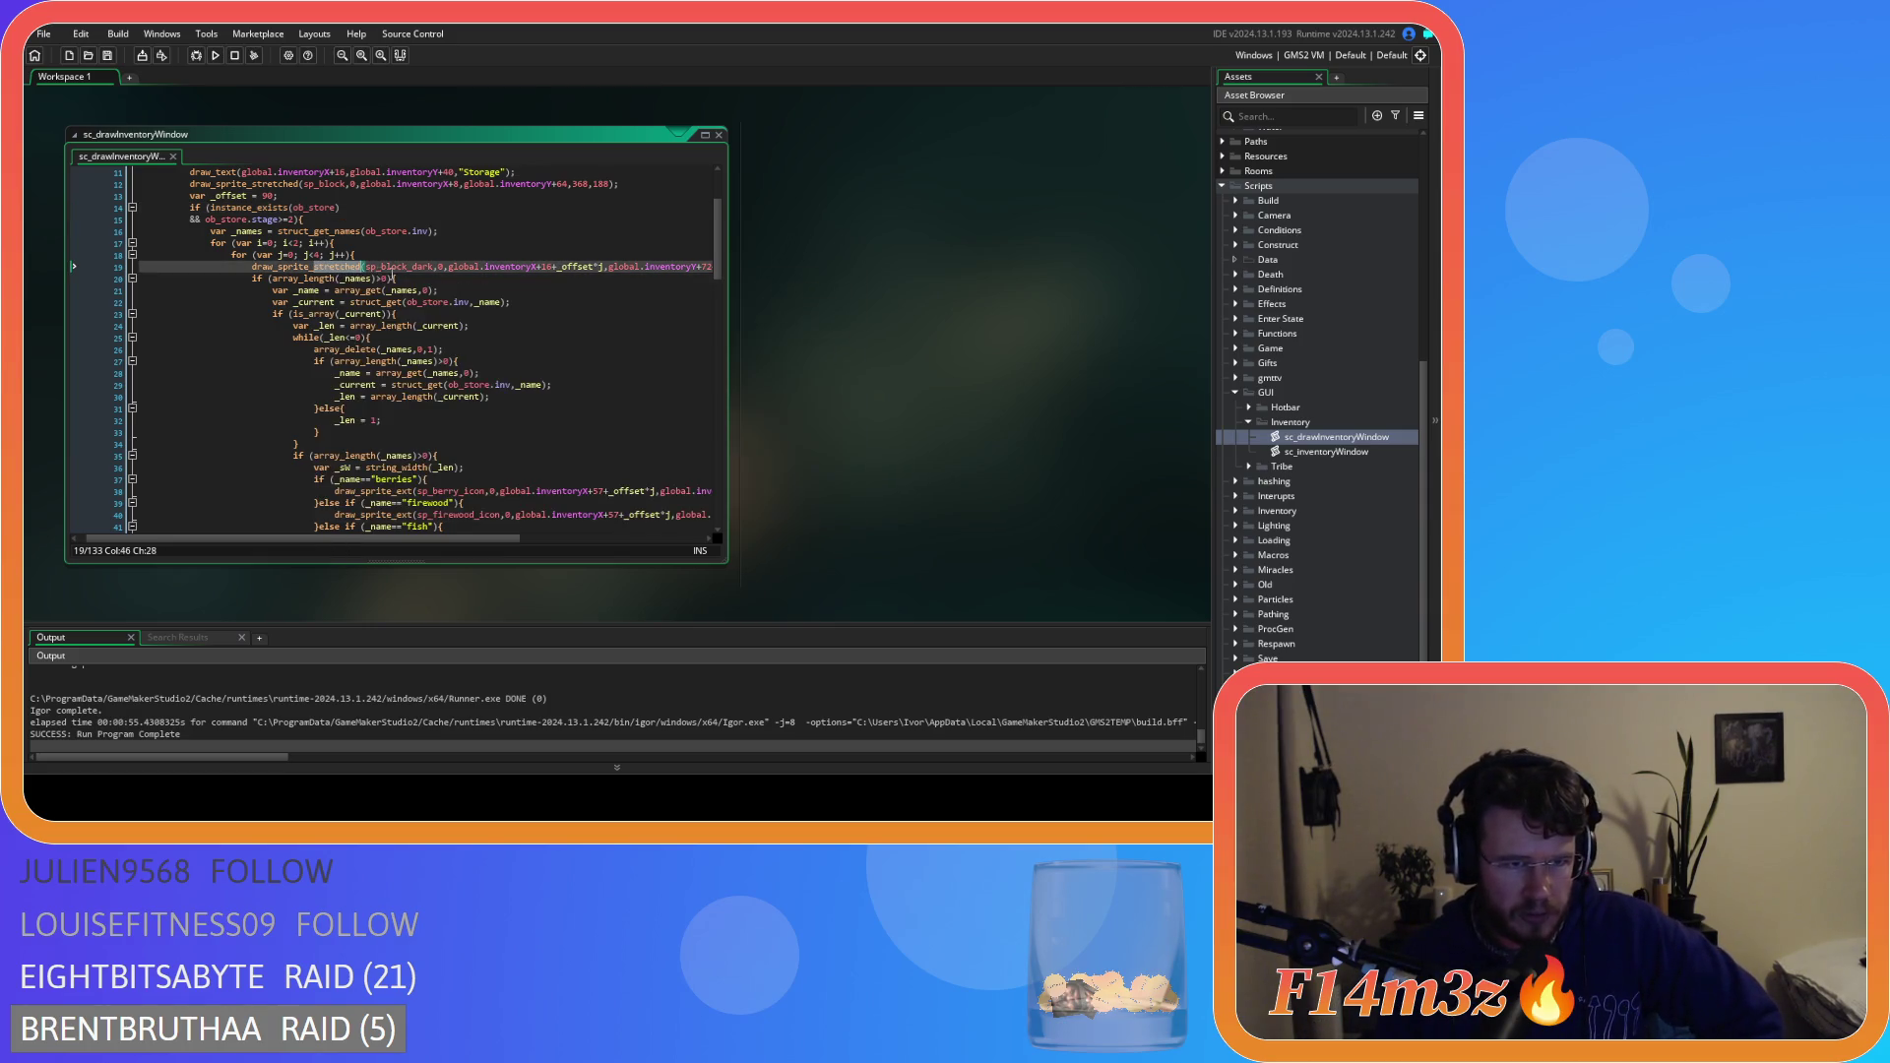
{"action": "left_click", "coordinate": [407, 325]}
{"action": "scroll", "coordinate": [465, 378], "scroll_direction": "down", "scroll_amount": 3}
{"action": "scroll", "coordinate": [464, 378], "scroll_direction": "down", "scroll_amount": 2}
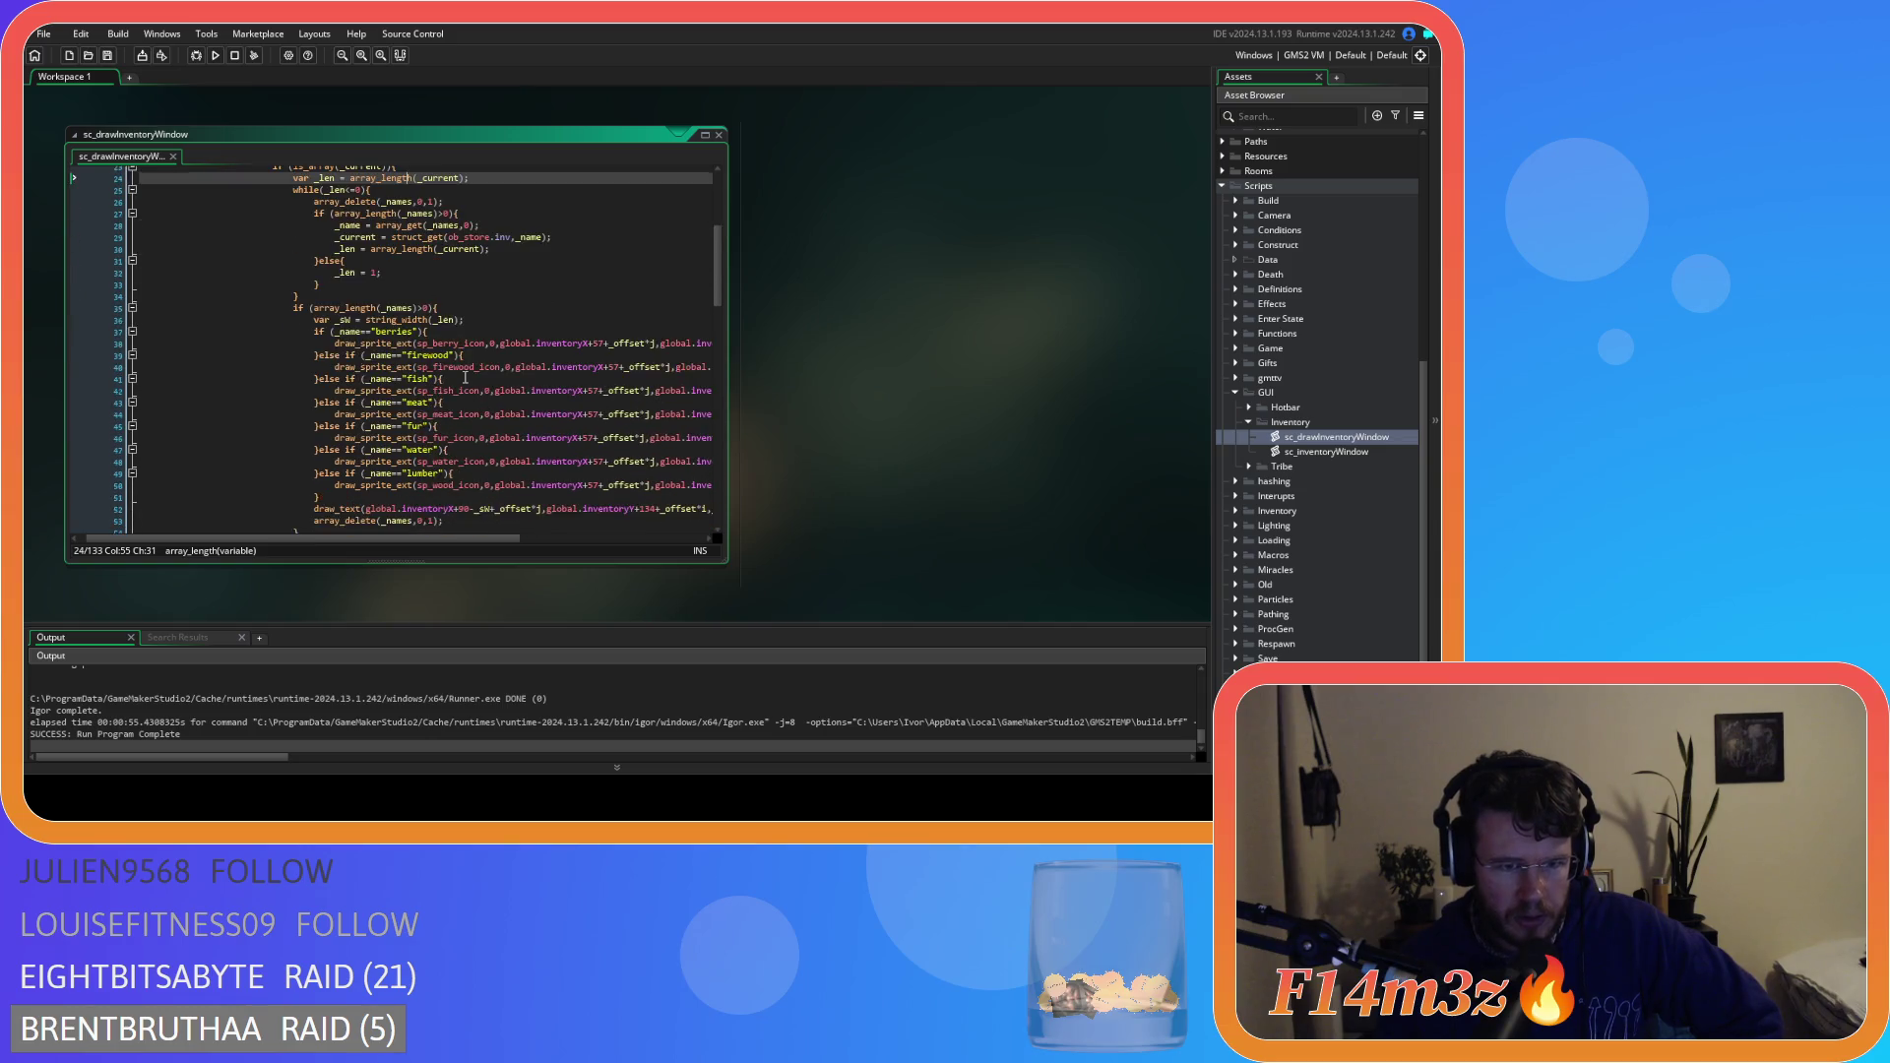
{"action": "scroll", "coordinate": [468, 456], "scroll_direction": "down", "scroll_amount": 1}
{"action": "left_click", "coordinate": [448, 492]}
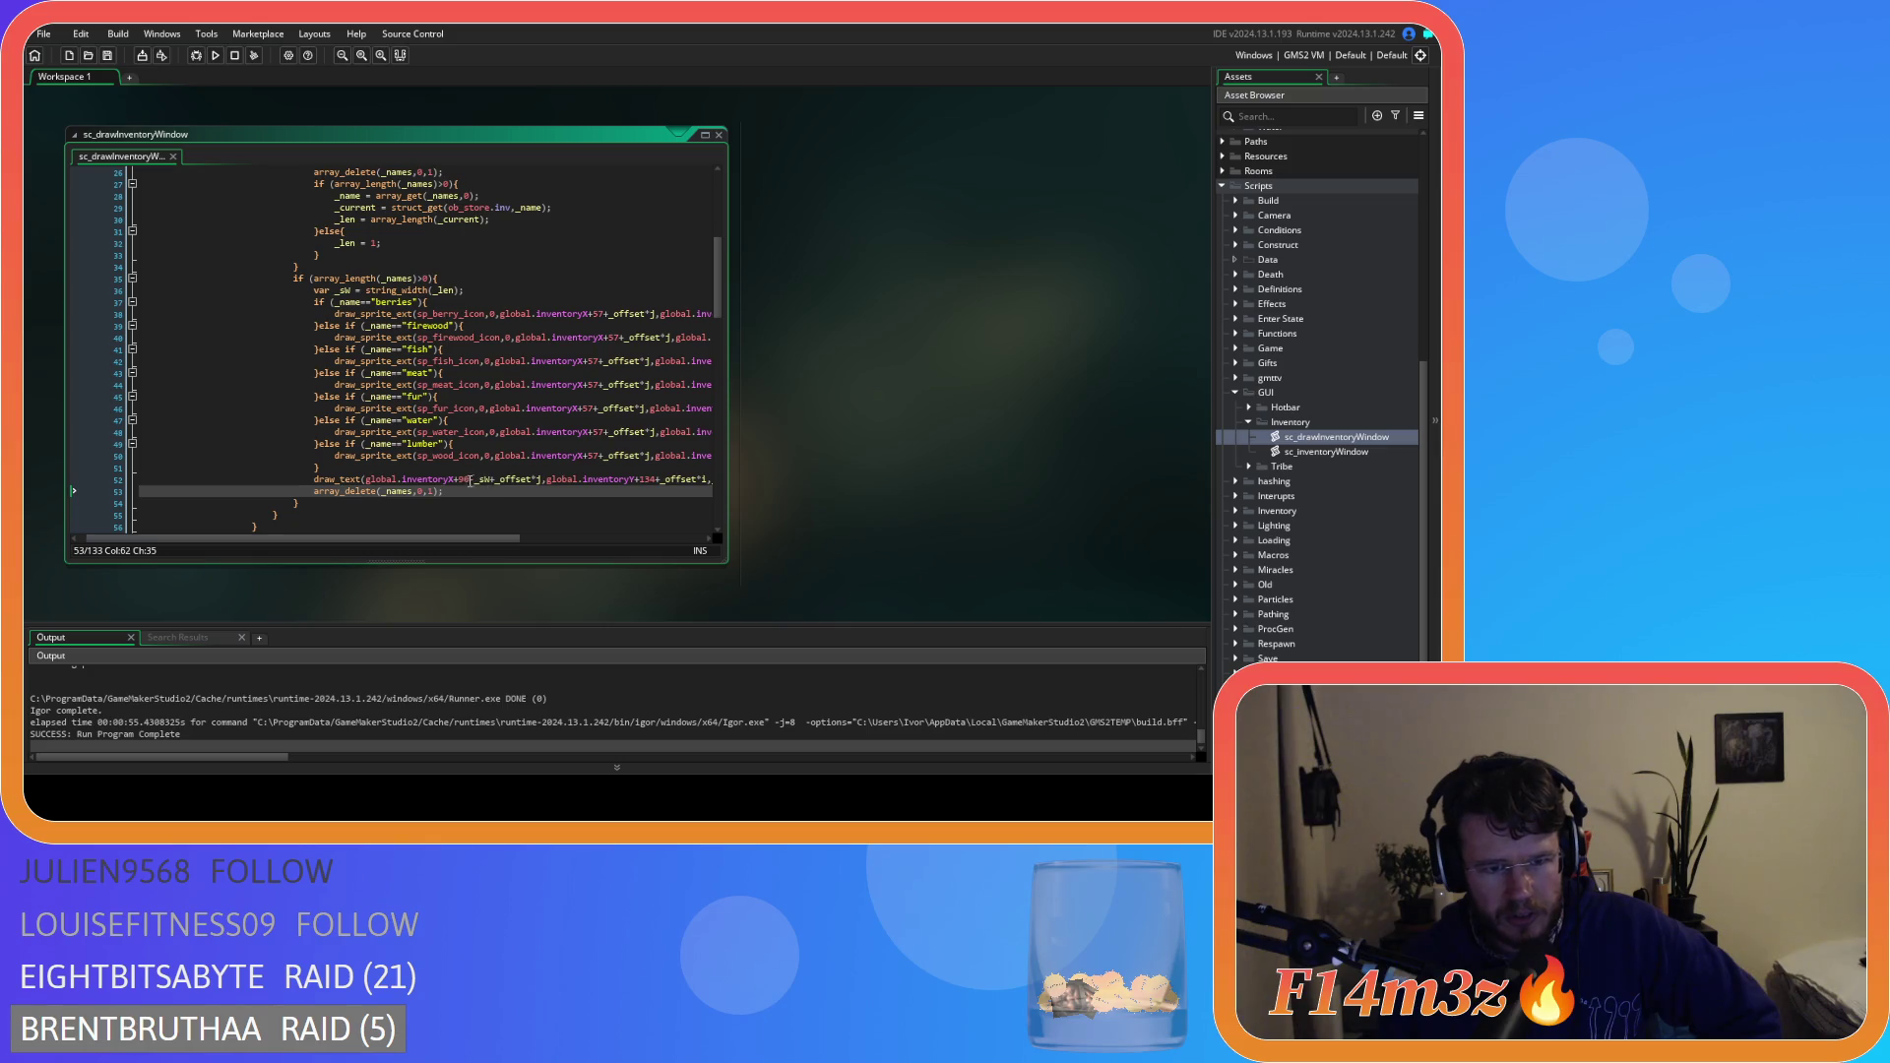
{"action": "left_click", "coordinate": [472, 480]}
{"action": "left_click", "coordinate": [448, 280]}
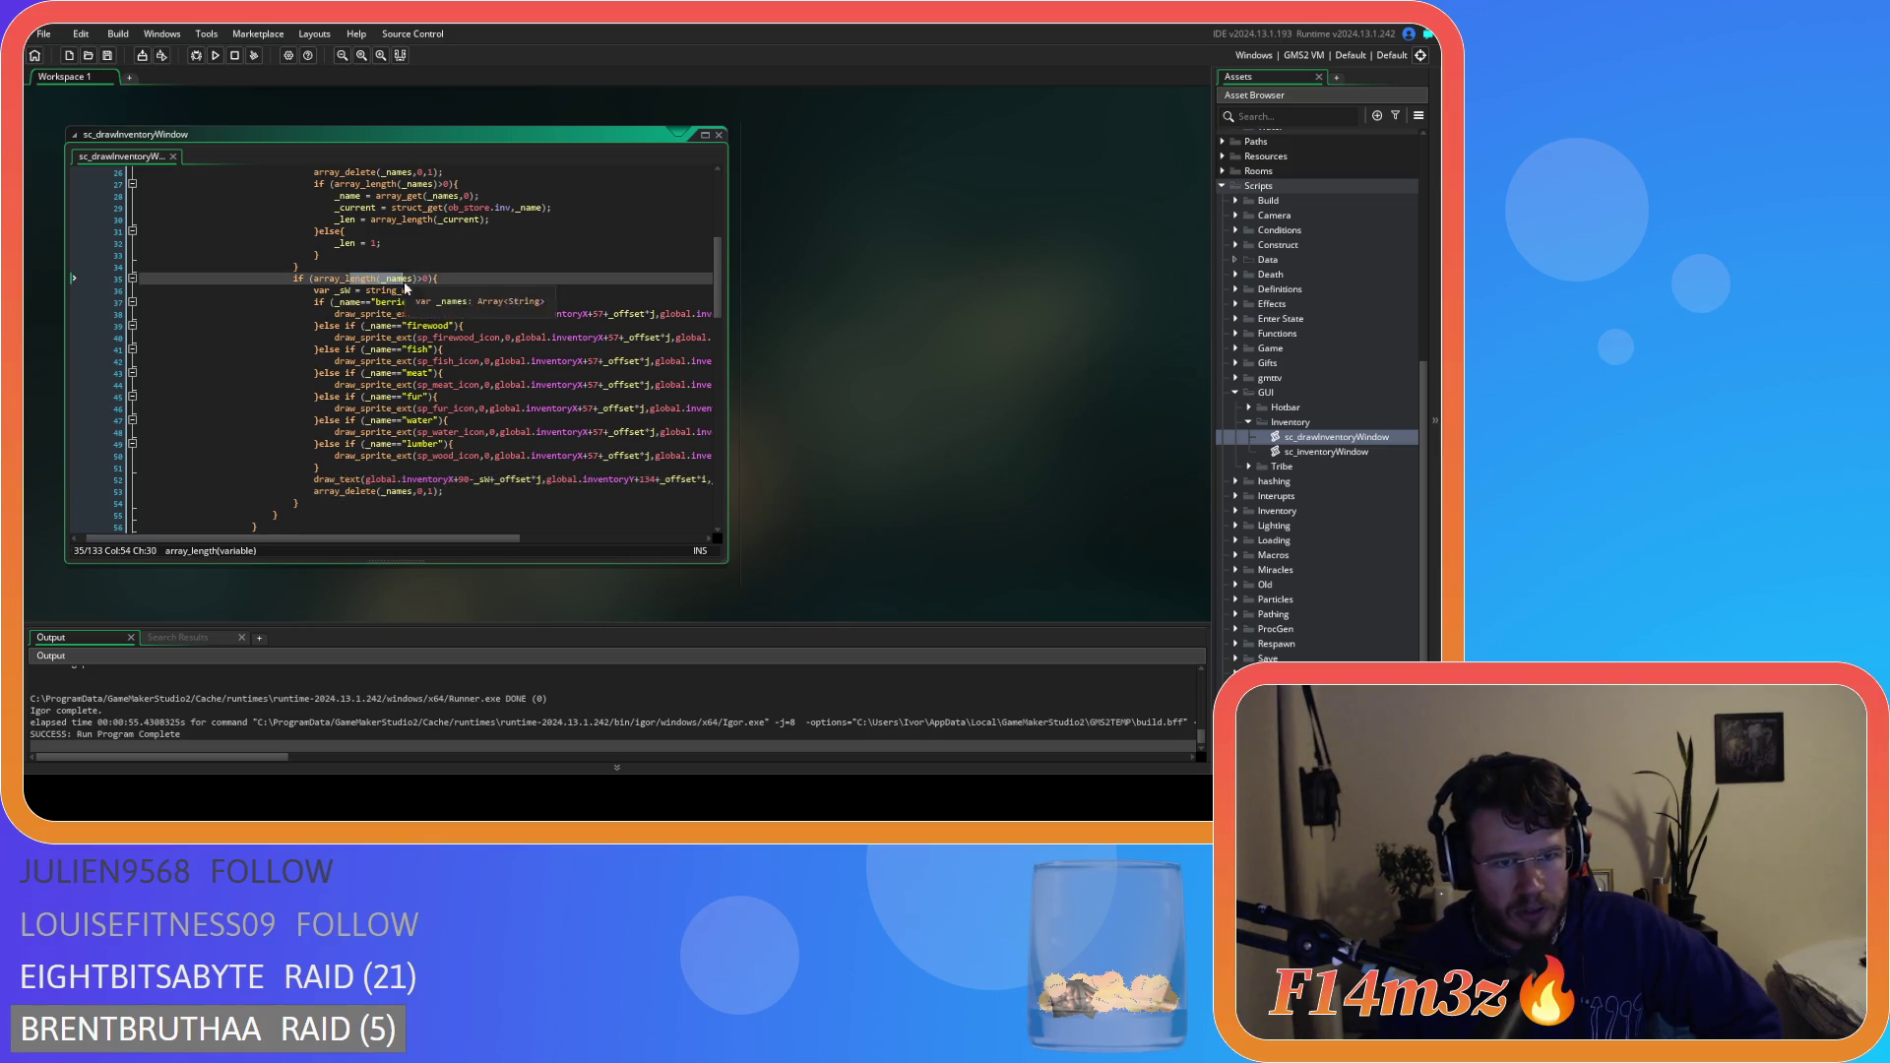
{"action": "scroll", "coordinate": [453, 278], "scroll_direction": "up", "scroll_amount": 5}
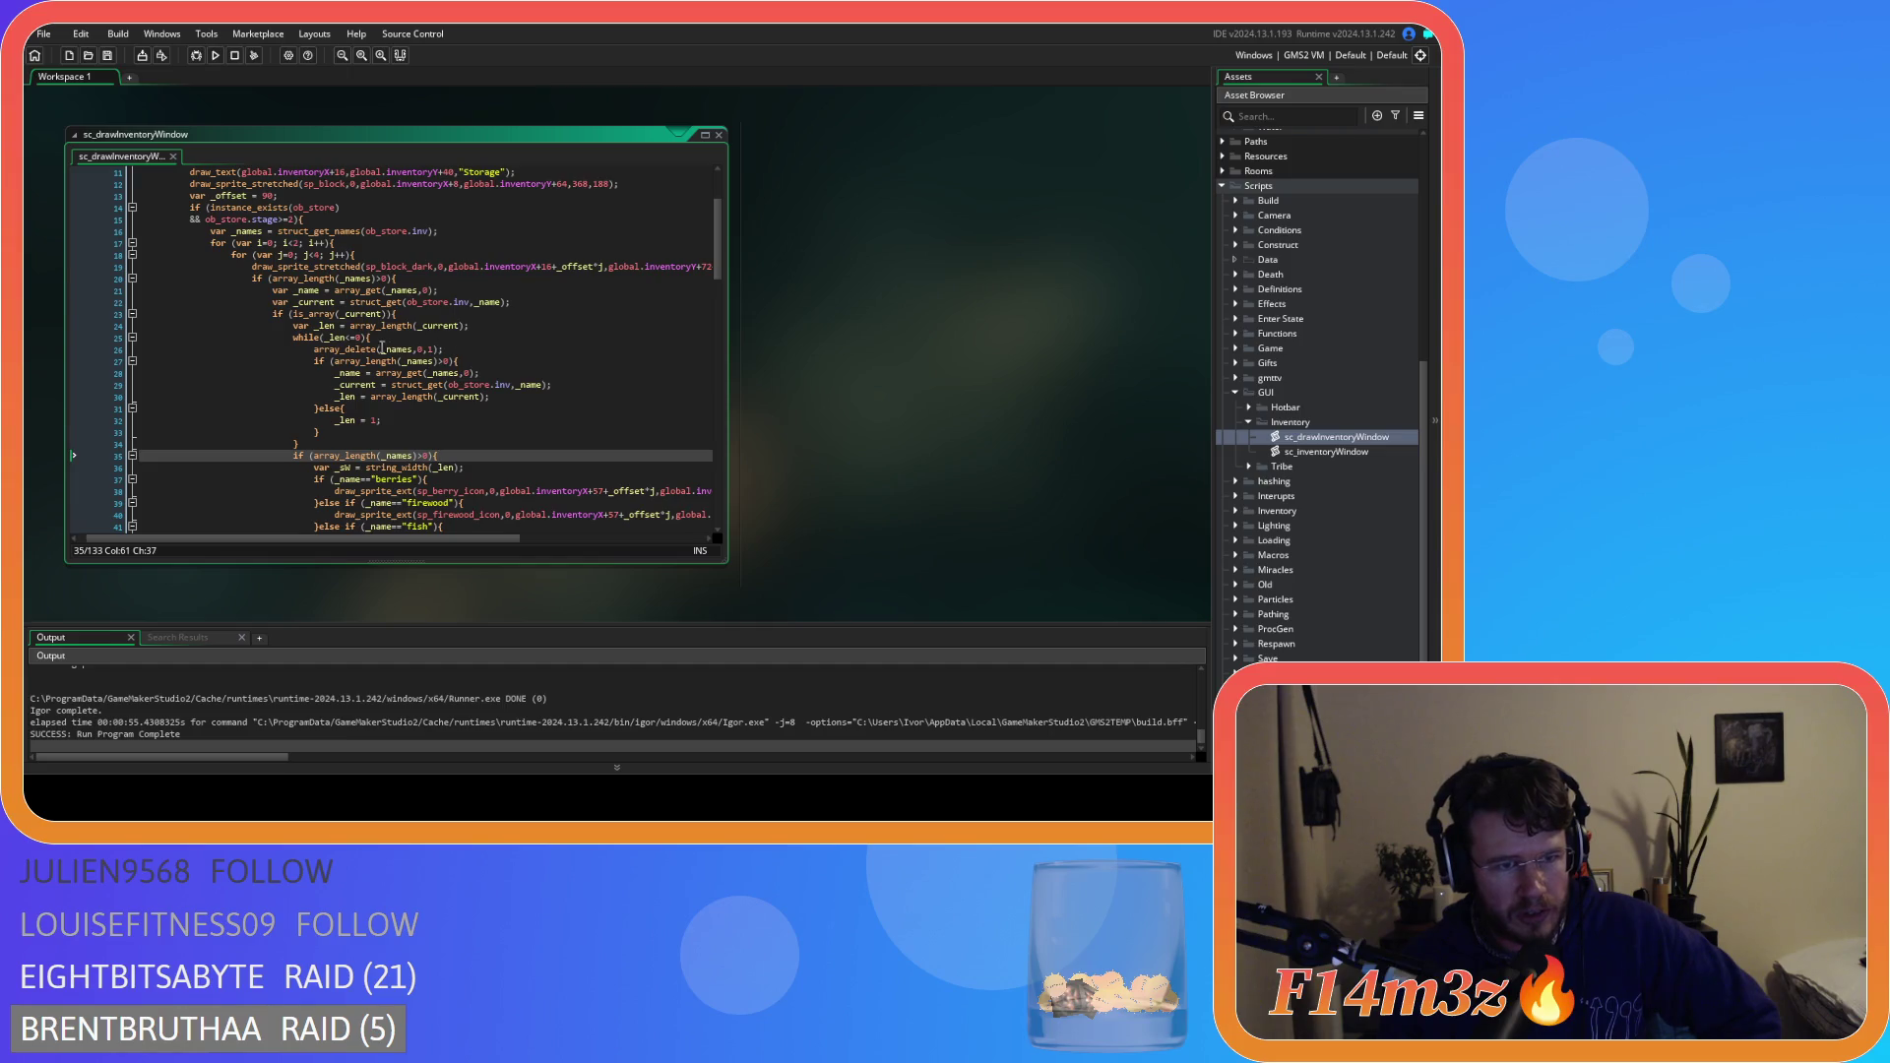
{"action": "left_click", "coordinate": [358, 282]}
{"action": "left_click", "coordinate": [379, 278]}
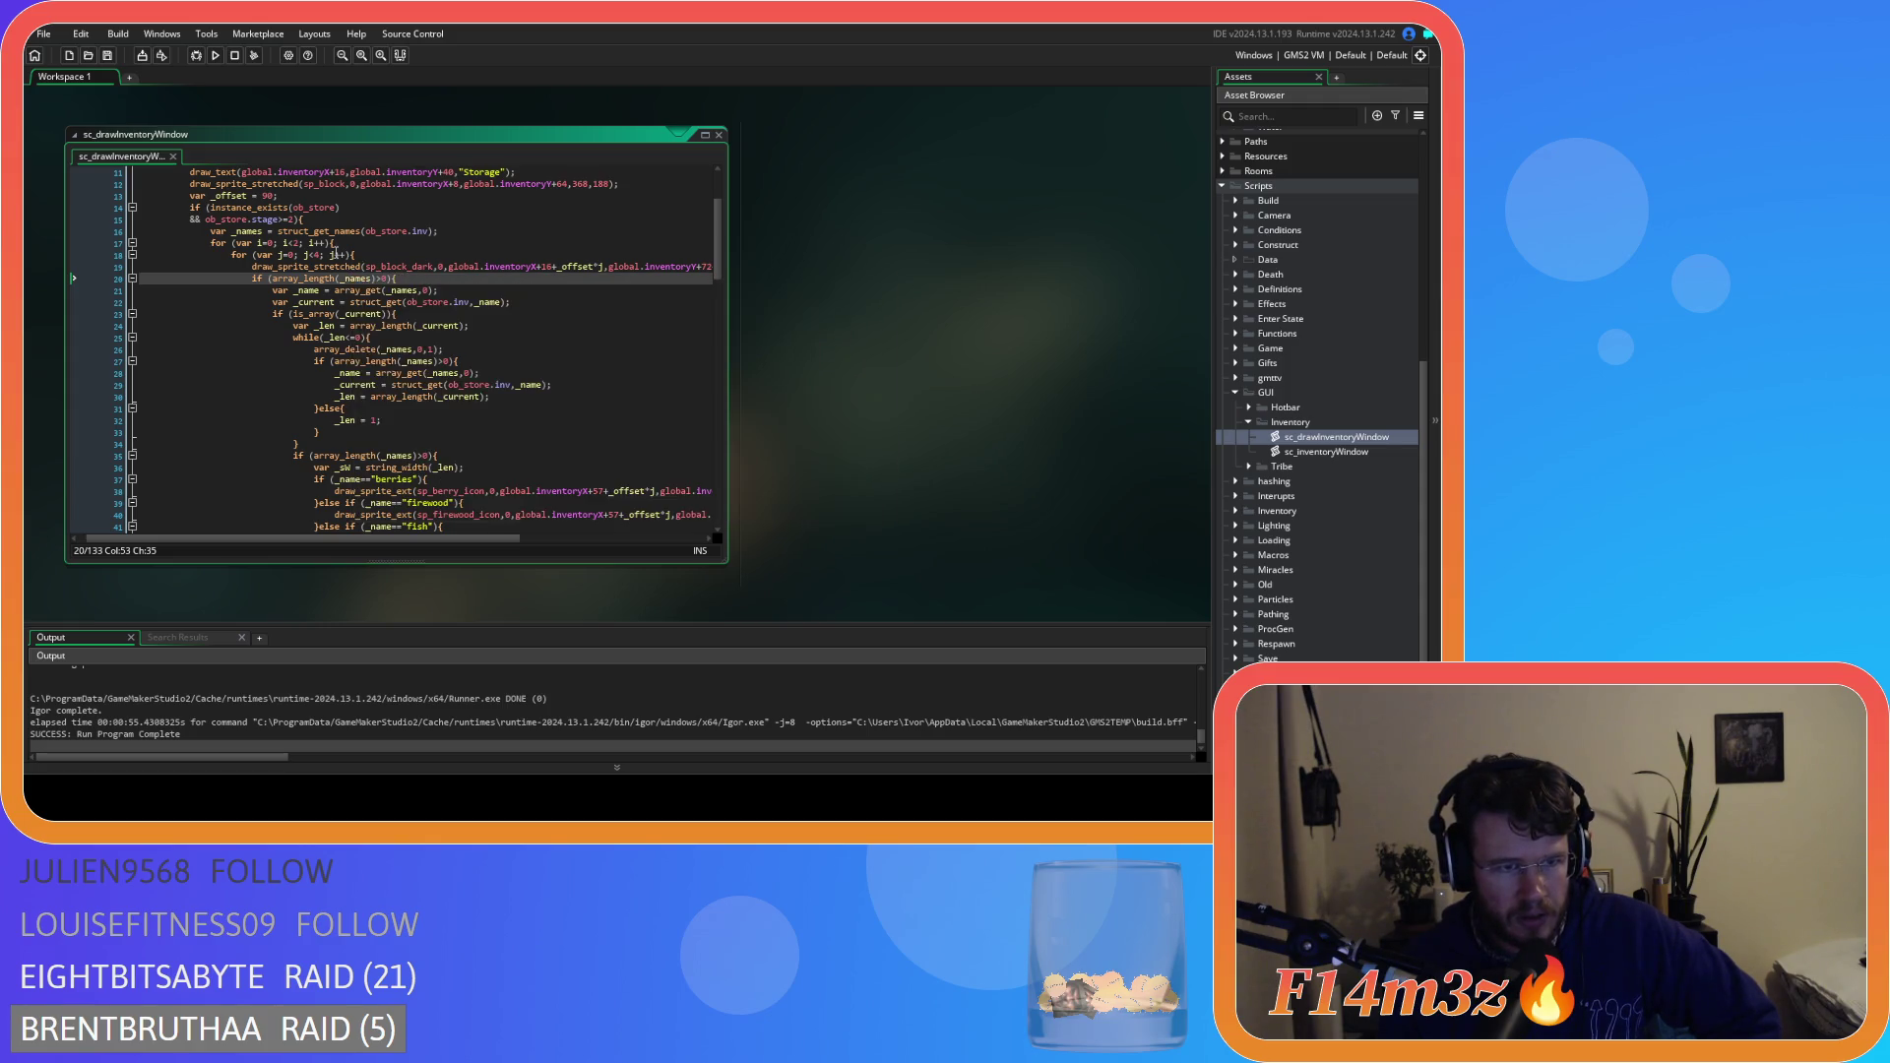
{"action": "mouse_move", "coordinate": [322, 236]}
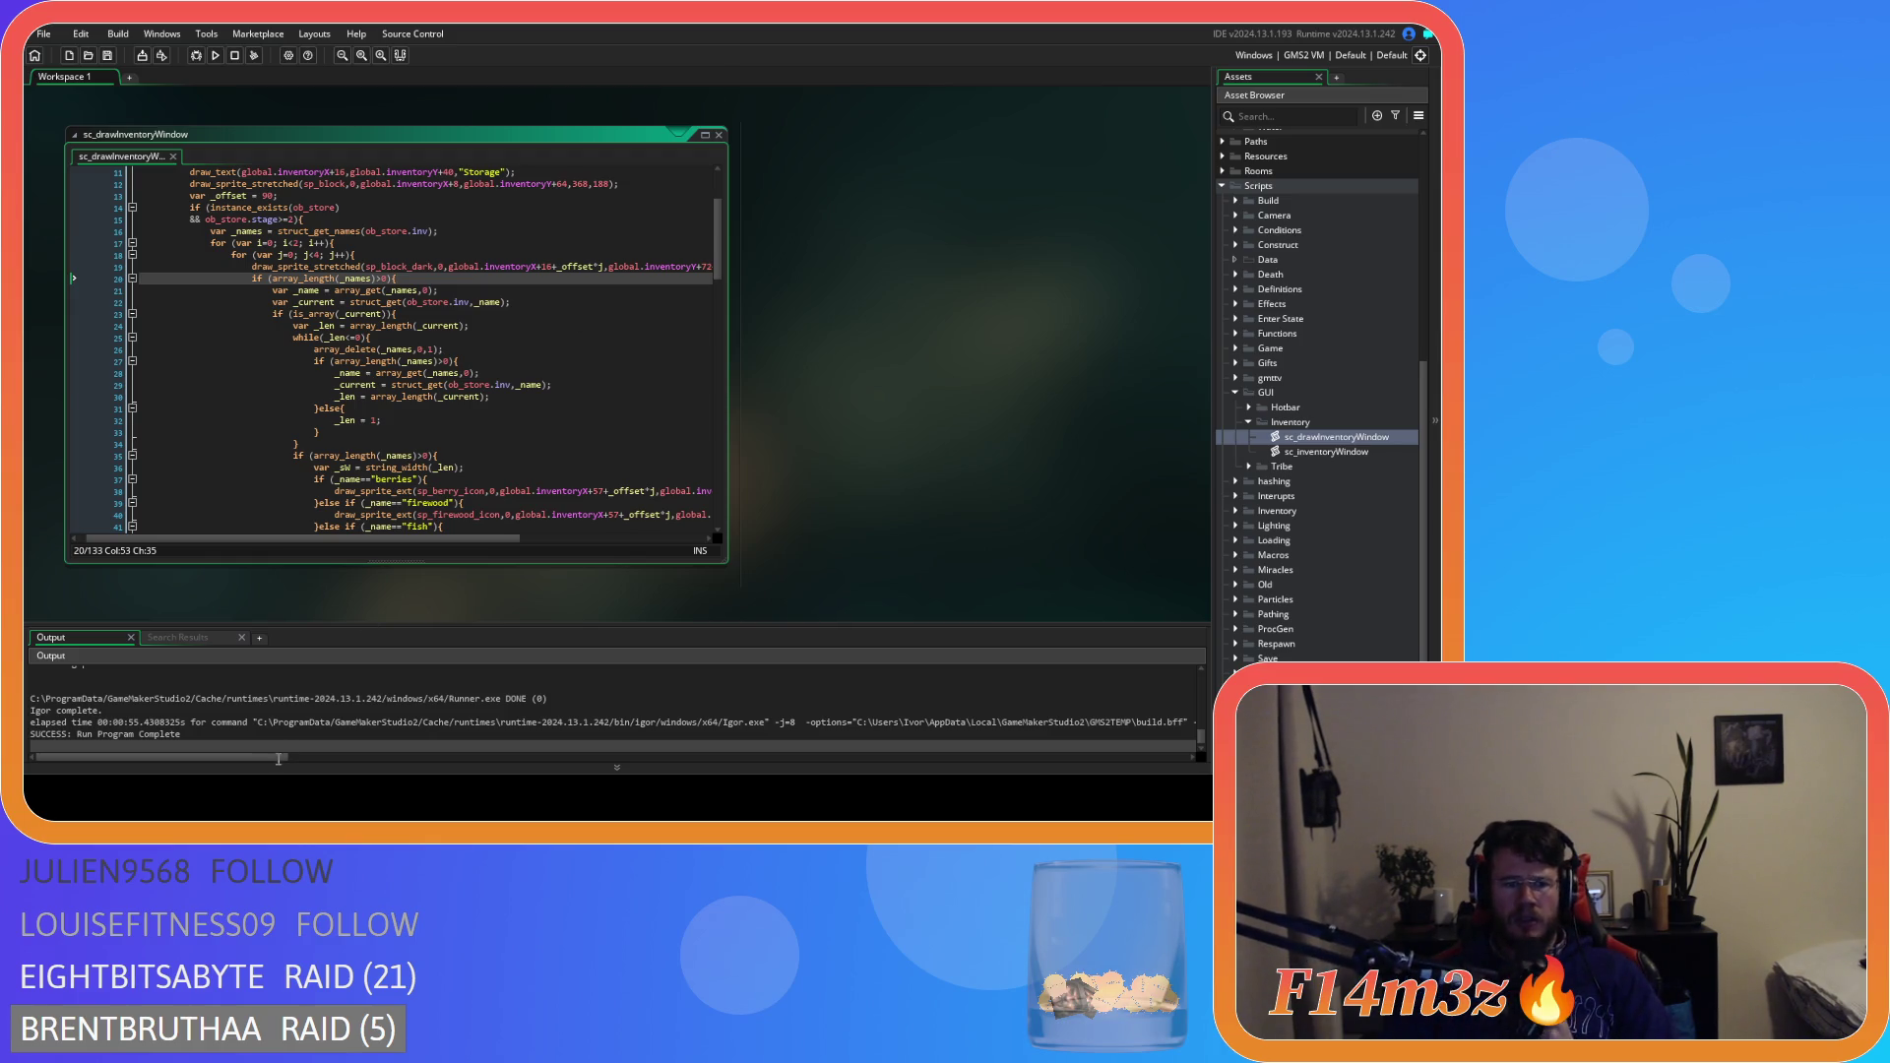
Examine the is_array check on line 23, the while loop and the line-26 array_delete call.
{"action": "left_click", "coordinate": [510, 338]}
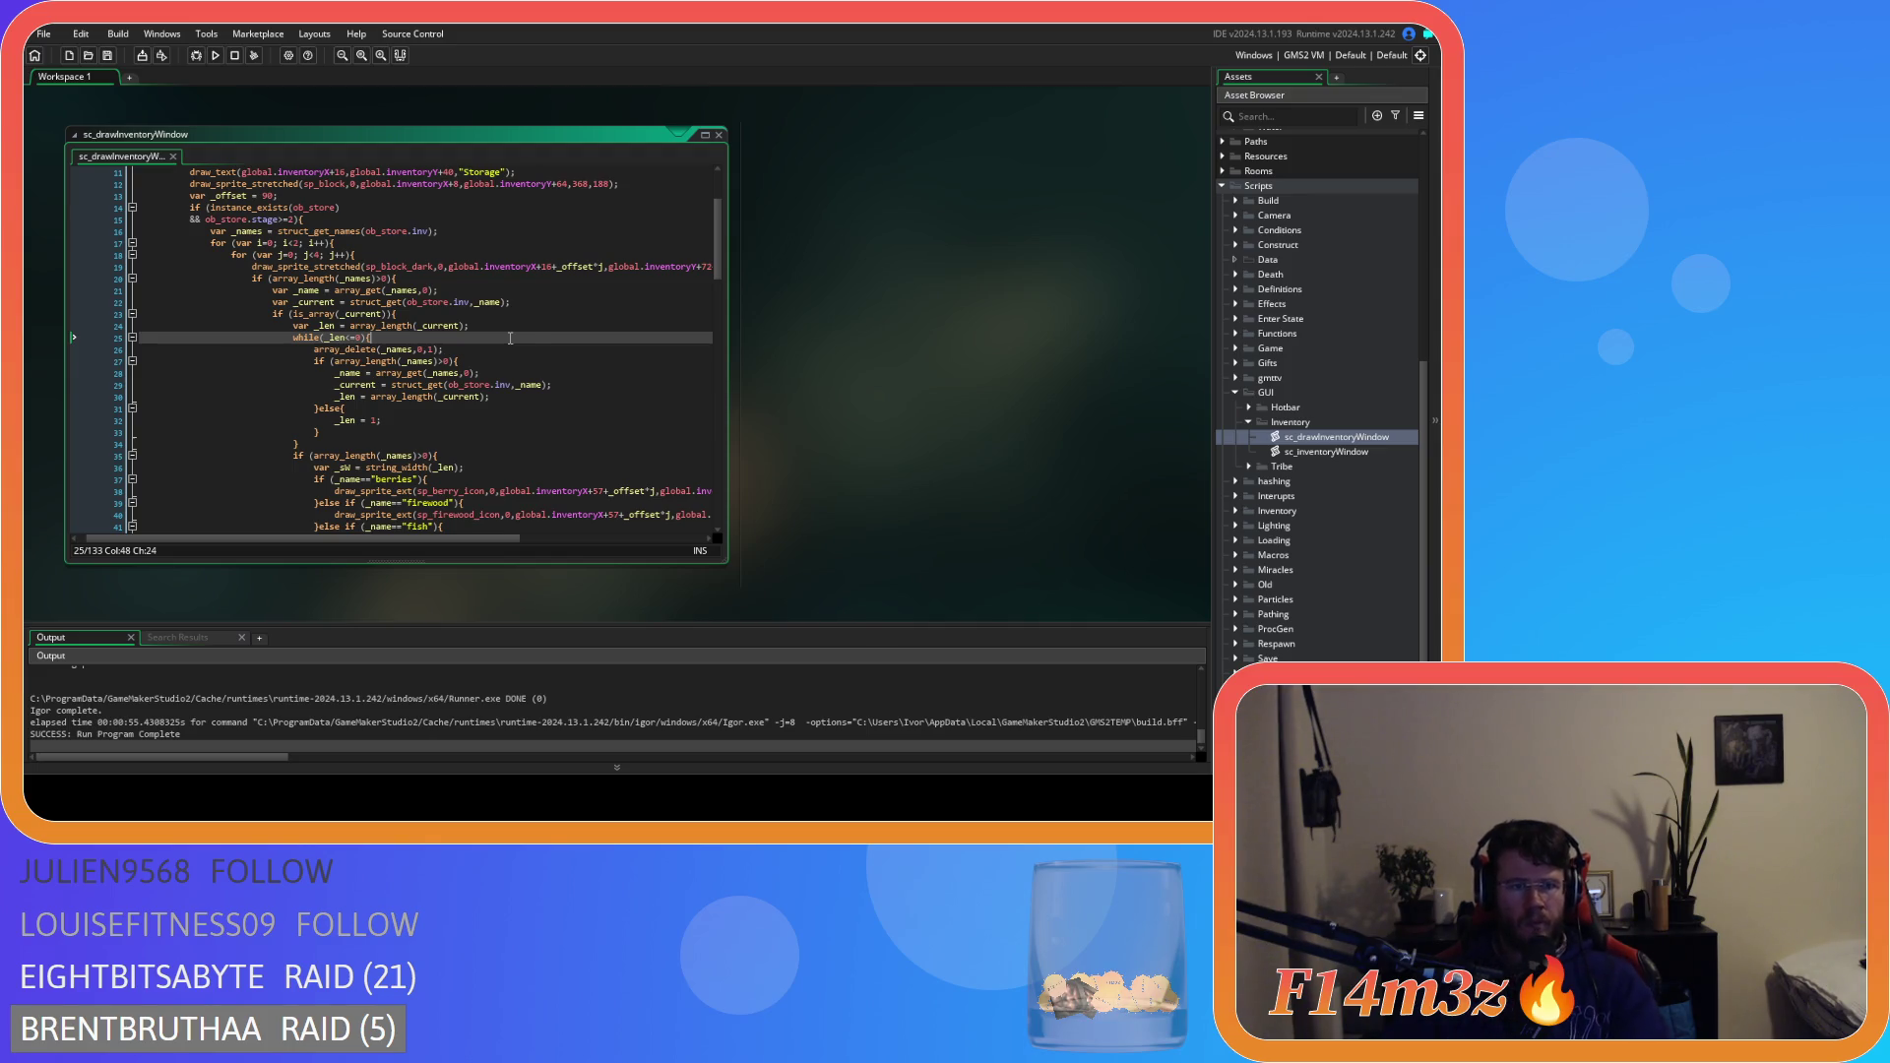
{"action": "left_click", "coordinate": [444, 278]}
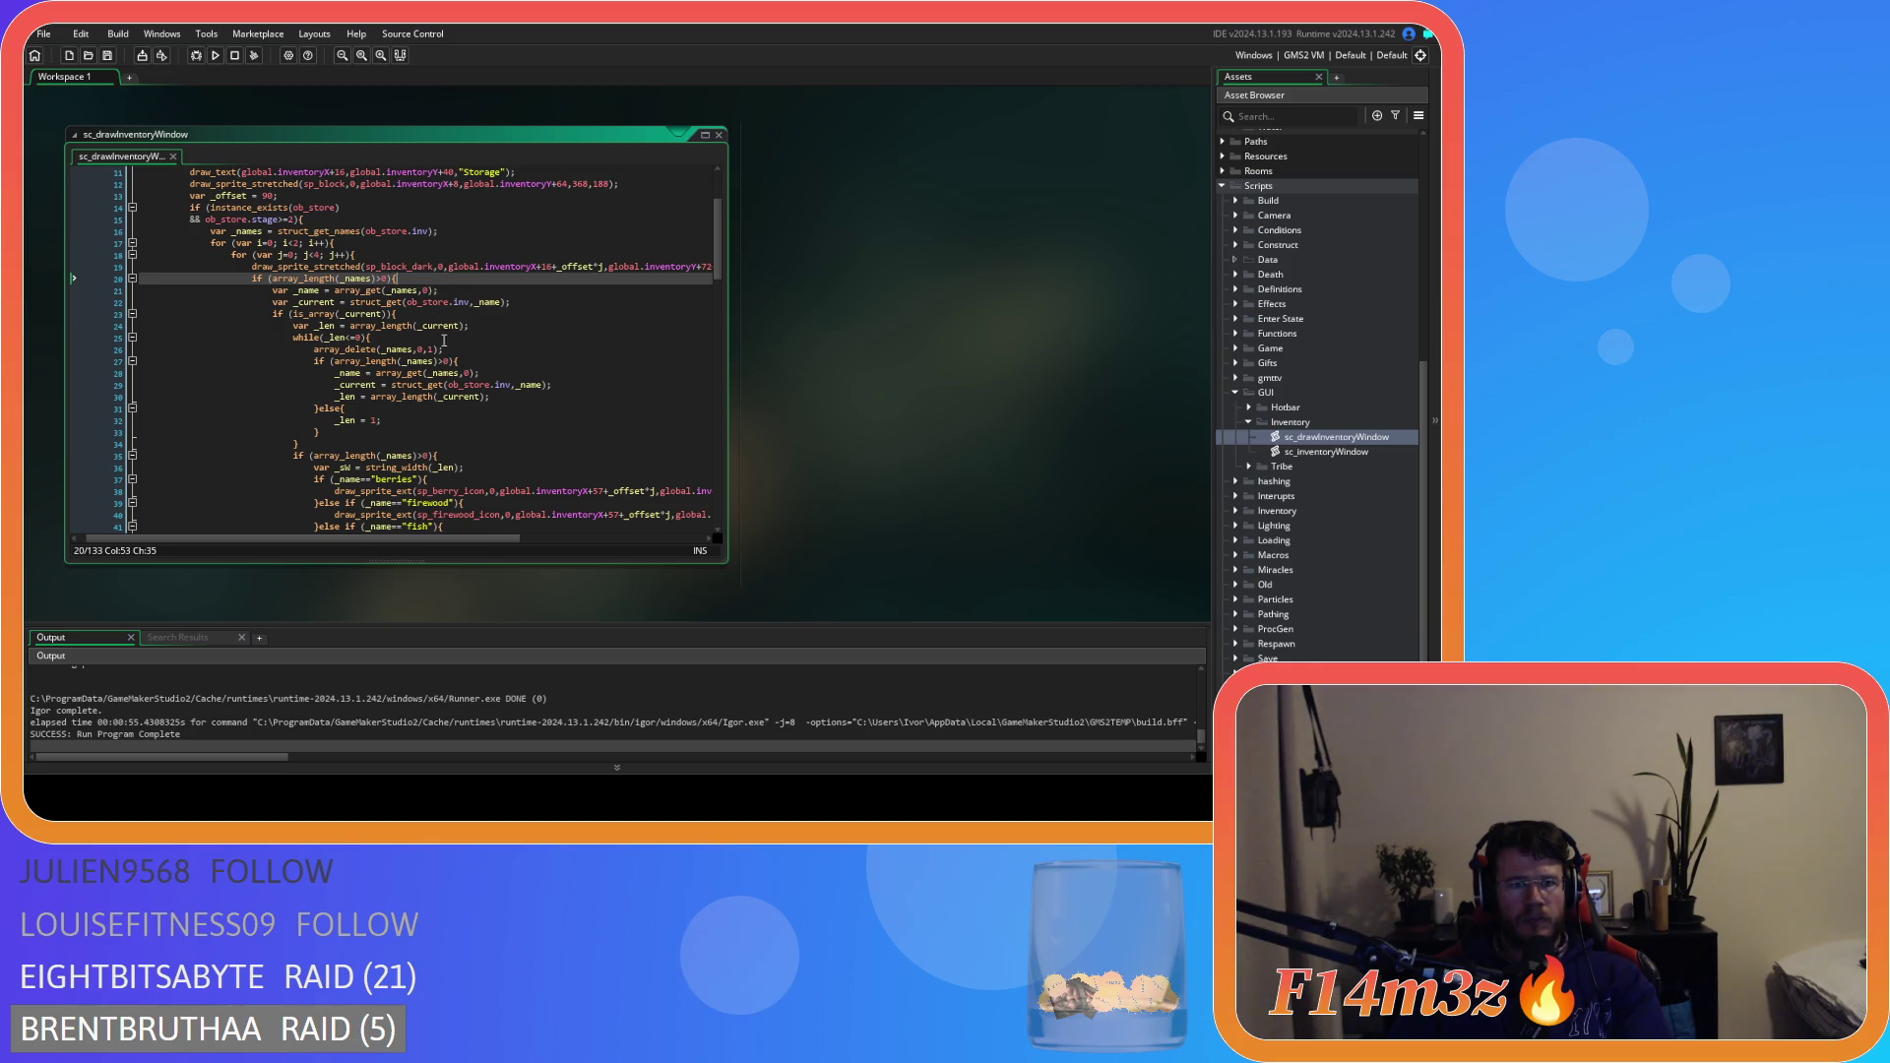
{"action": "left_click", "coordinate": [429, 313]}
{"action": "scroll", "coordinate": [469, 324], "scroll_direction": "down", "scroll_amount": 2}
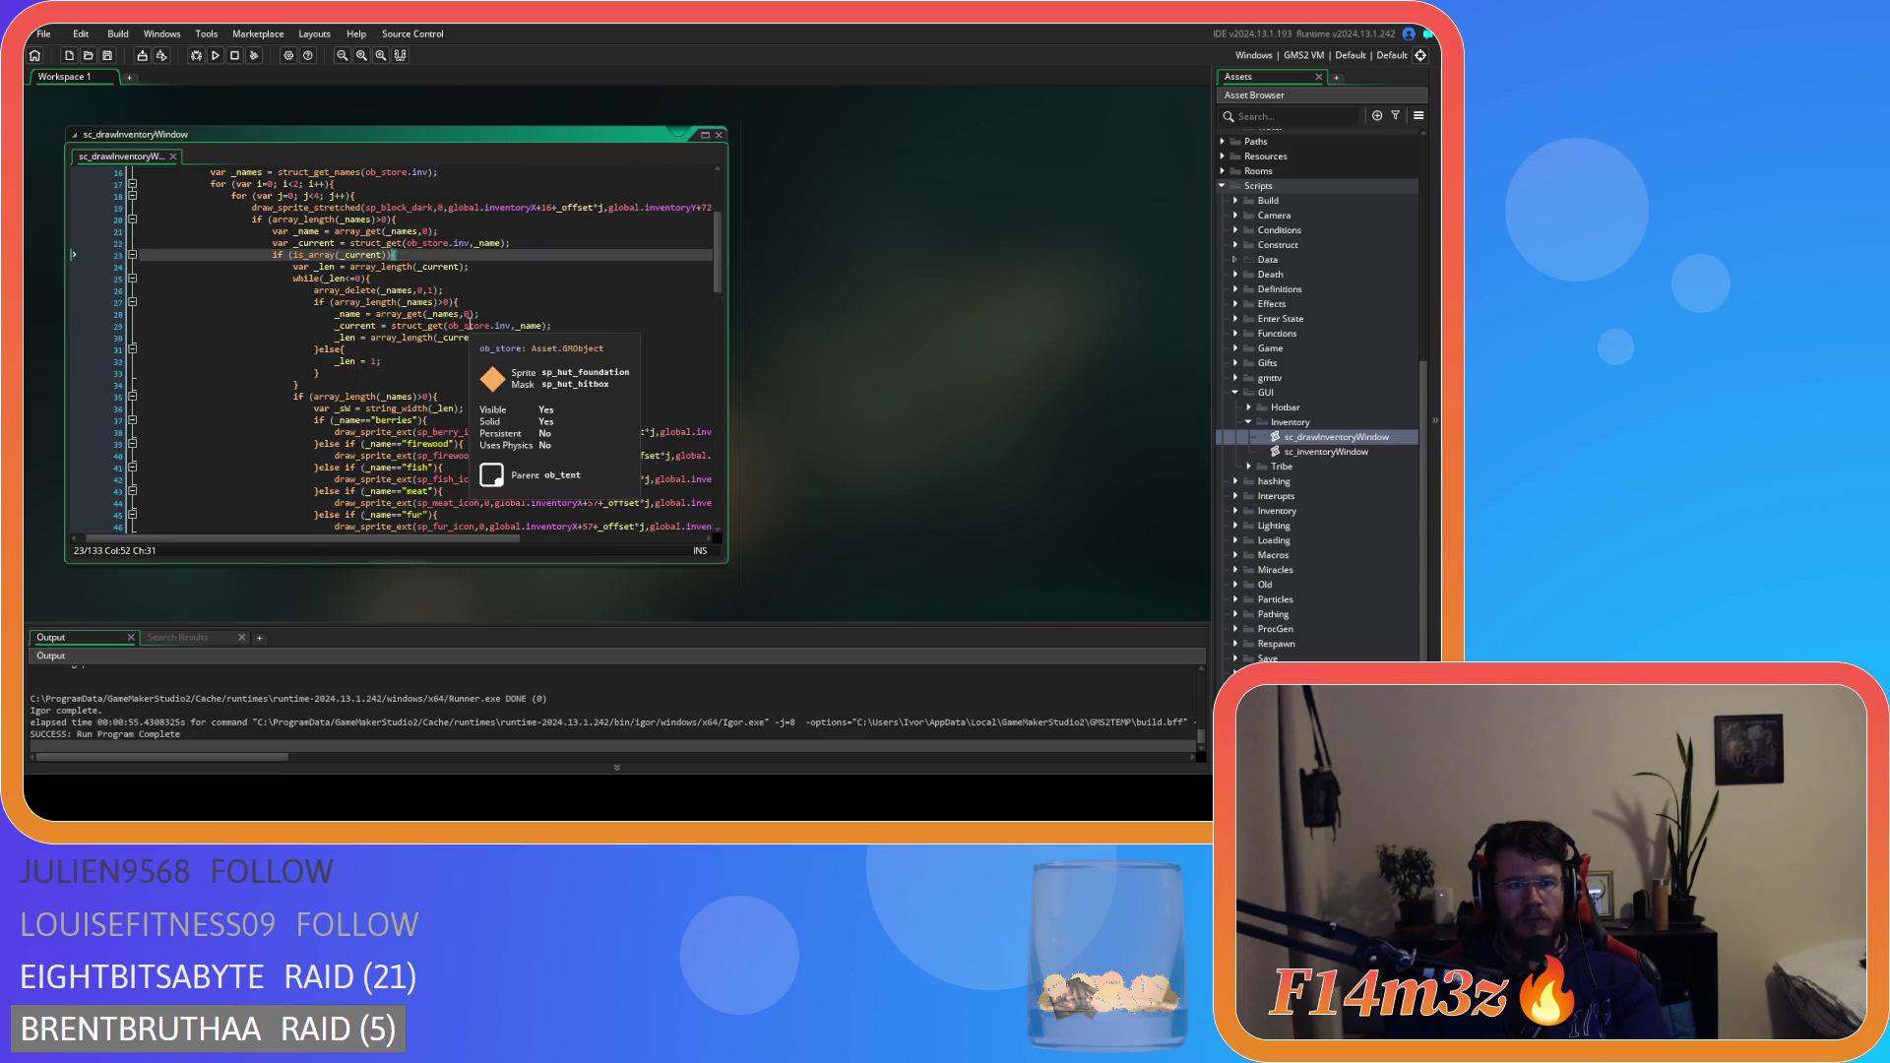
{"action": "scroll", "coordinate": [470, 324], "scroll_direction": "down", "scroll_amount": 5}
{"action": "scroll", "coordinate": [470, 324], "scroll_direction": "up", "scroll_amount": 4}
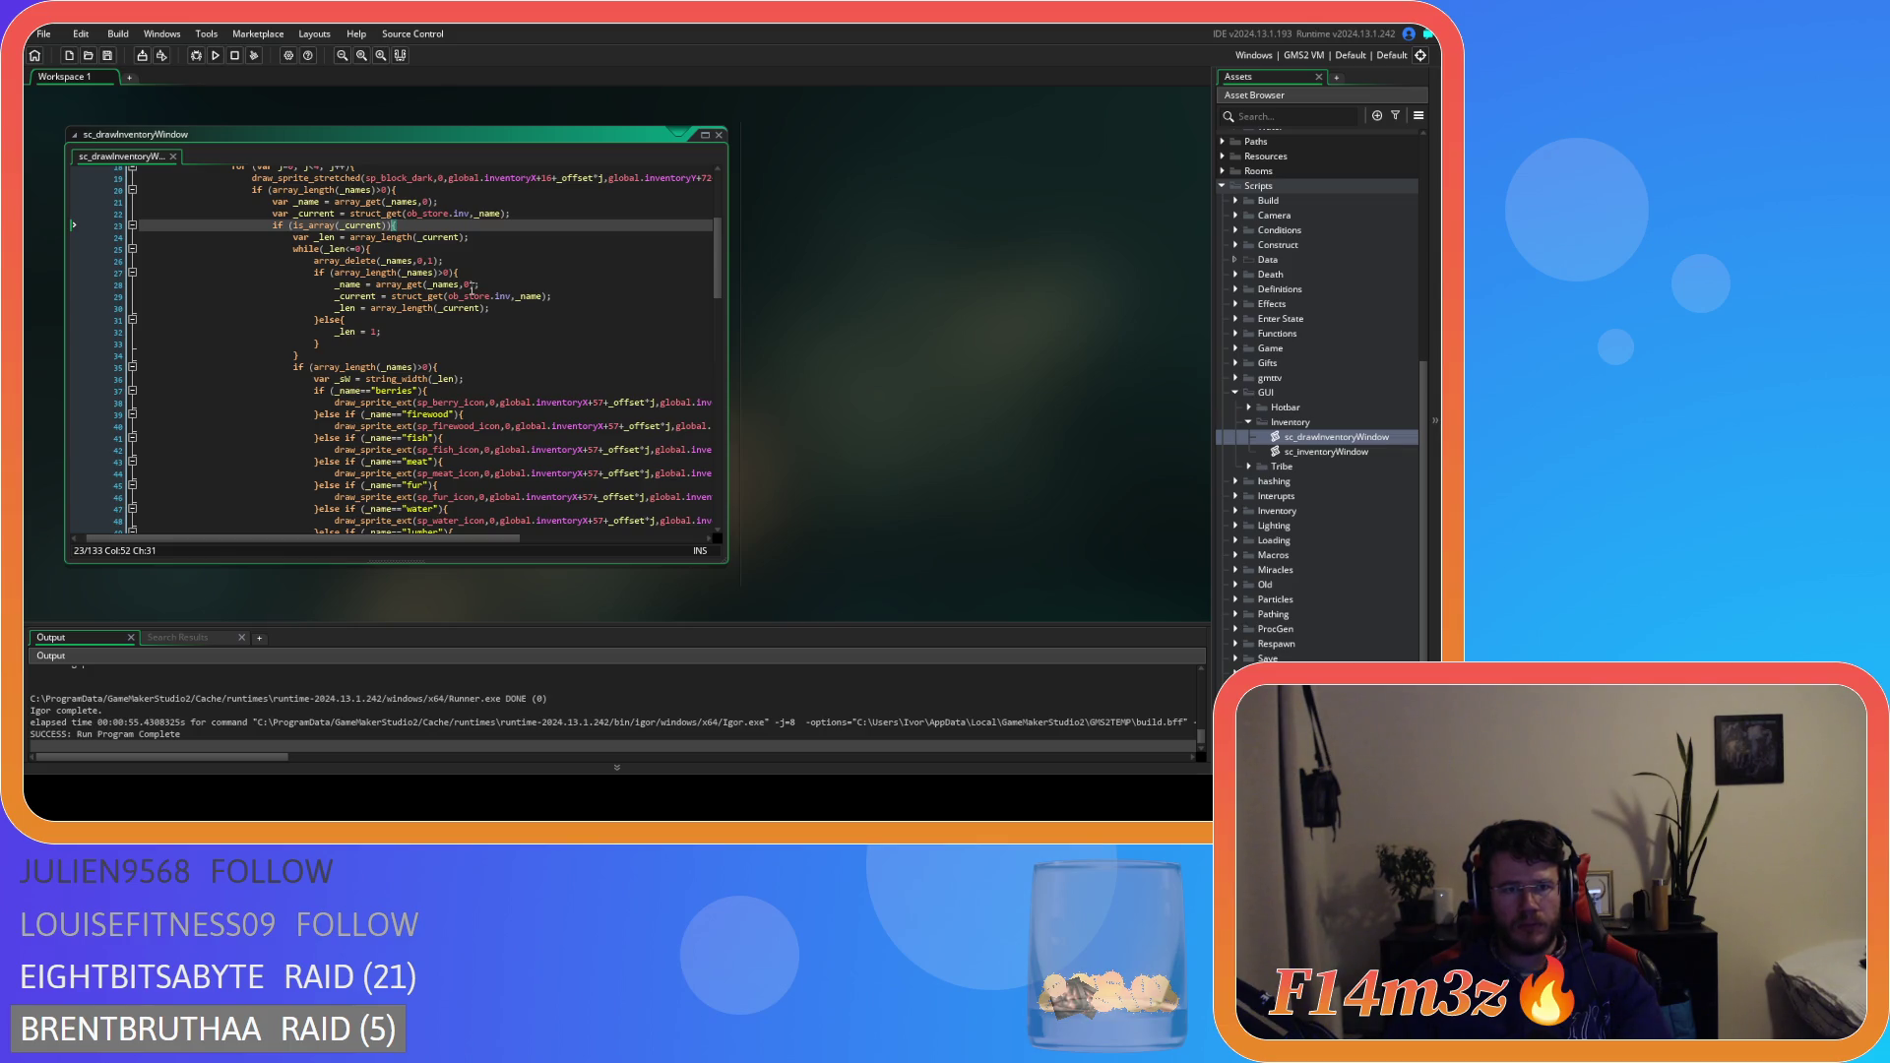
{"action": "scroll", "coordinate": [458, 265], "scroll_direction": "down", "scroll_amount": 3}
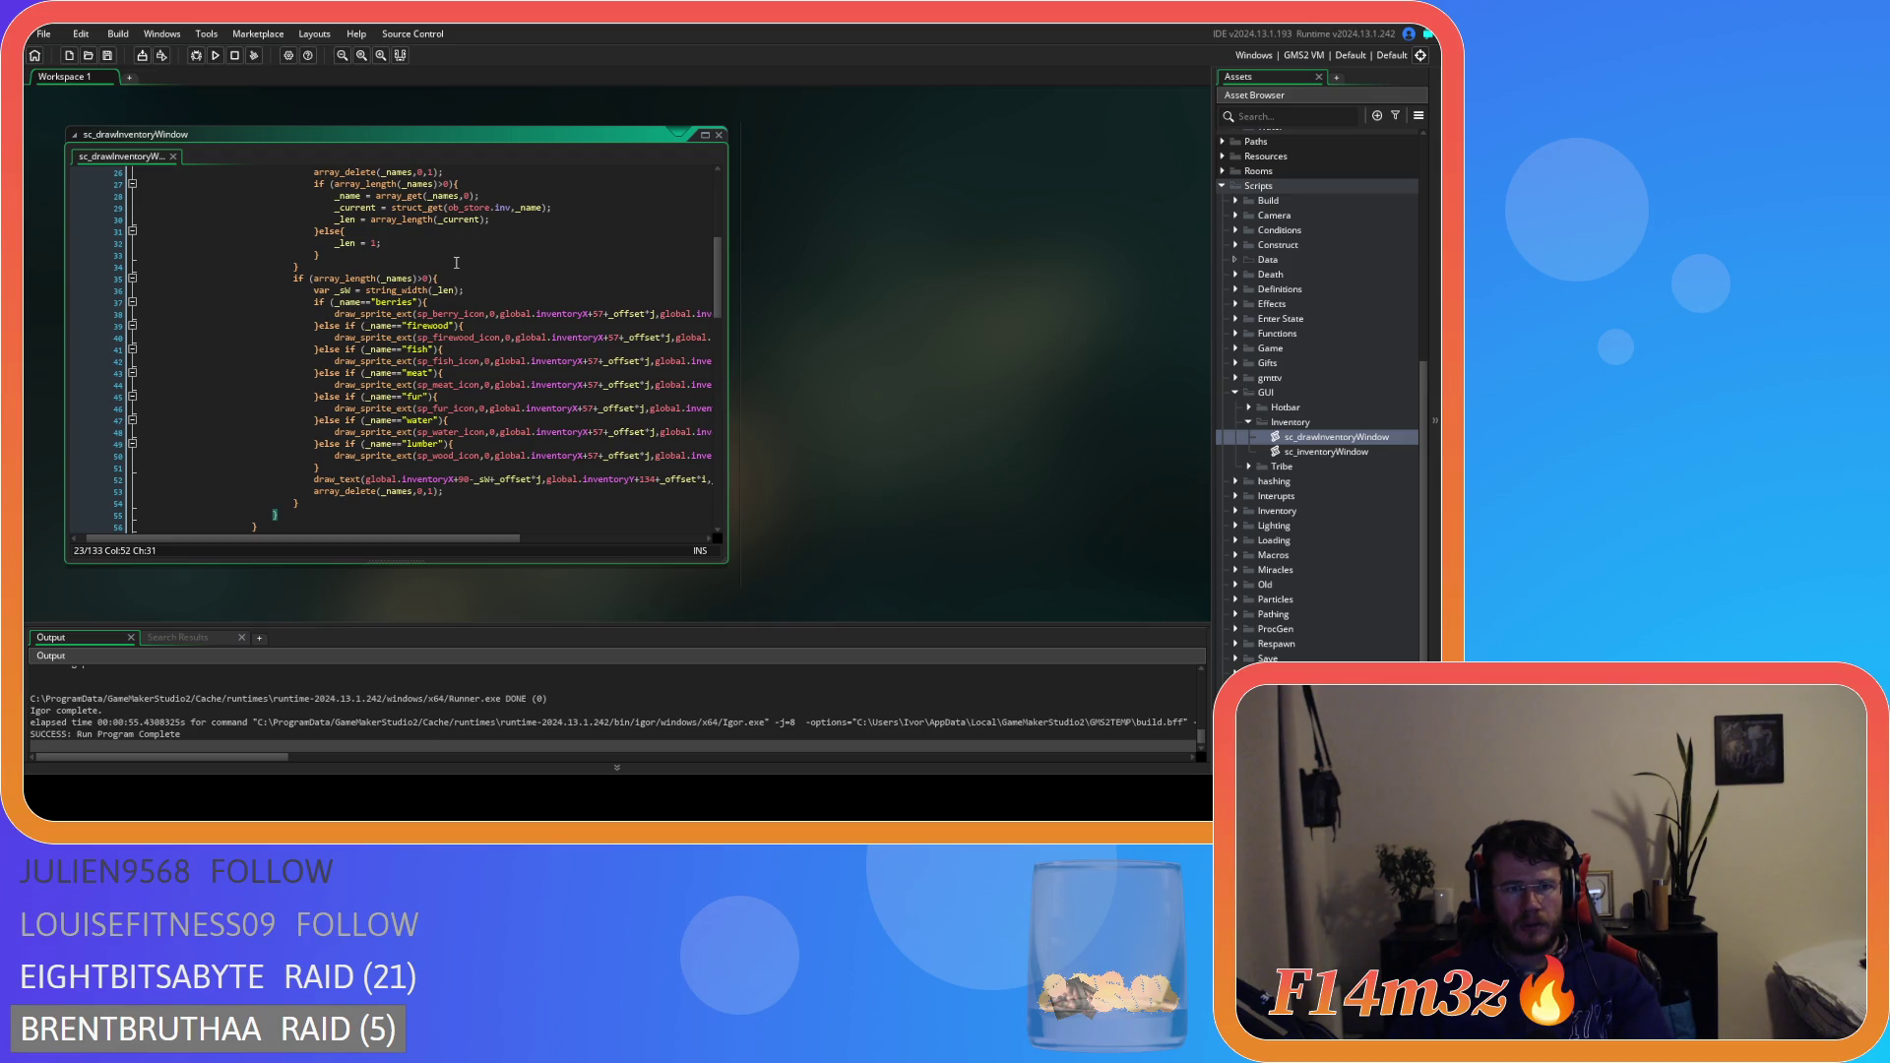
{"action": "scroll", "coordinate": [456, 263], "scroll_direction": "up", "scroll_amount": 1}
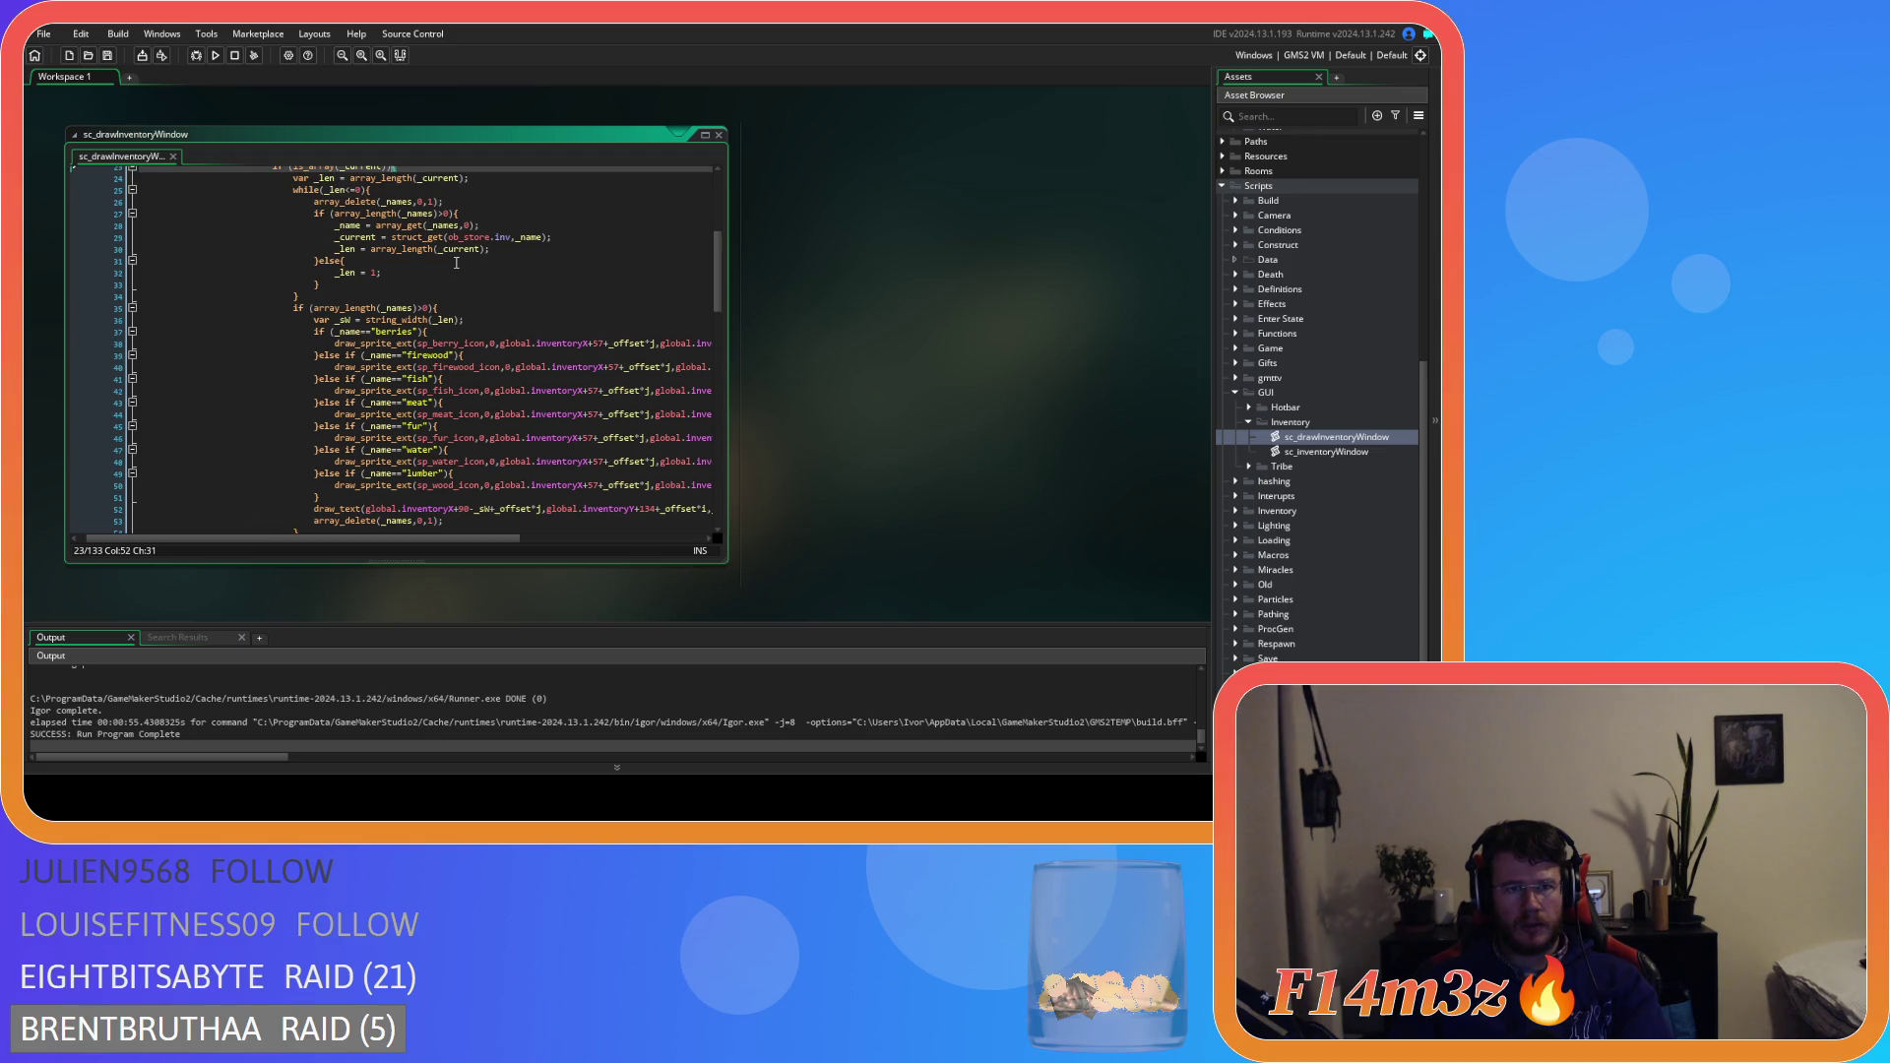
{"action": "scroll", "coordinate": [455, 263], "scroll_direction": "down", "scroll_amount": 3}
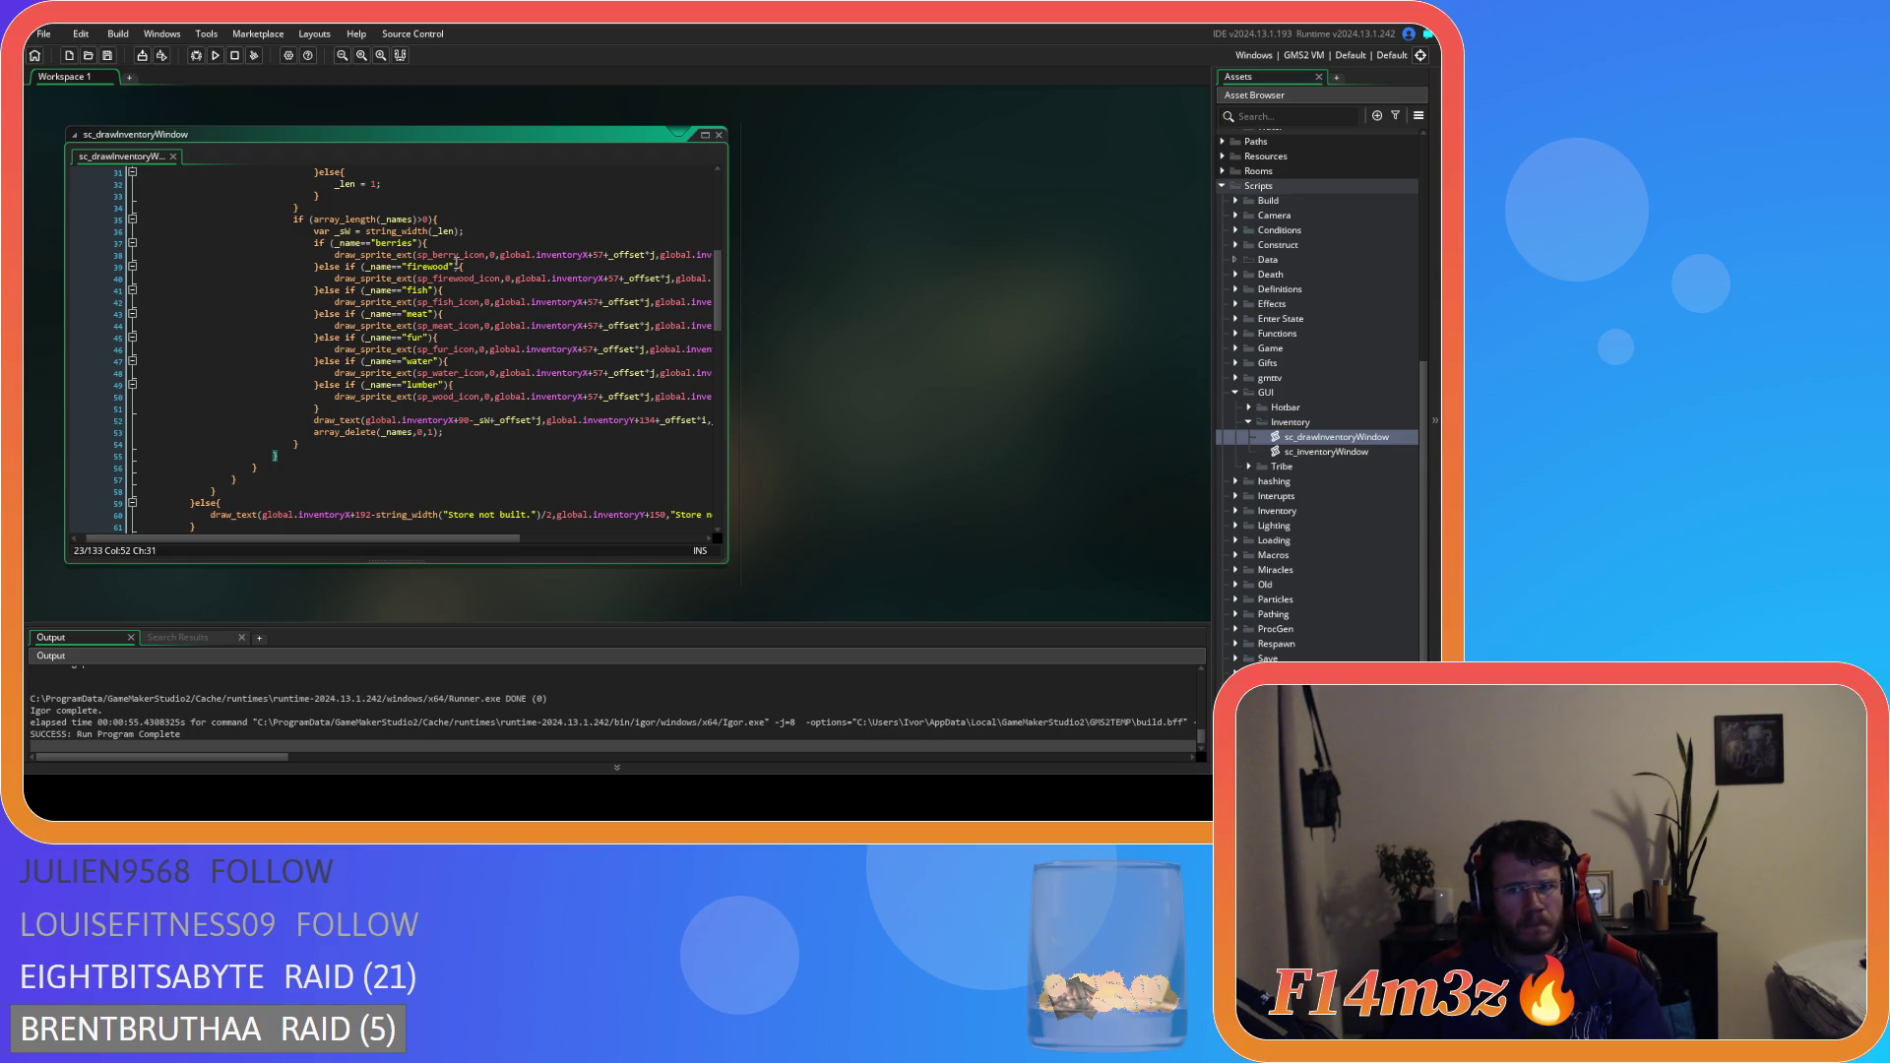
{"action": "scroll", "coordinate": [456, 263], "scroll_direction": "down", "scroll_amount": 7}
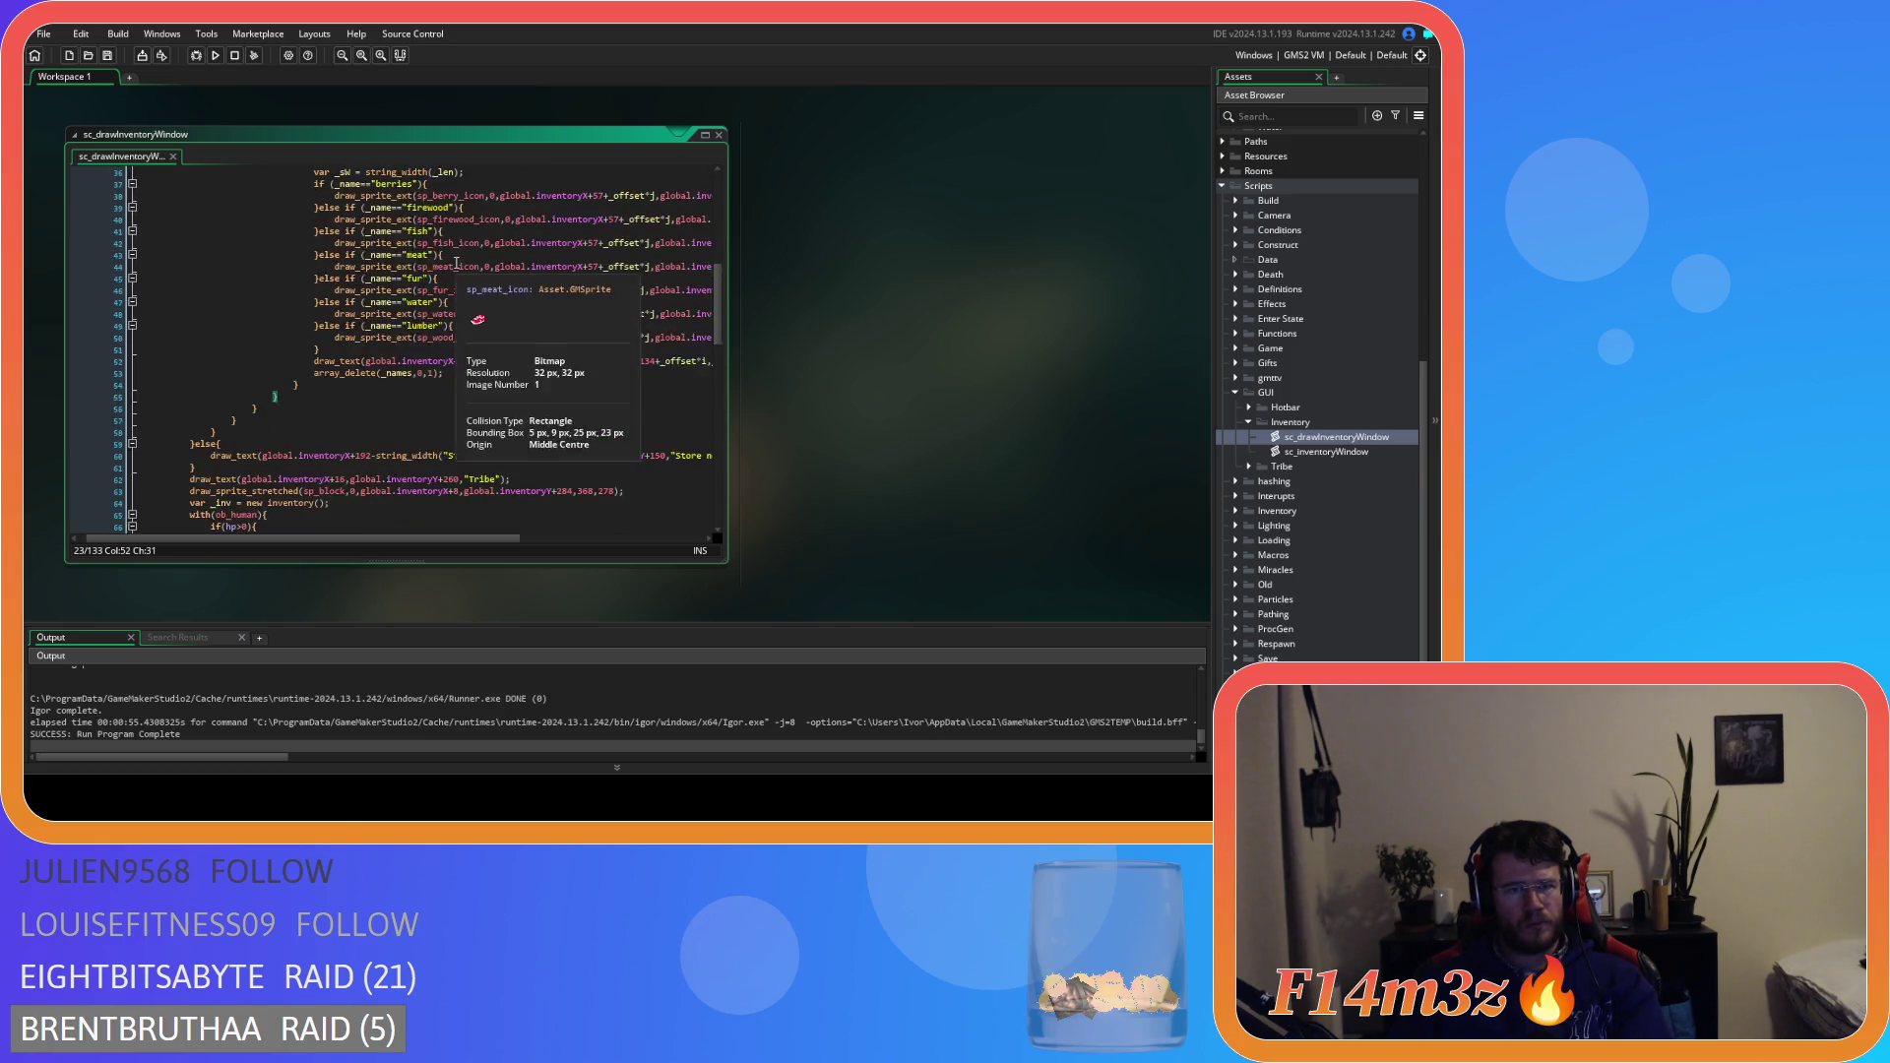
{"action": "scroll", "coordinate": [455, 263], "scroll_direction": "up", "scroll_amount": 8}
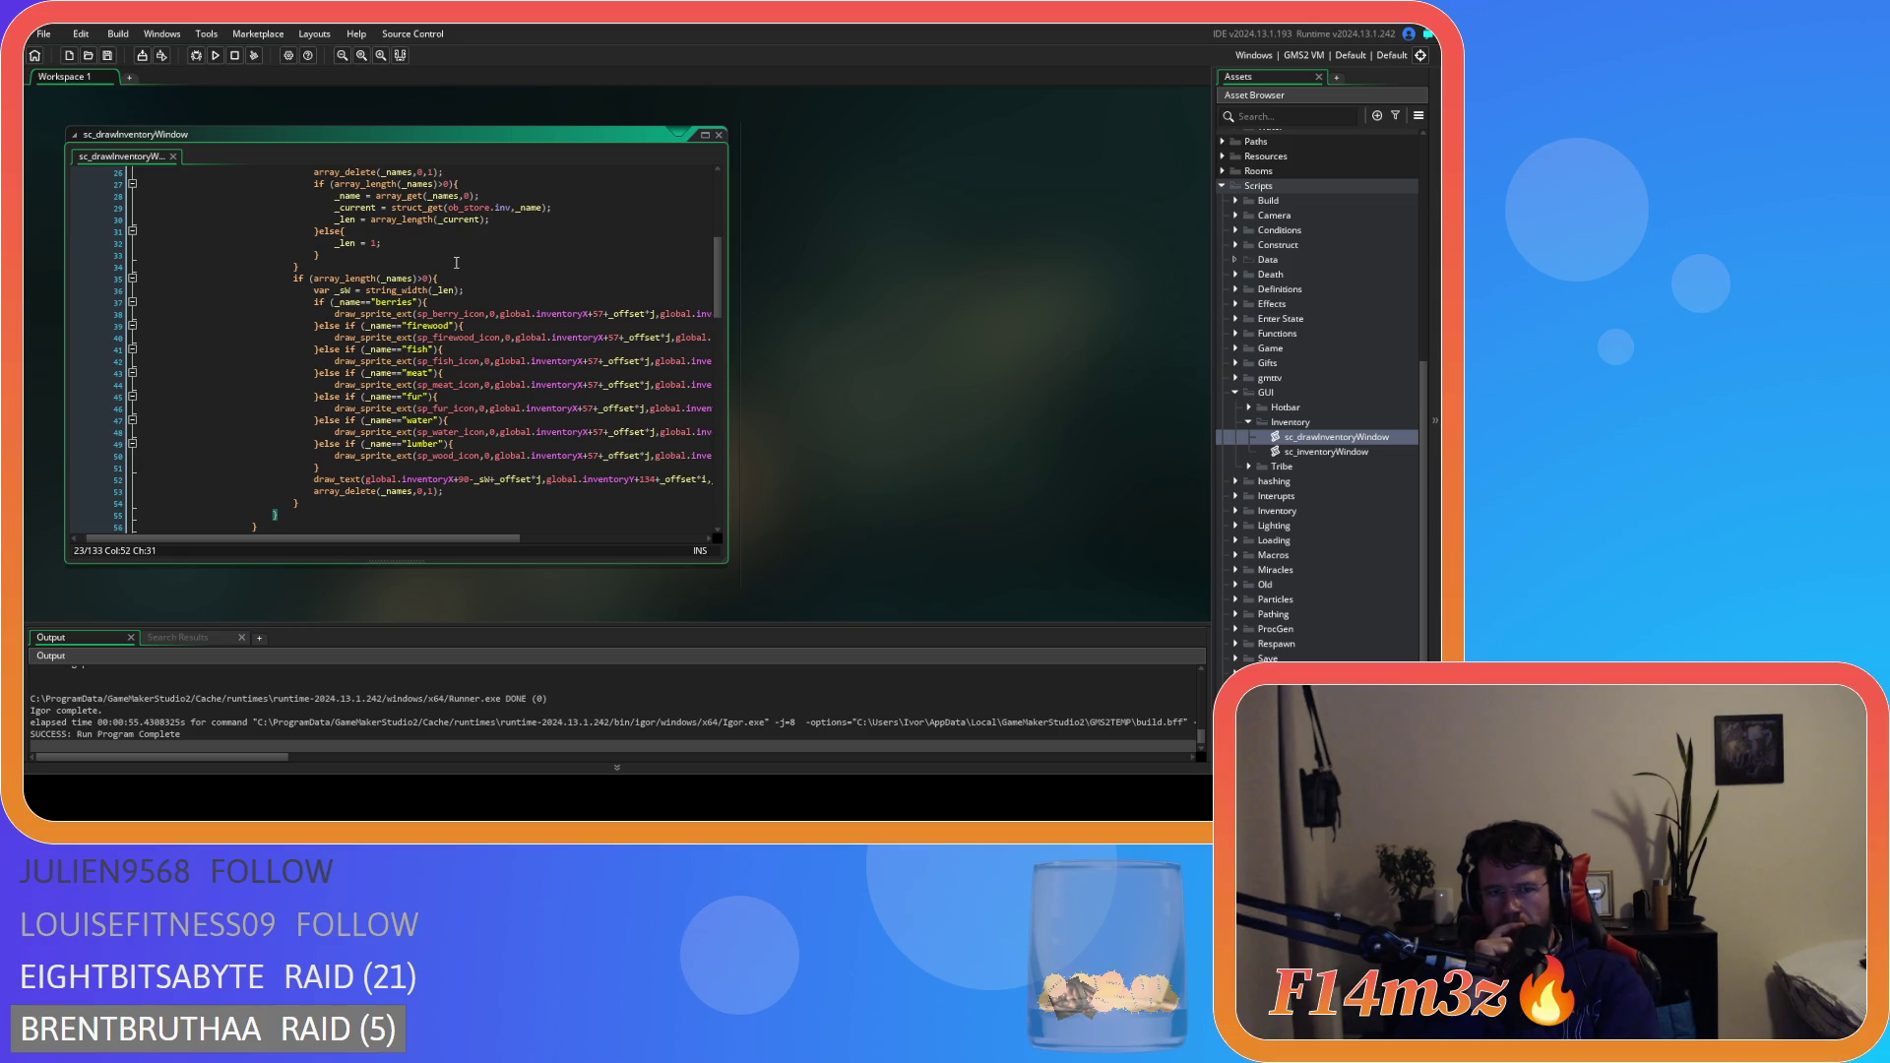
{"action": "scroll", "coordinate": [433, 261], "scroll_direction": "up", "scroll_amount": 5}
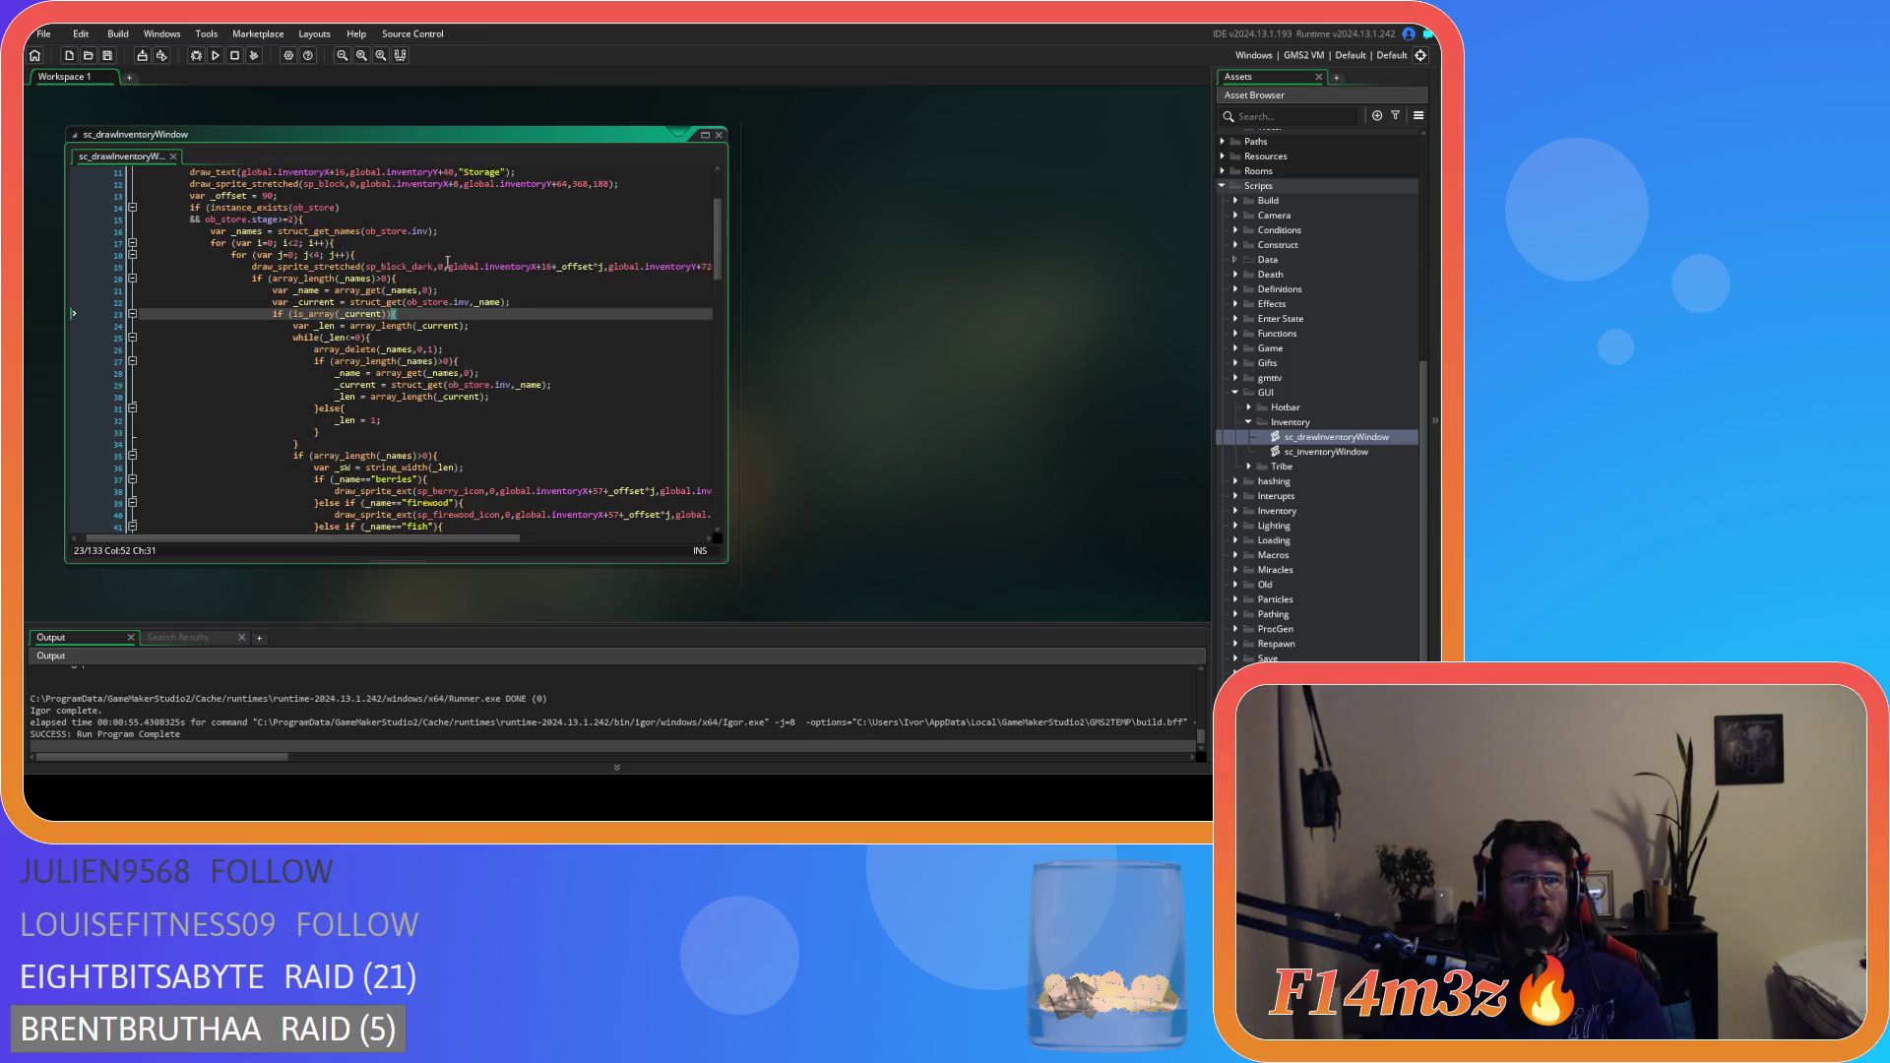
{"action": "scroll", "coordinate": [400, 256], "scroll_direction": "up", "scroll_amount": 1}
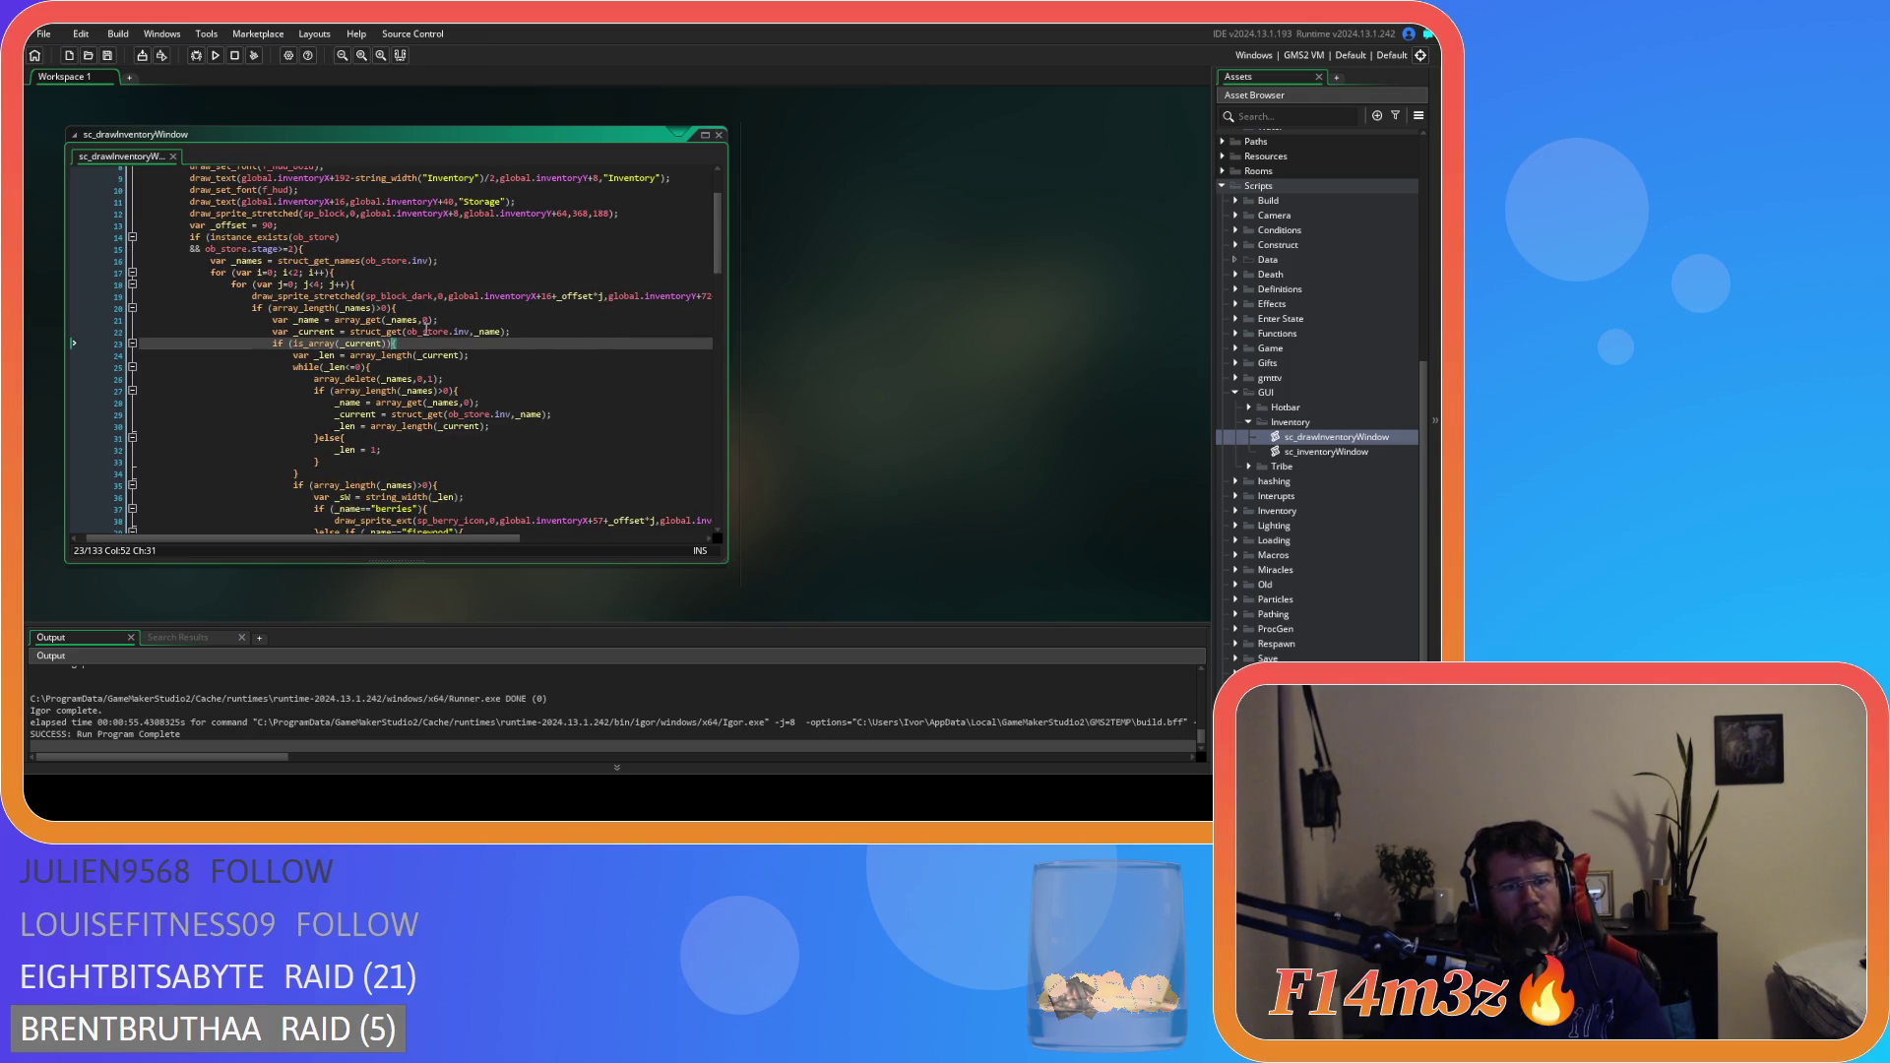
{"action": "mouse_move", "coordinate": [427, 332]}
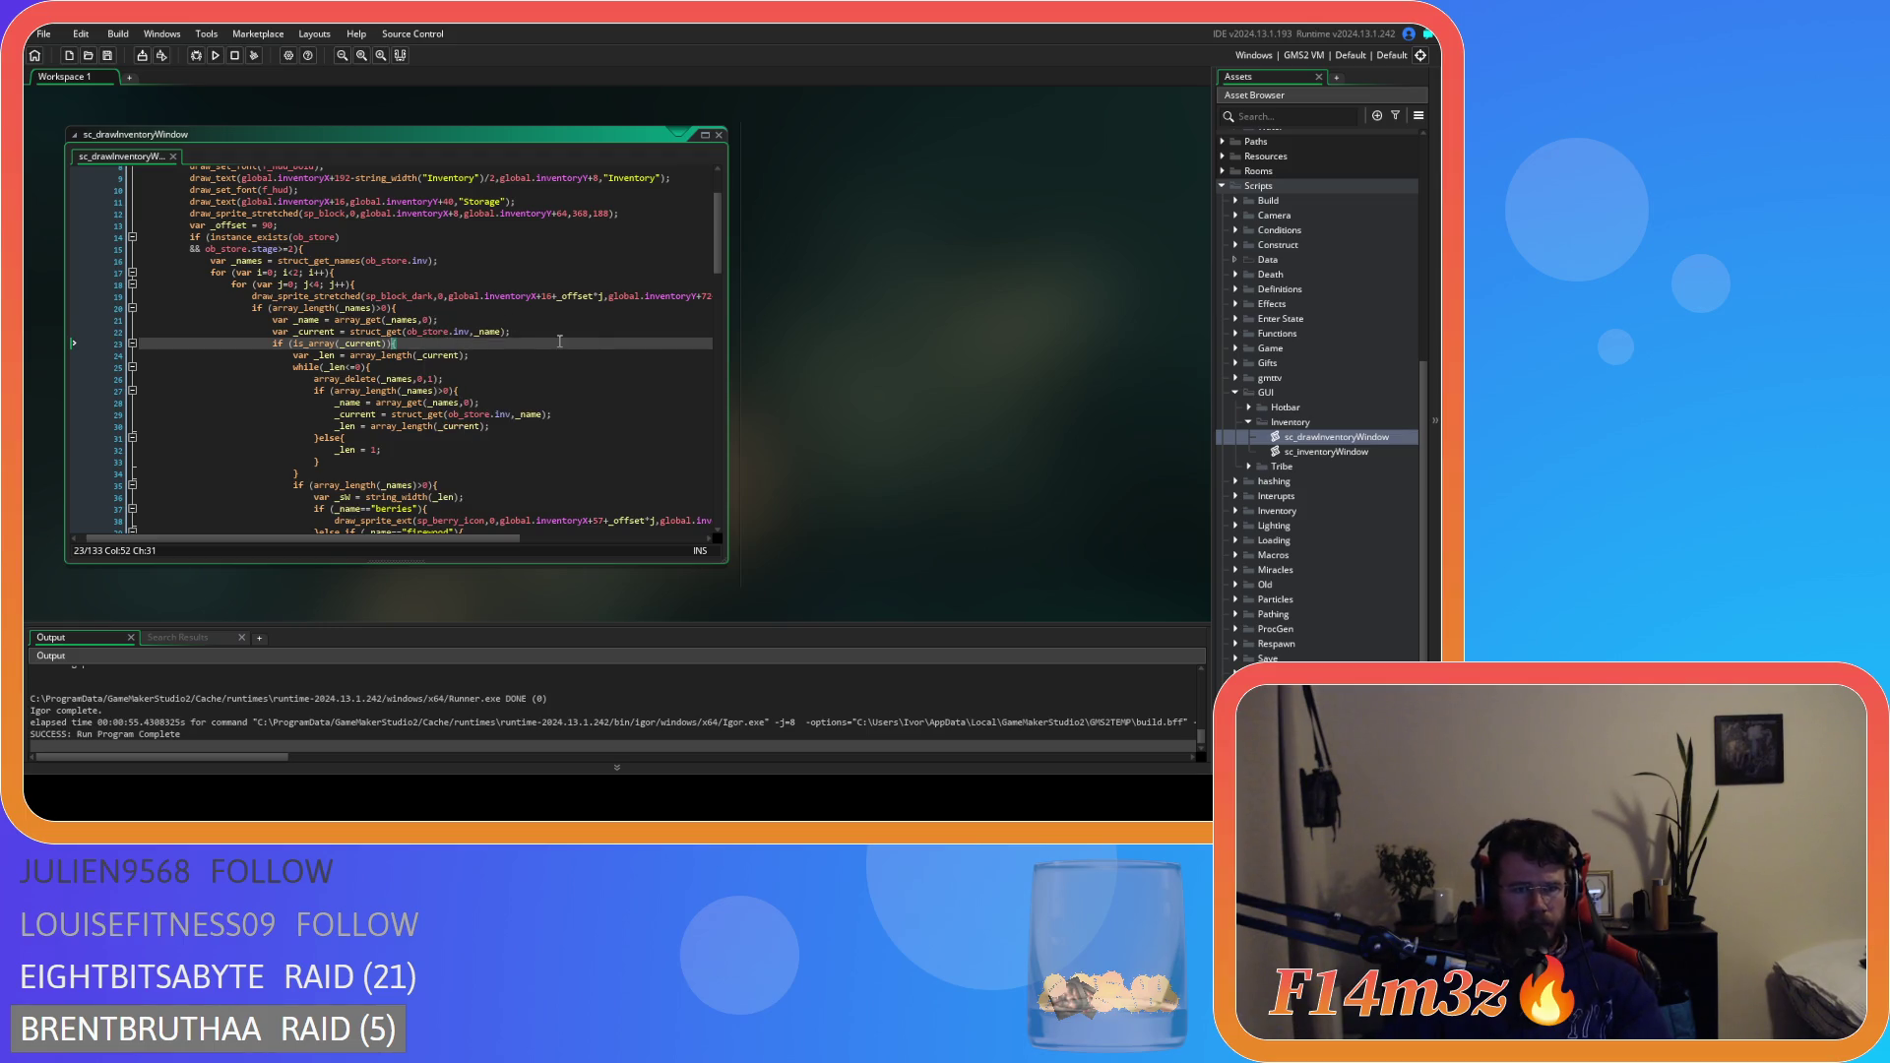
{"action": "left_click", "coordinate": [480, 384]}
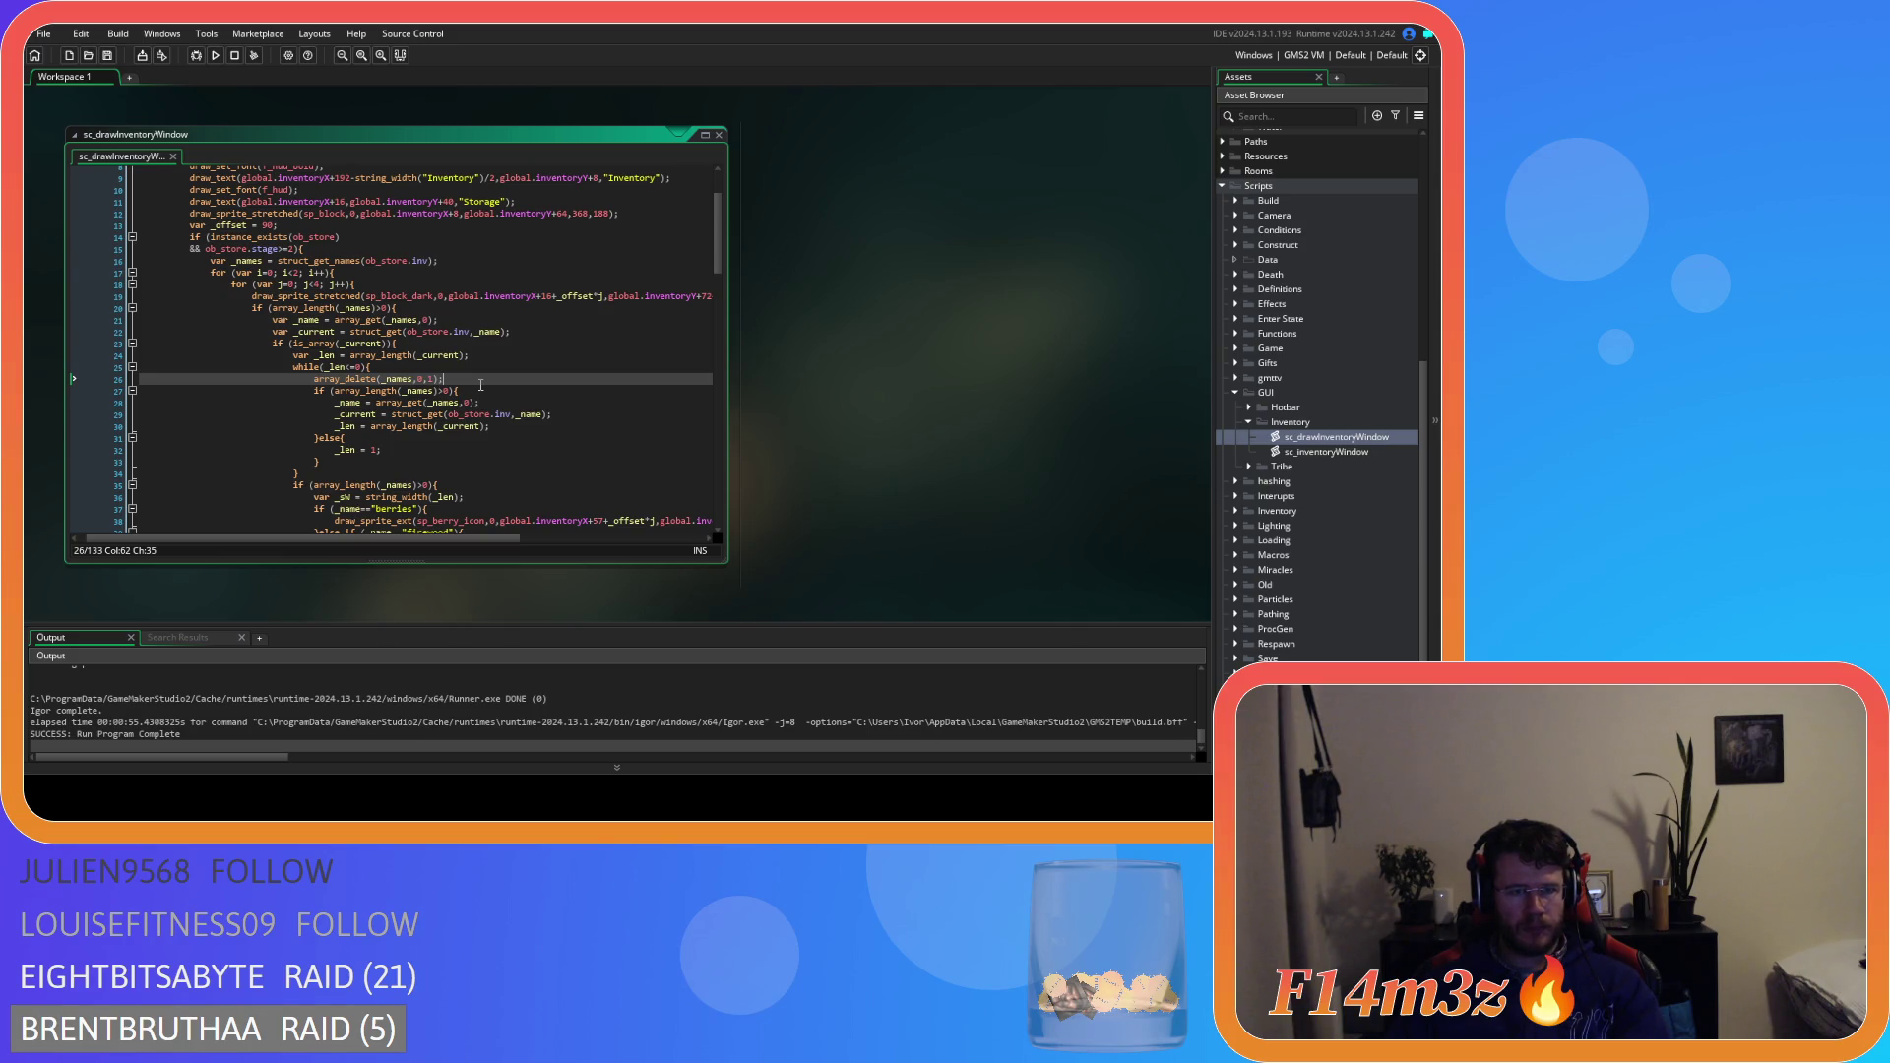
{"action": "scroll", "coordinate": [480, 384], "scroll_direction": "down", "scroll_amount": 1}
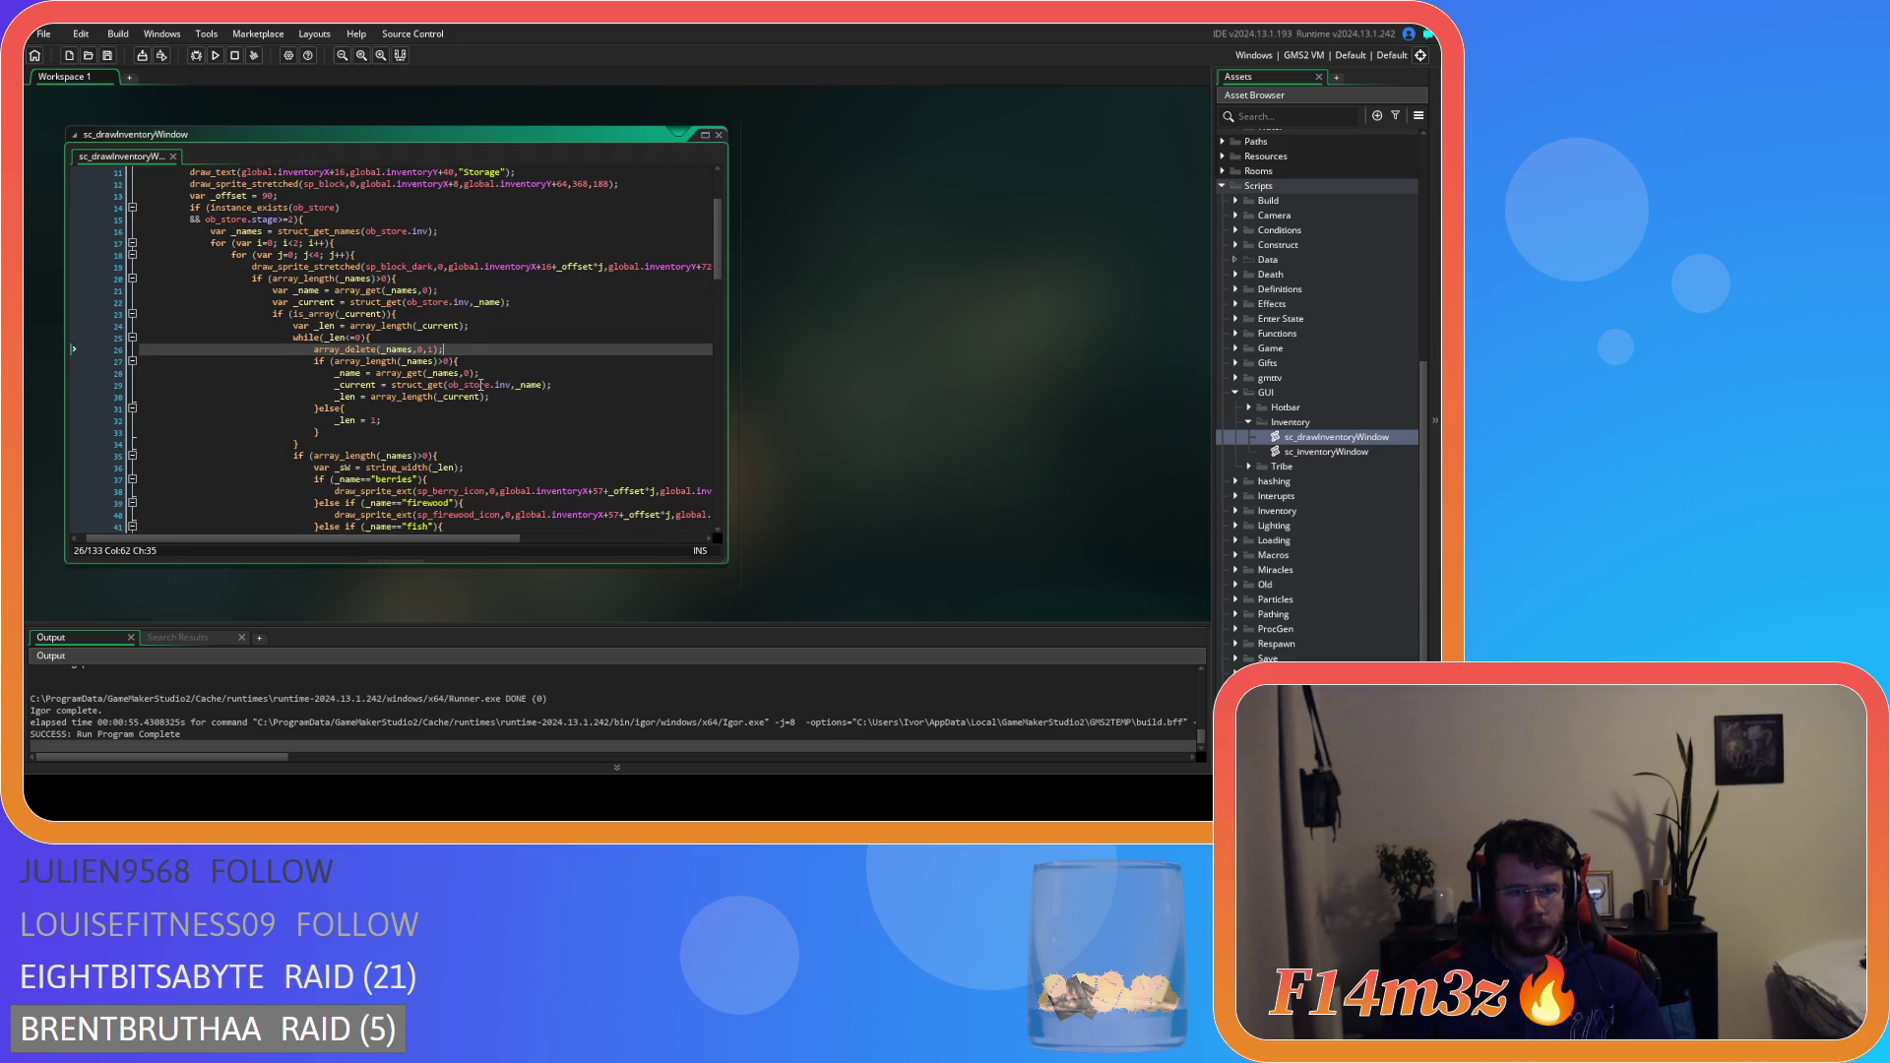
{"action": "scroll", "coordinate": [481, 385], "scroll_direction": "down", "scroll_amount": 1}
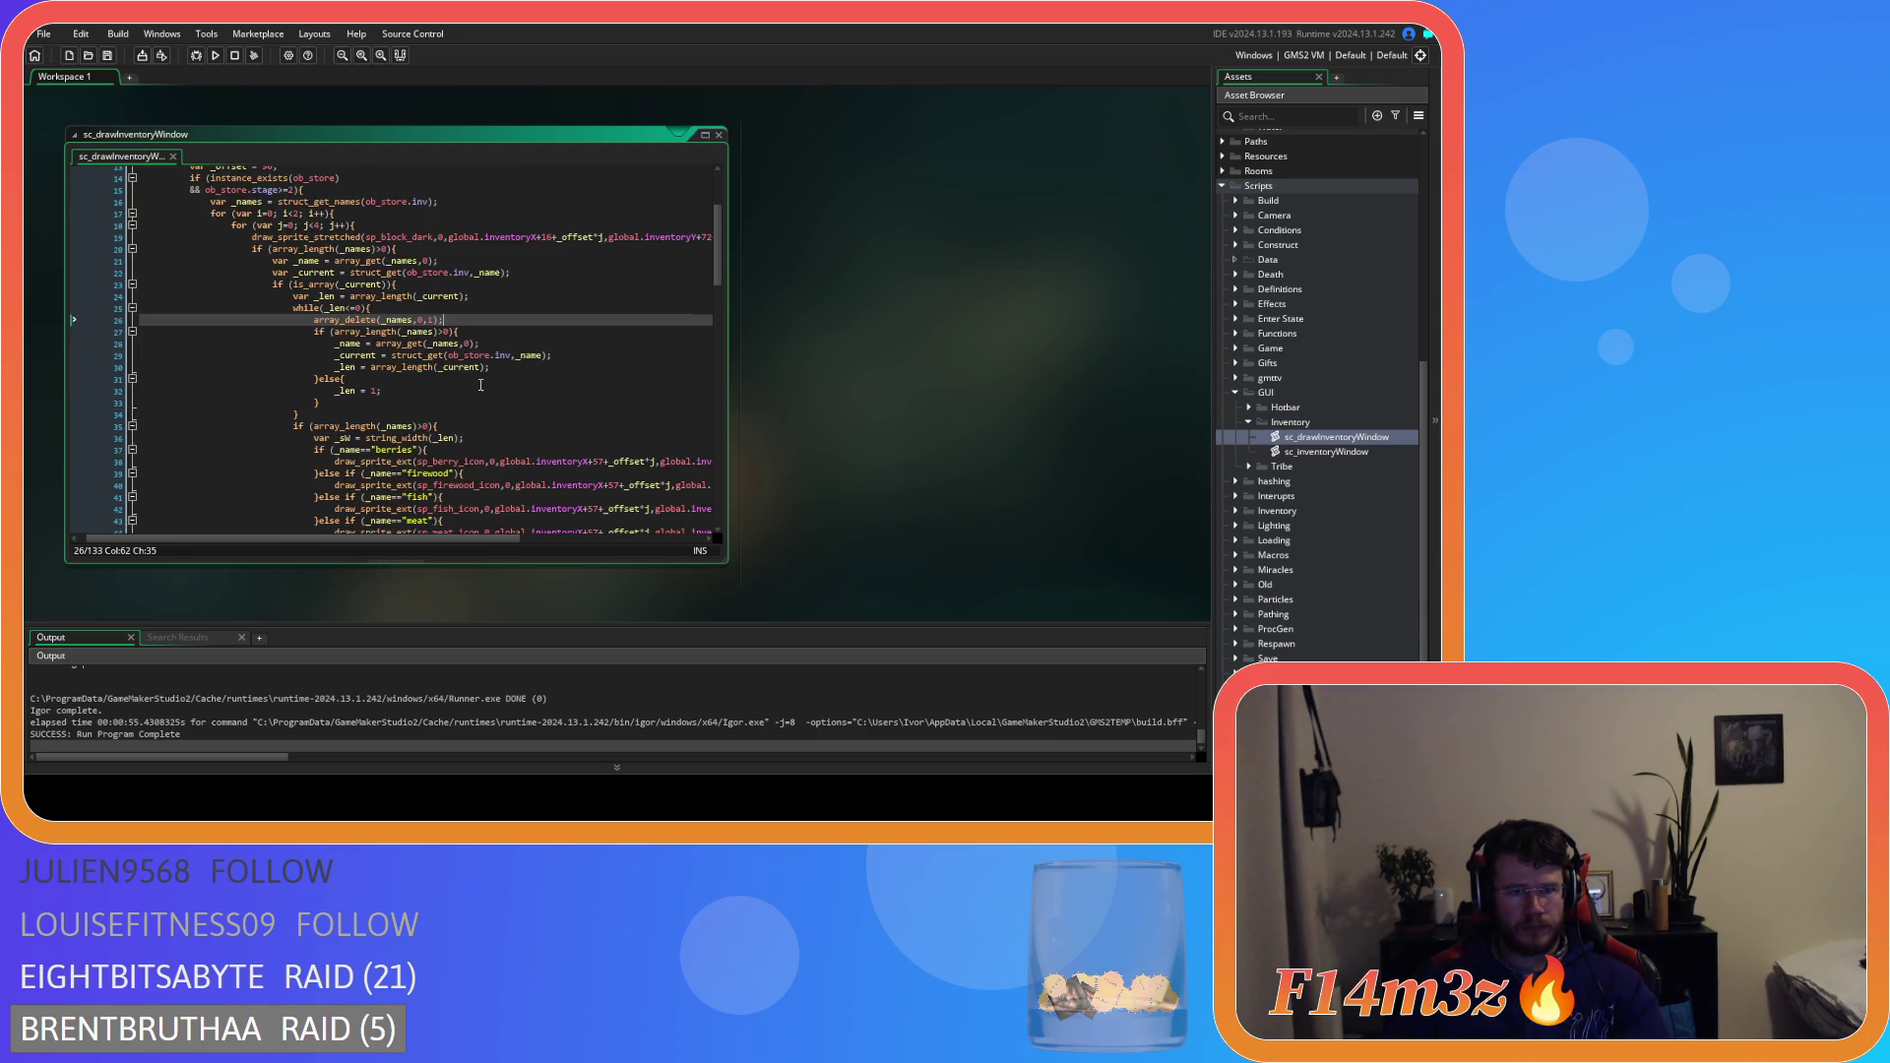
{"action": "scroll", "coordinate": [480, 384], "scroll_direction": "down", "scroll_amount": 2}
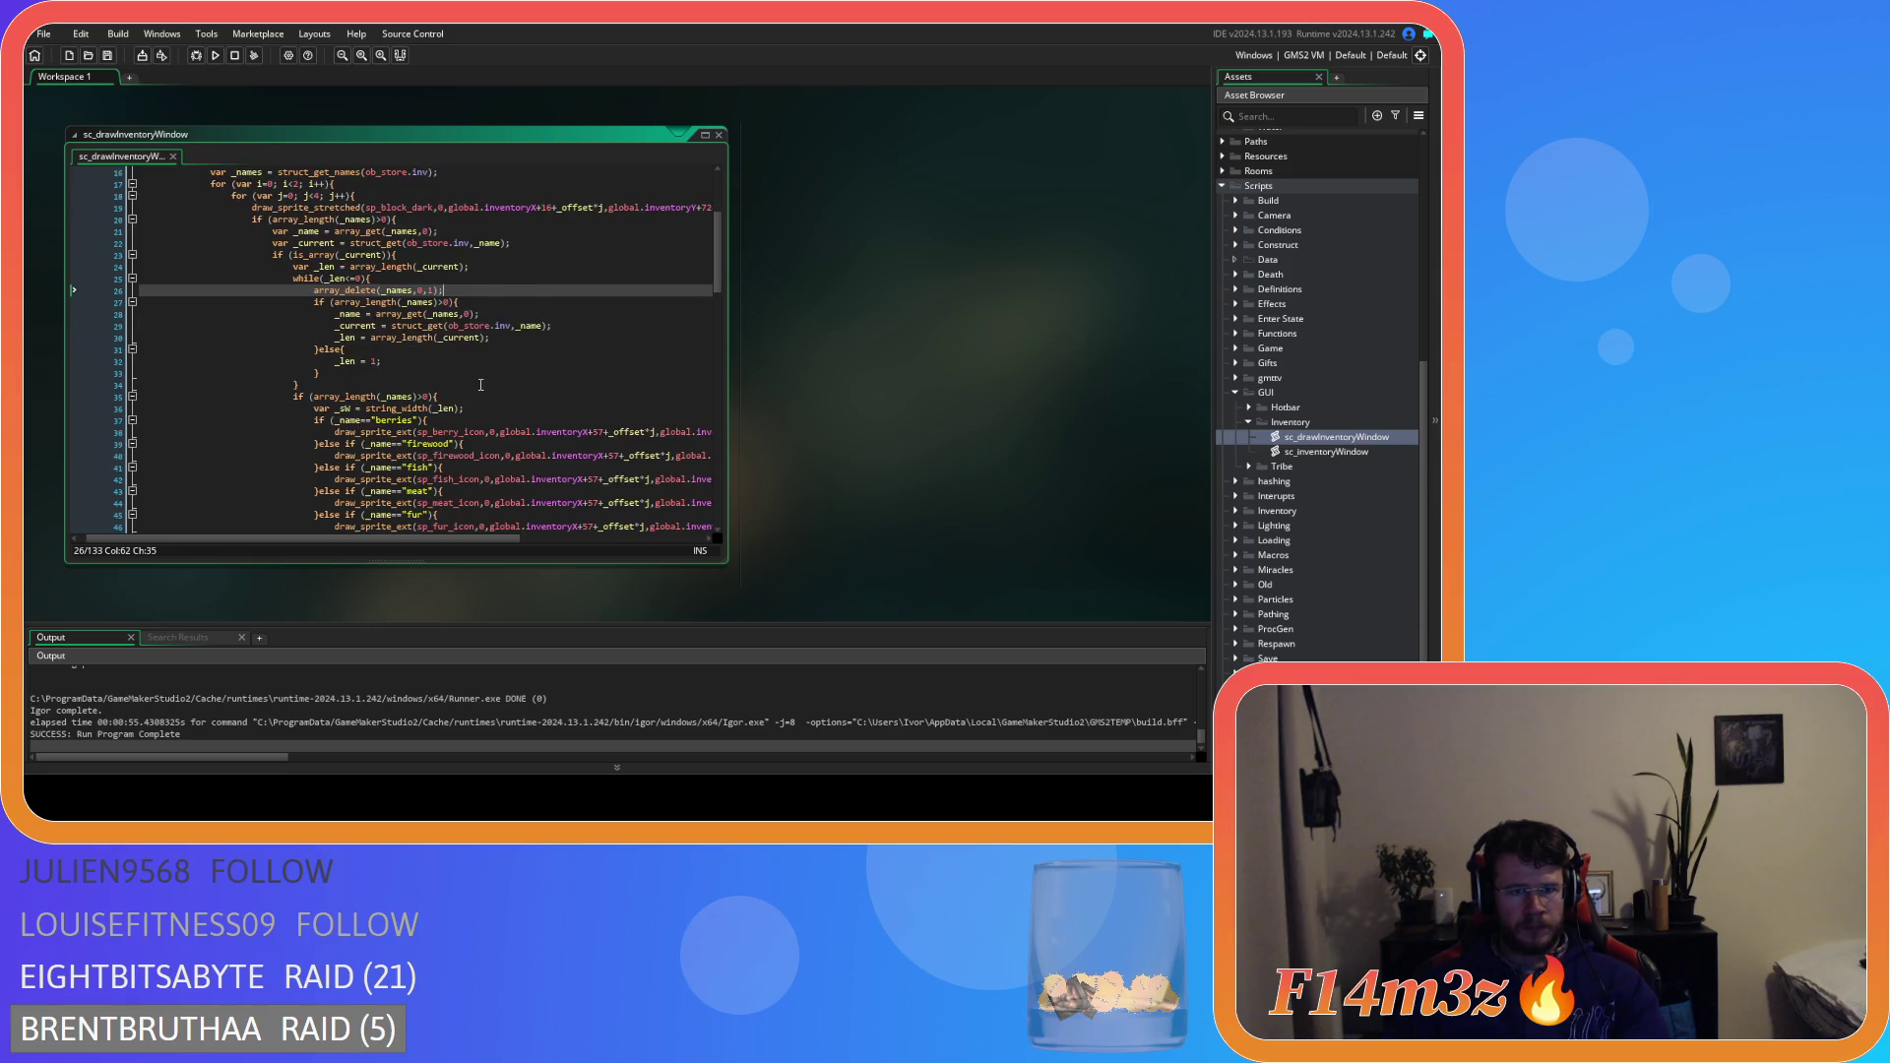
{"action": "scroll", "coordinate": [480, 384], "scroll_direction": "down", "scroll_amount": 3}
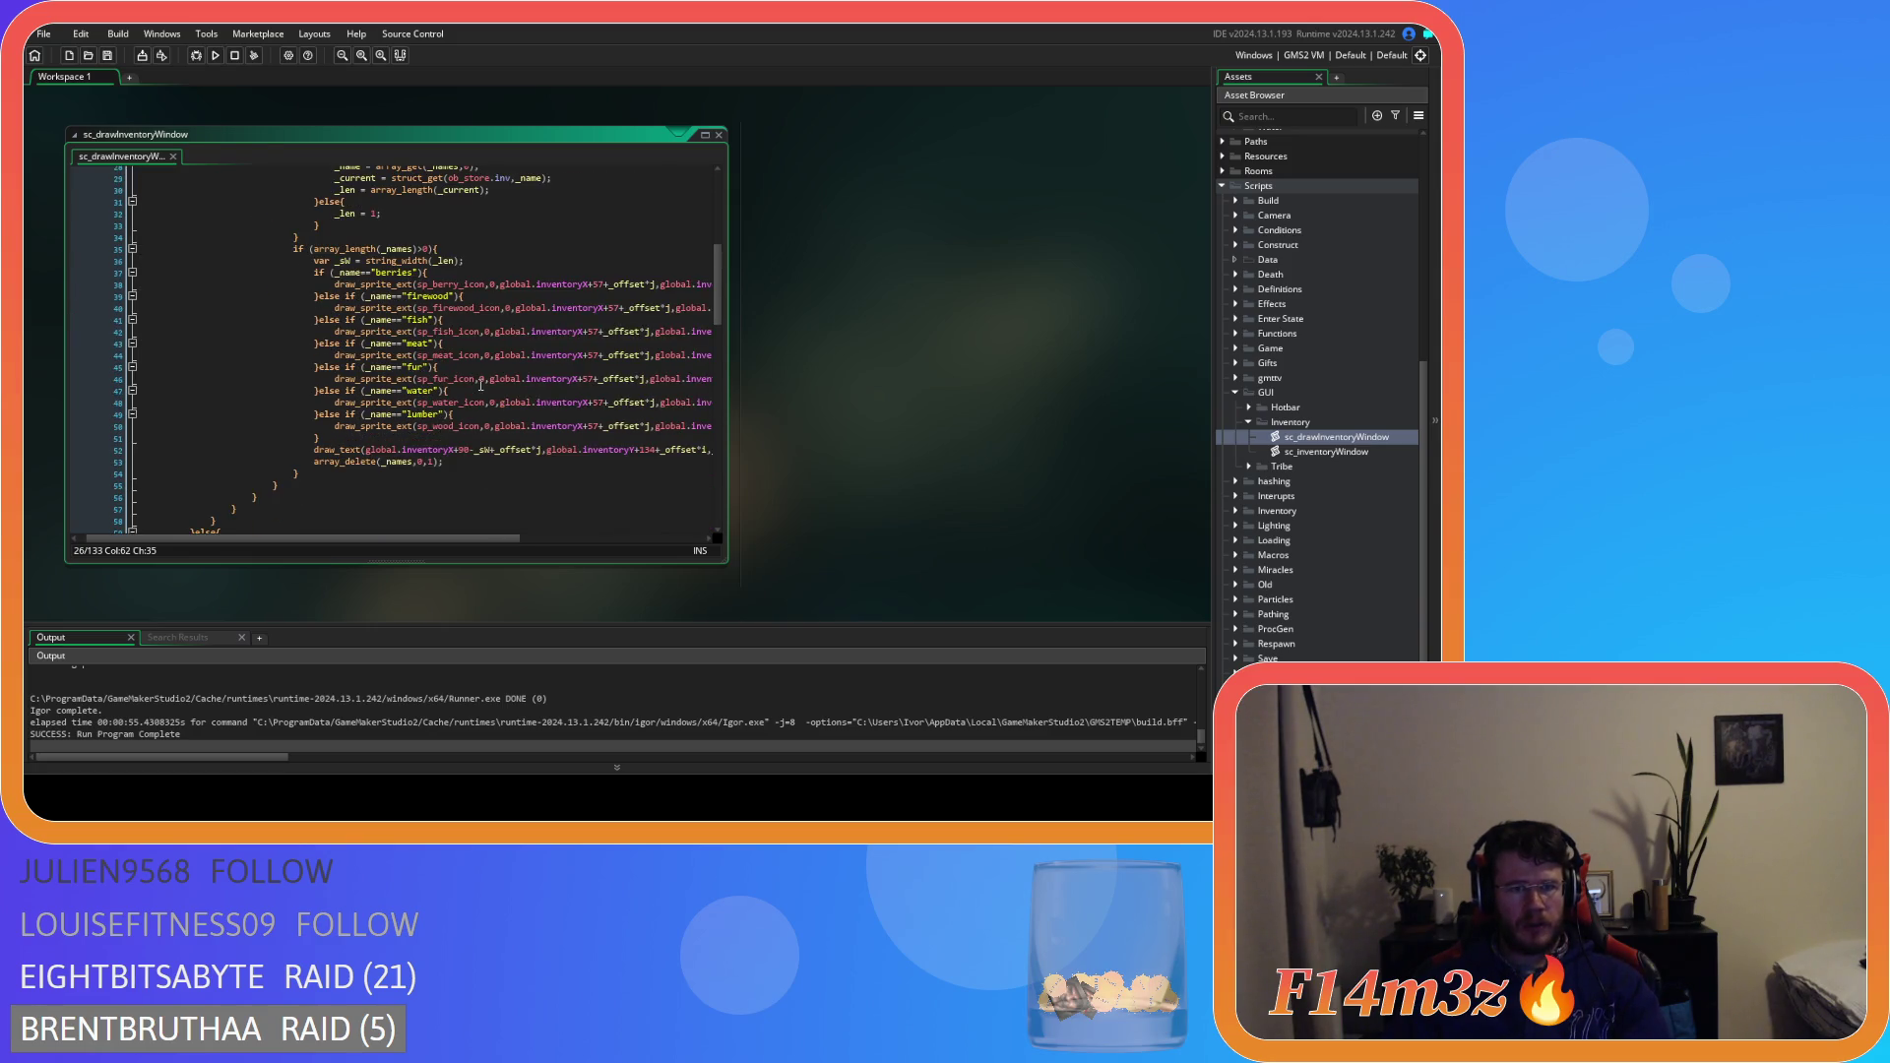
{"action": "scroll", "coordinate": [481, 385], "scroll_direction": "up", "scroll_amount": 2}
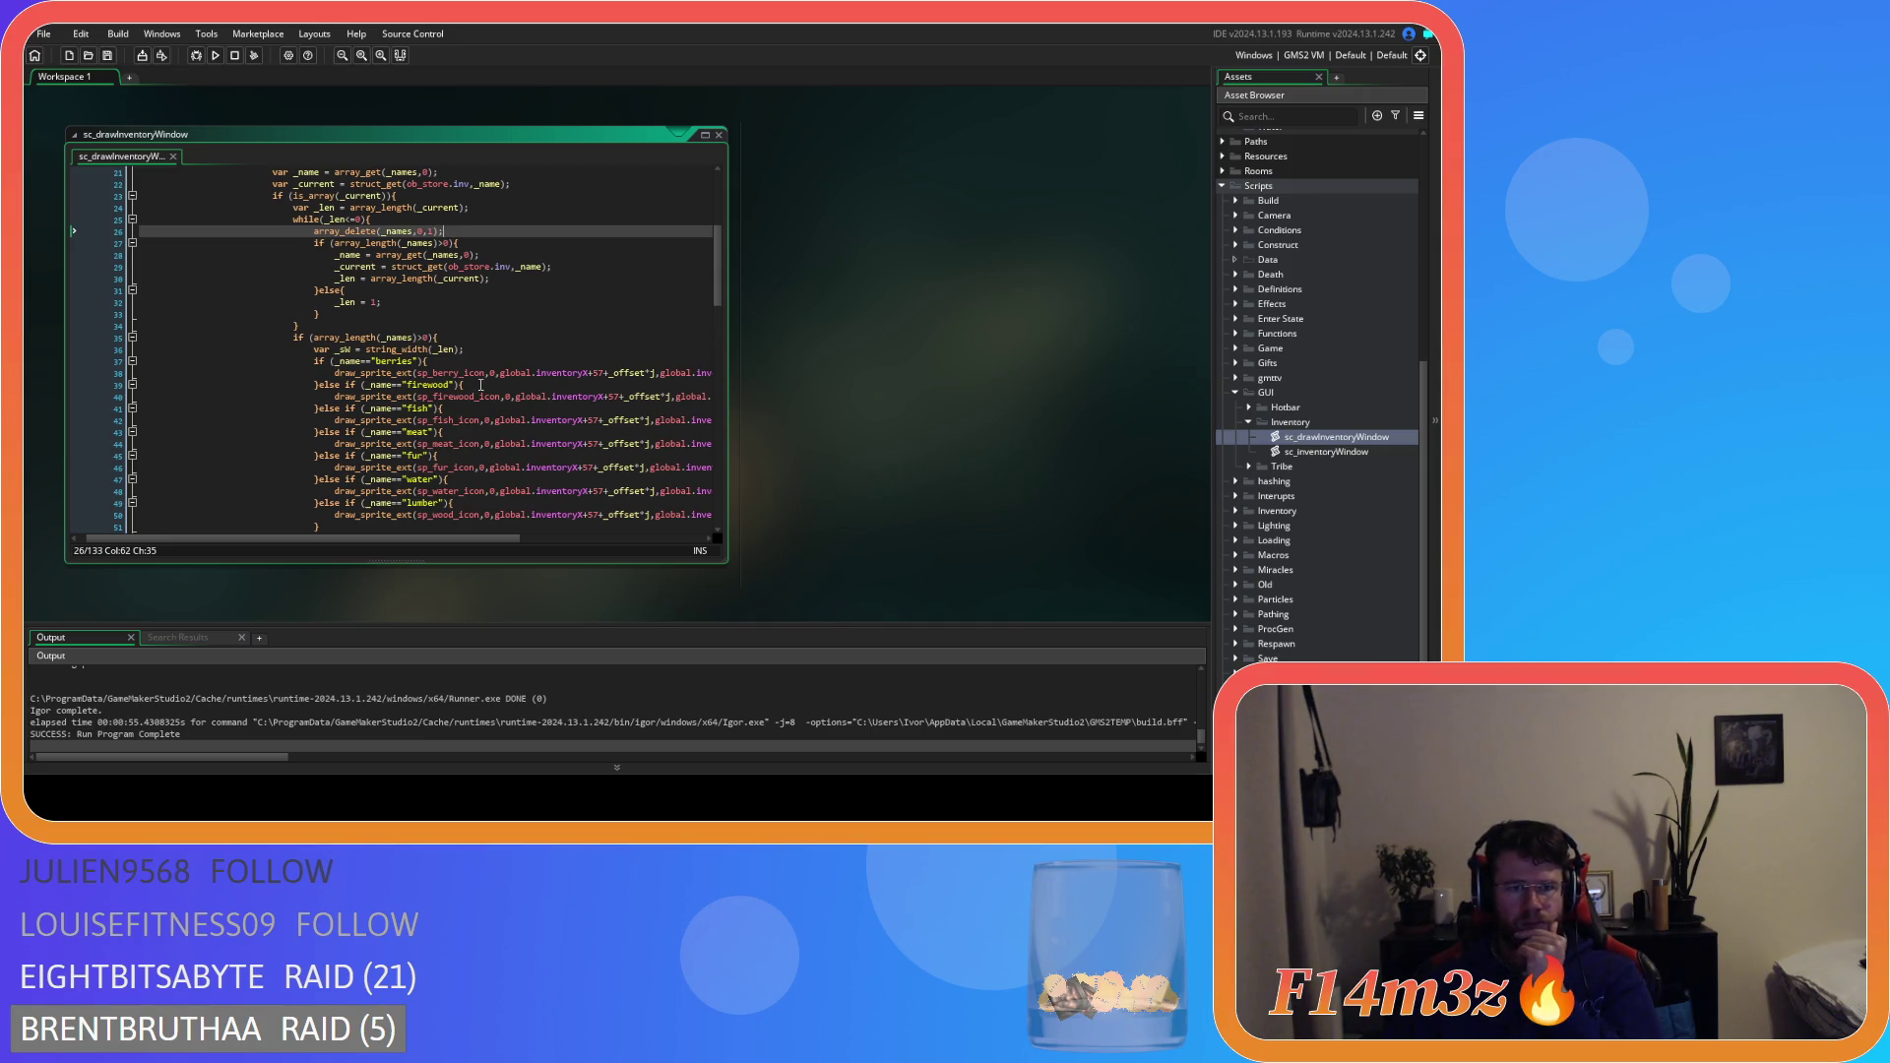
{"action": "scroll", "coordinate": [481, 385], "scroll_direction": "up", "scroll_amount": 2}
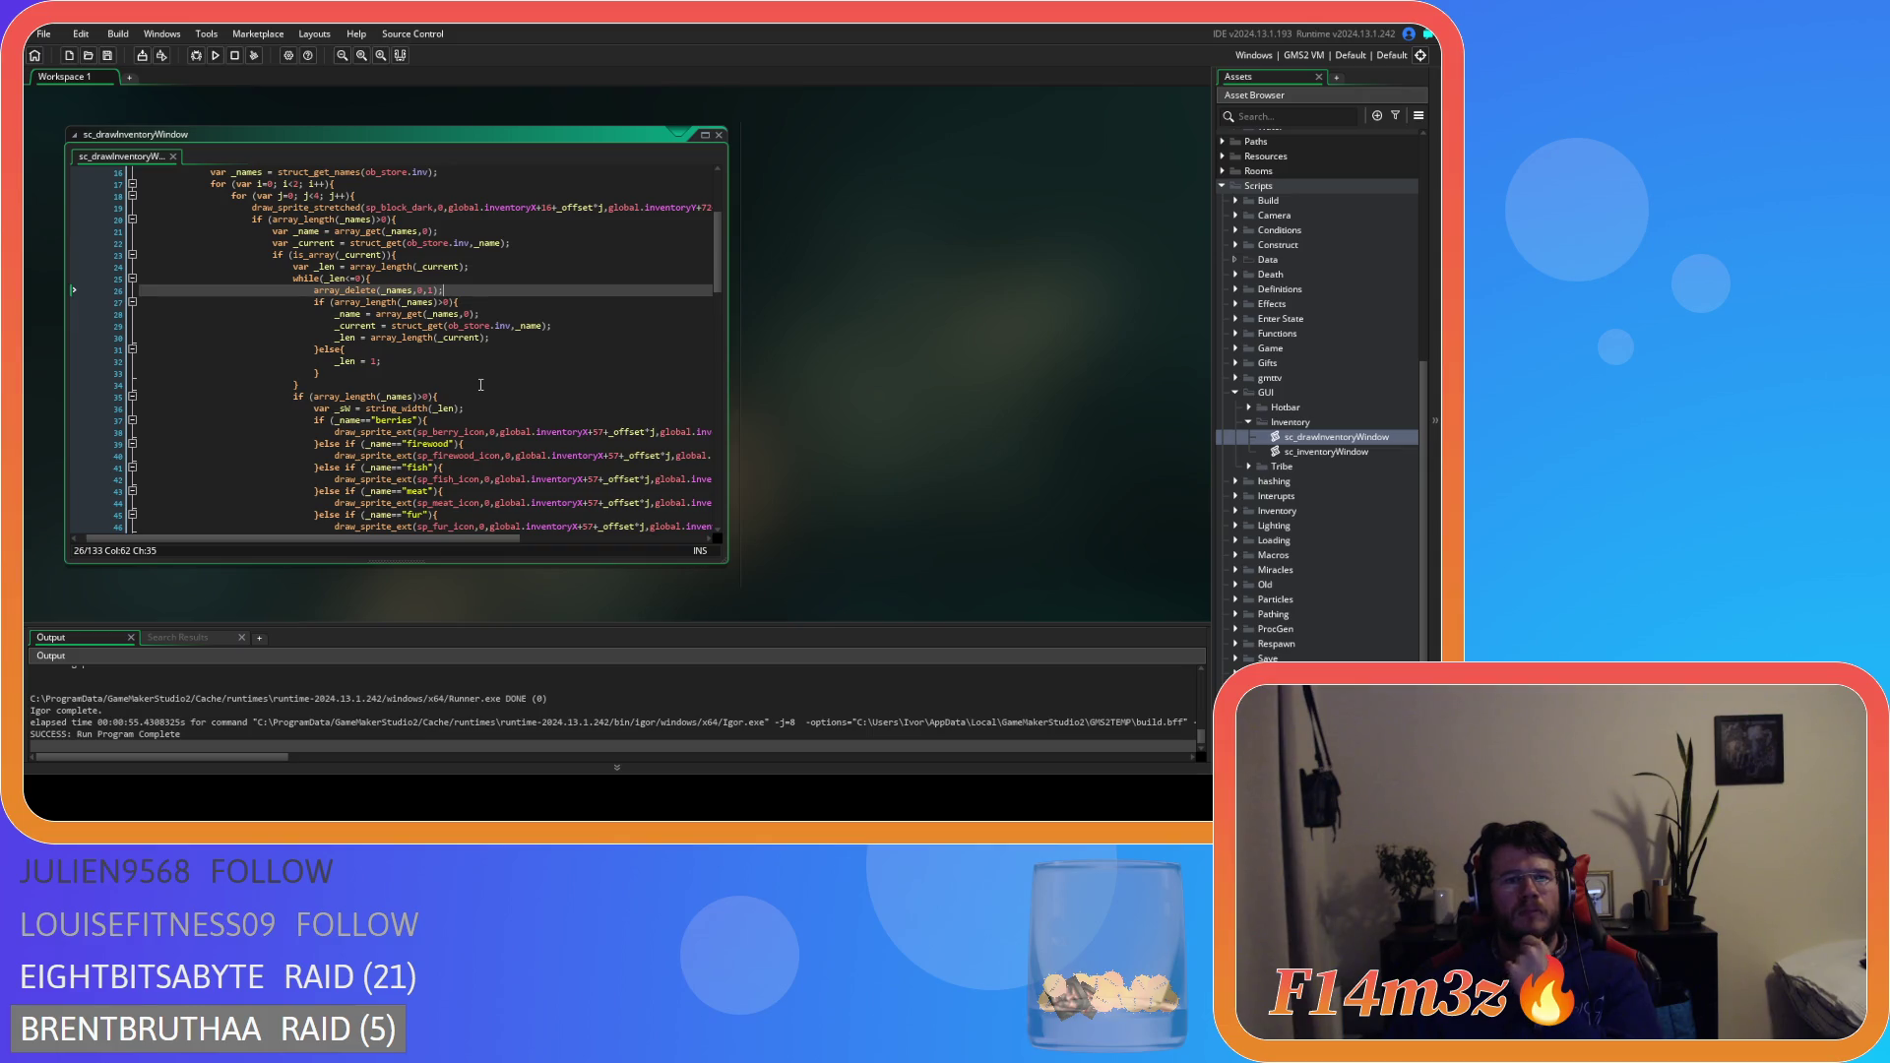
{"action": "scroll", "coordinate": [480, 384], "scroll_direction": "down", "scroll_amount": 2}
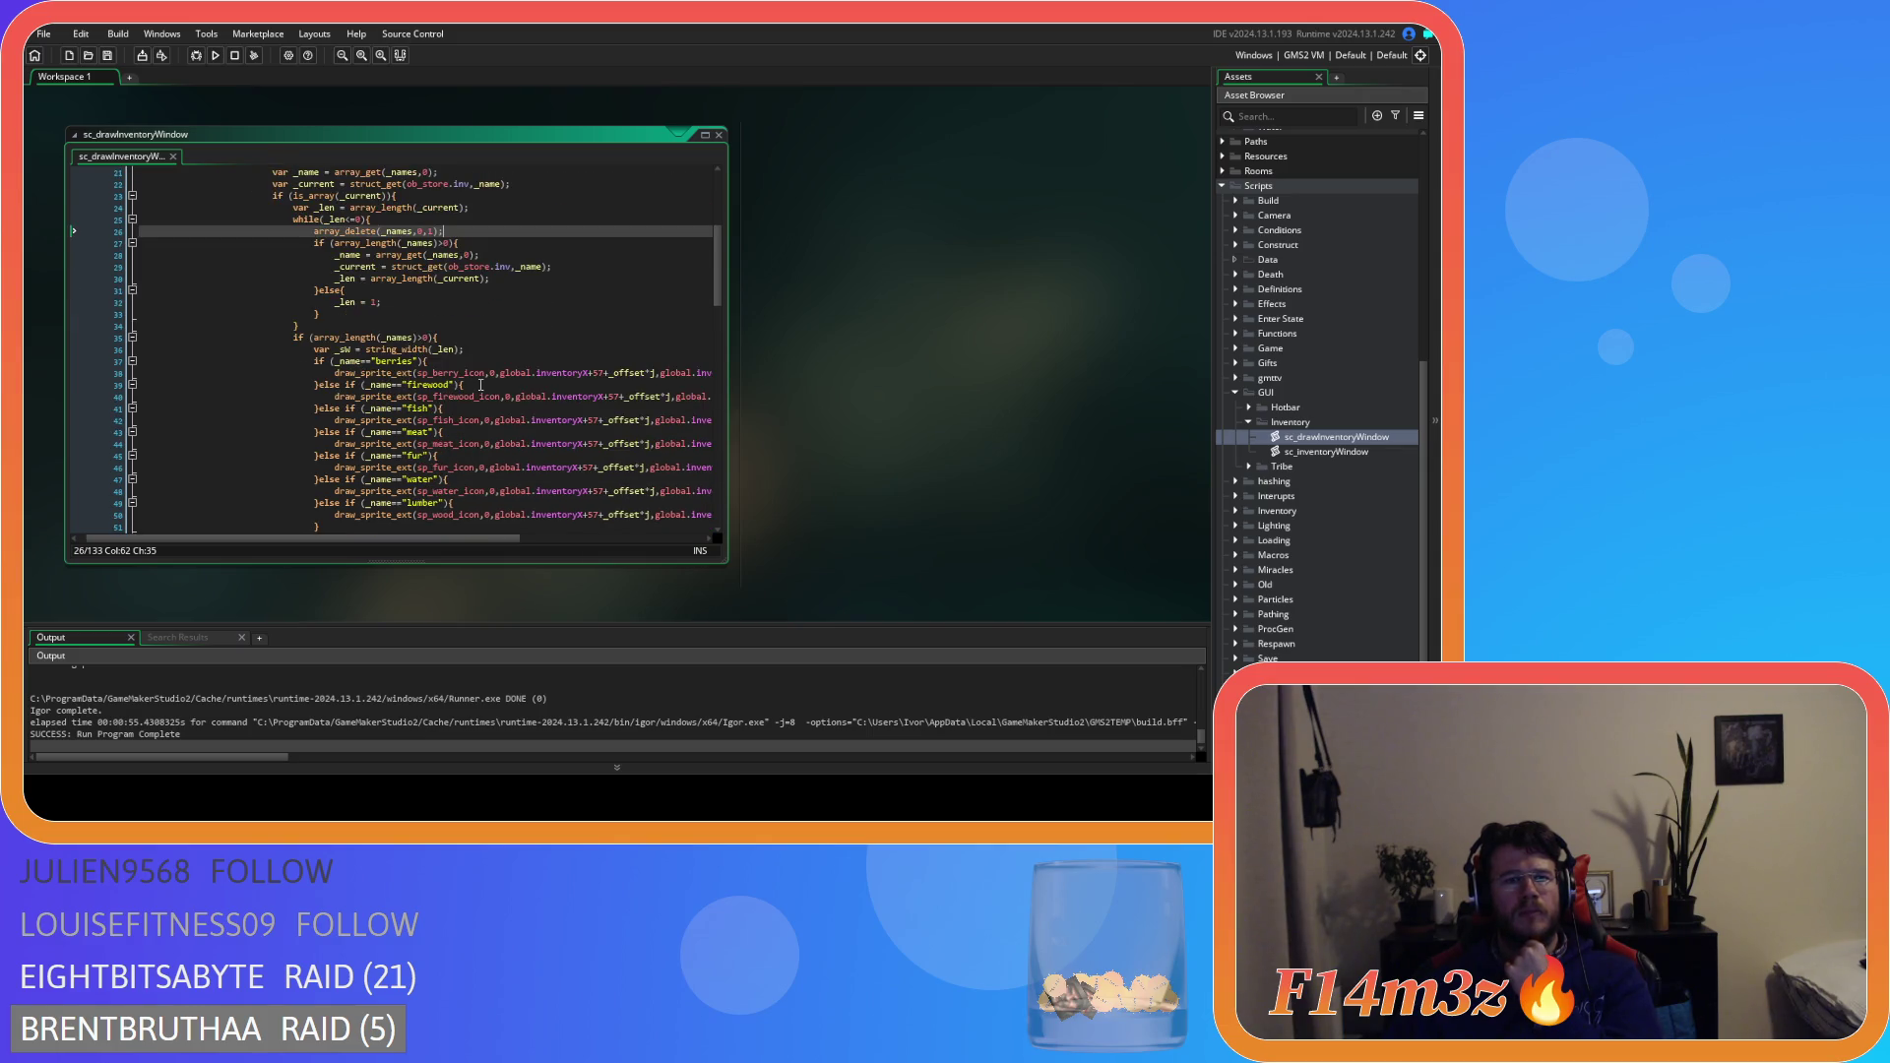
{"action": "scroll", "coordinate": [481, 385], "scroll_direction": "down", "scroll_amount": 2}
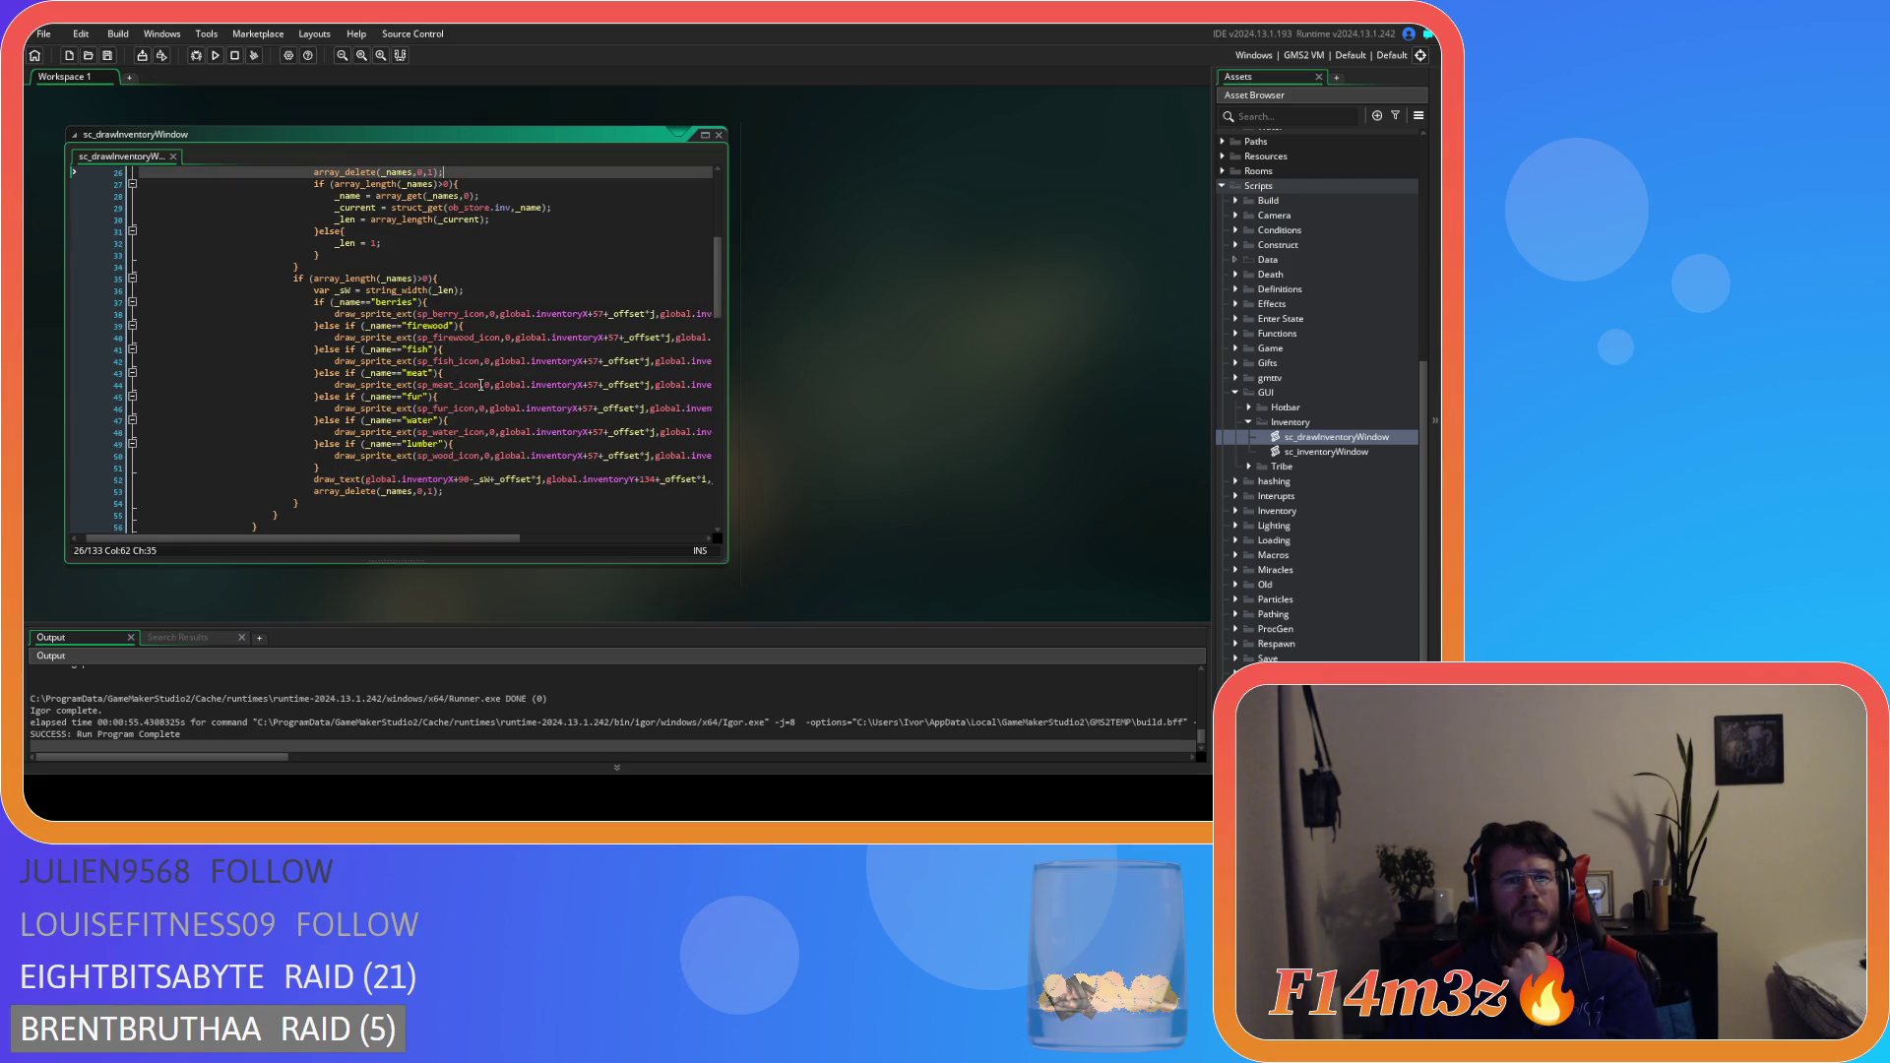
{"action": "scroll", "coordinate": [480, 384], "scroll_direction": "up", "scroll_amount": 5}
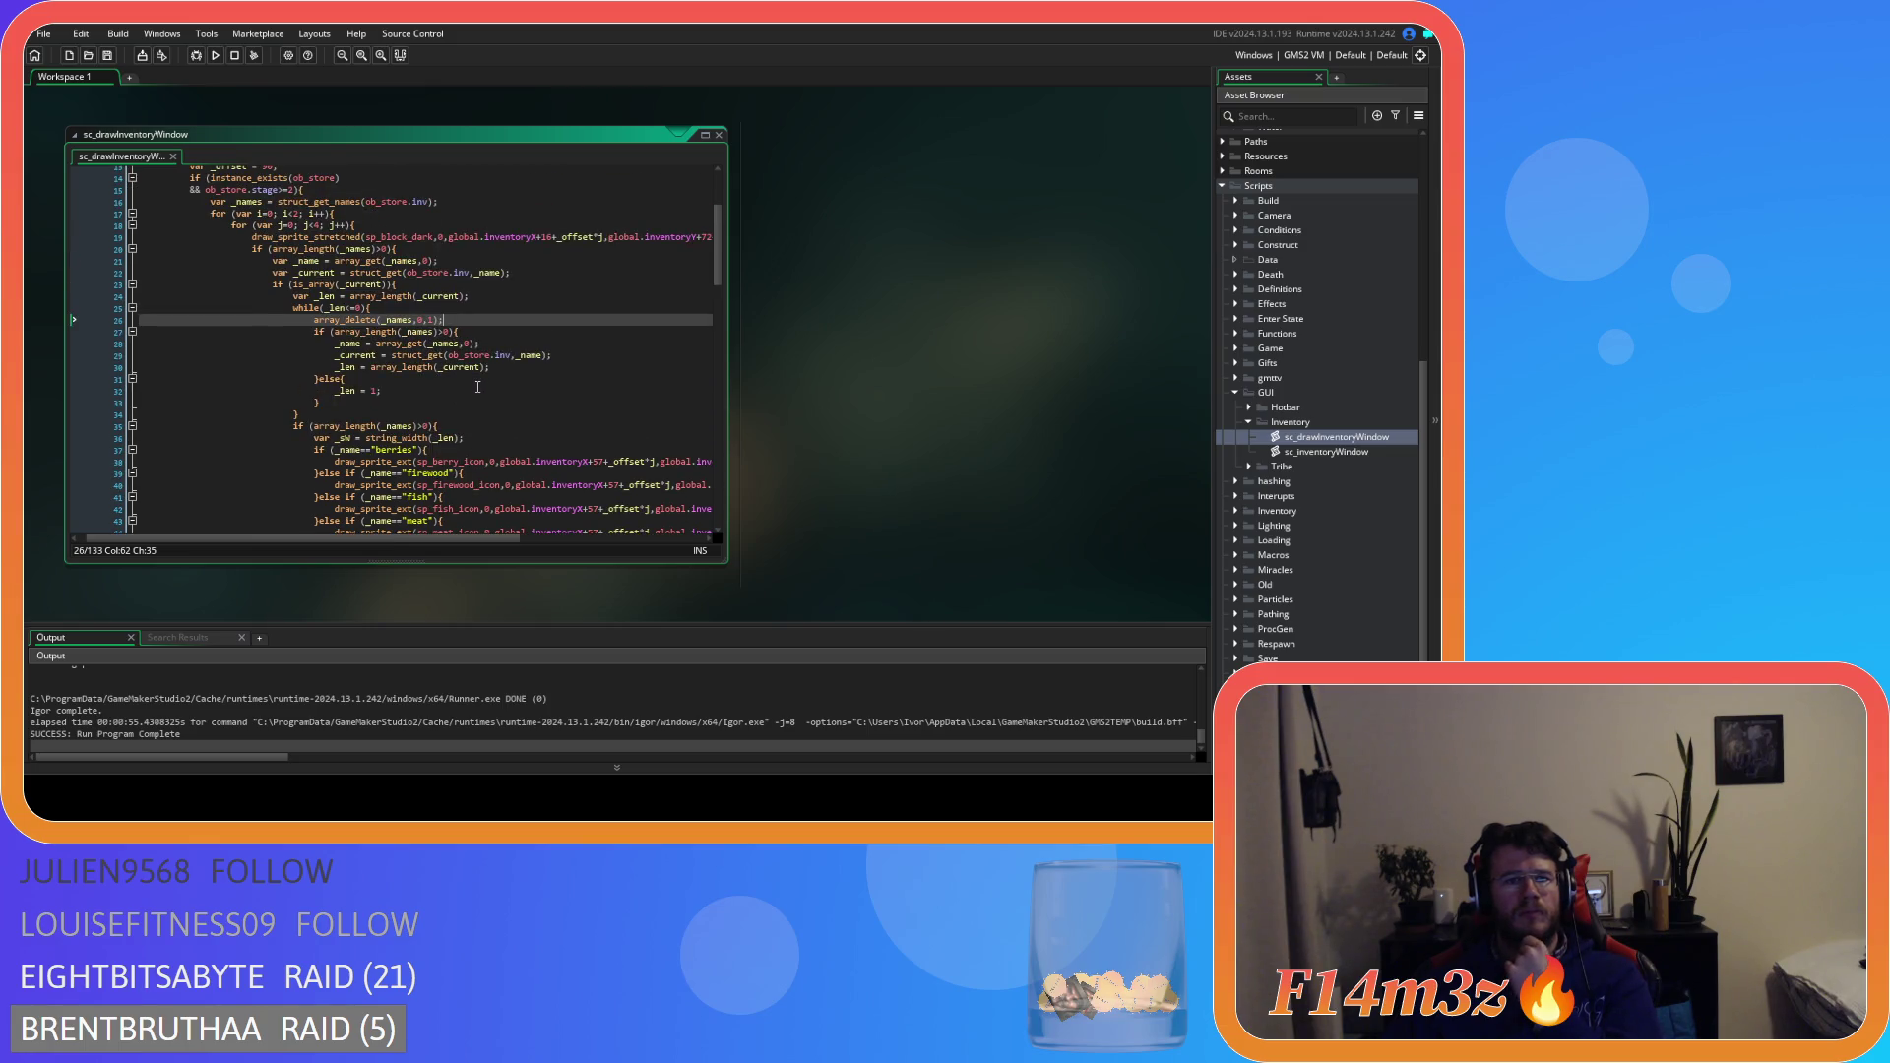
{"action": "scroll", "coordinate": [477, 387], "scroll_direction": "down", "scroll_amount": 3}
{"action": "scroll", "coordinate": [477, 387], "scroll_direction": "down", "scroll_amount": 2}
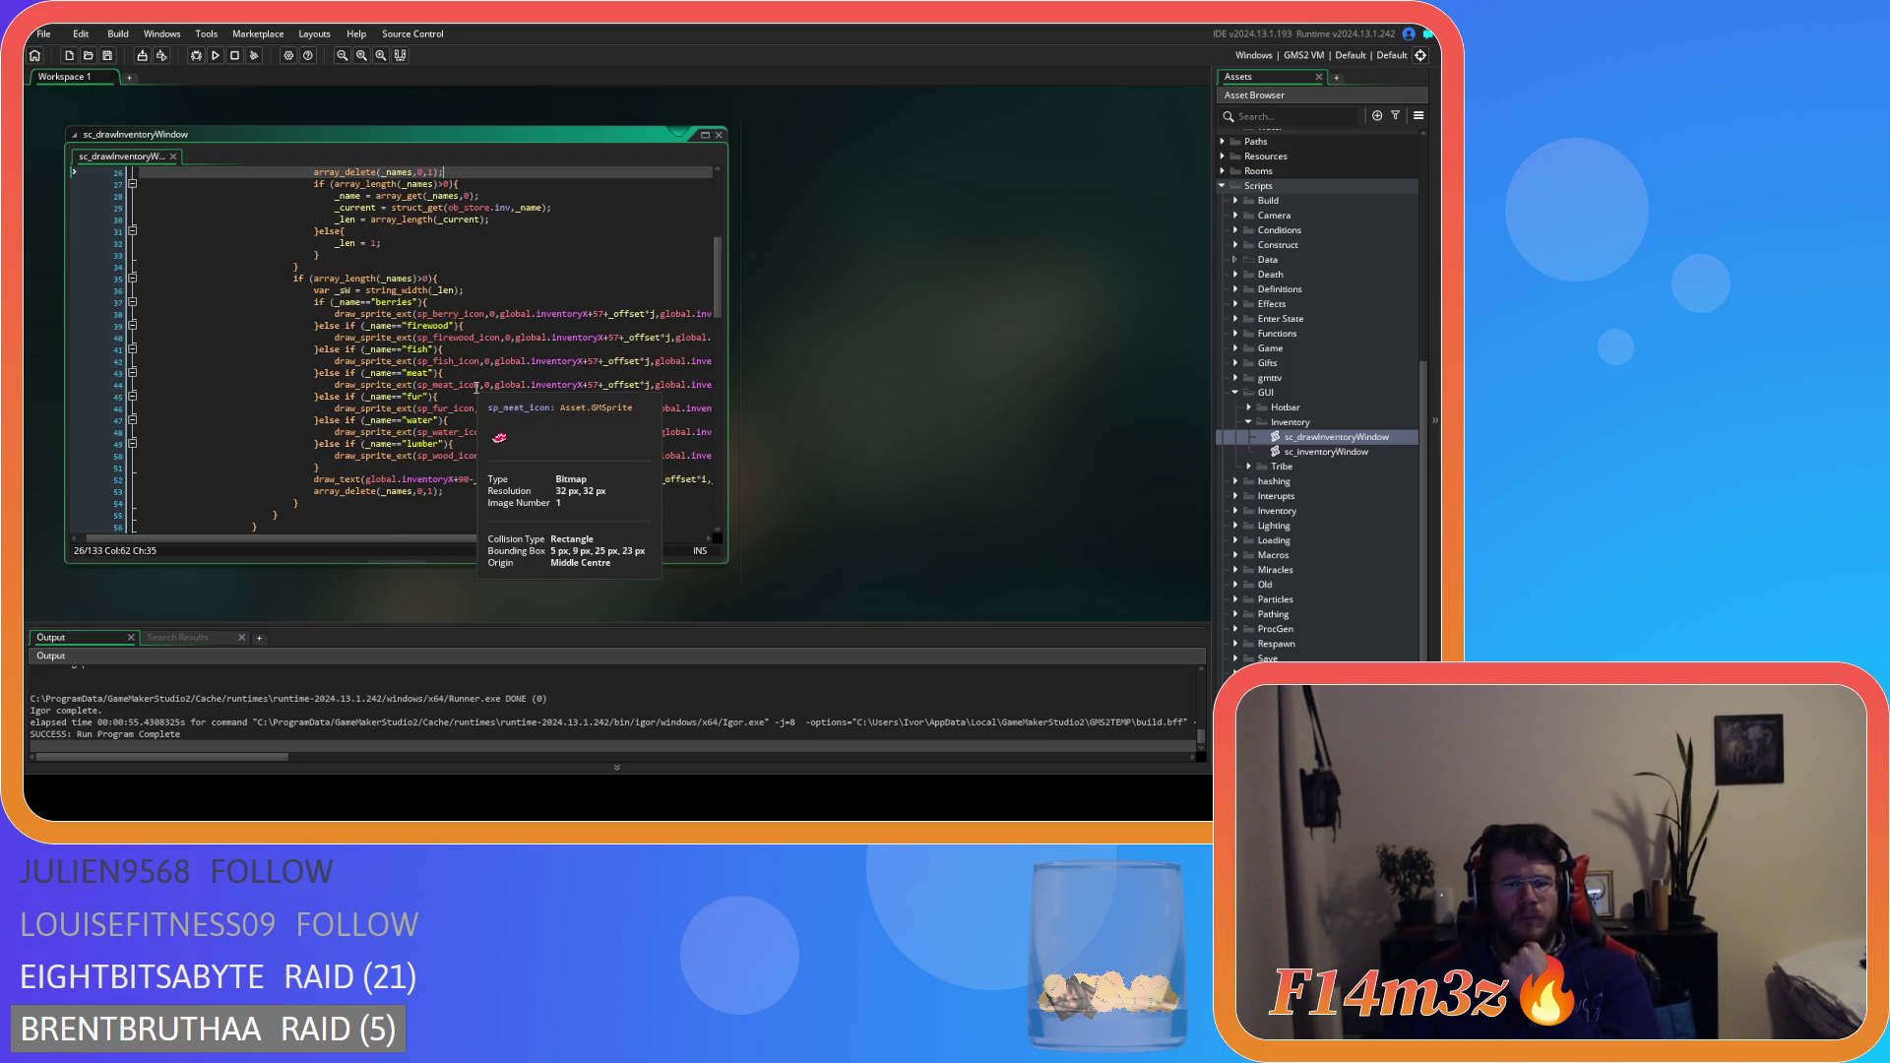
{"action": "scroll", "coordinate": [477, 388], "scroll_direction": "up", "scroll_amount": 3}
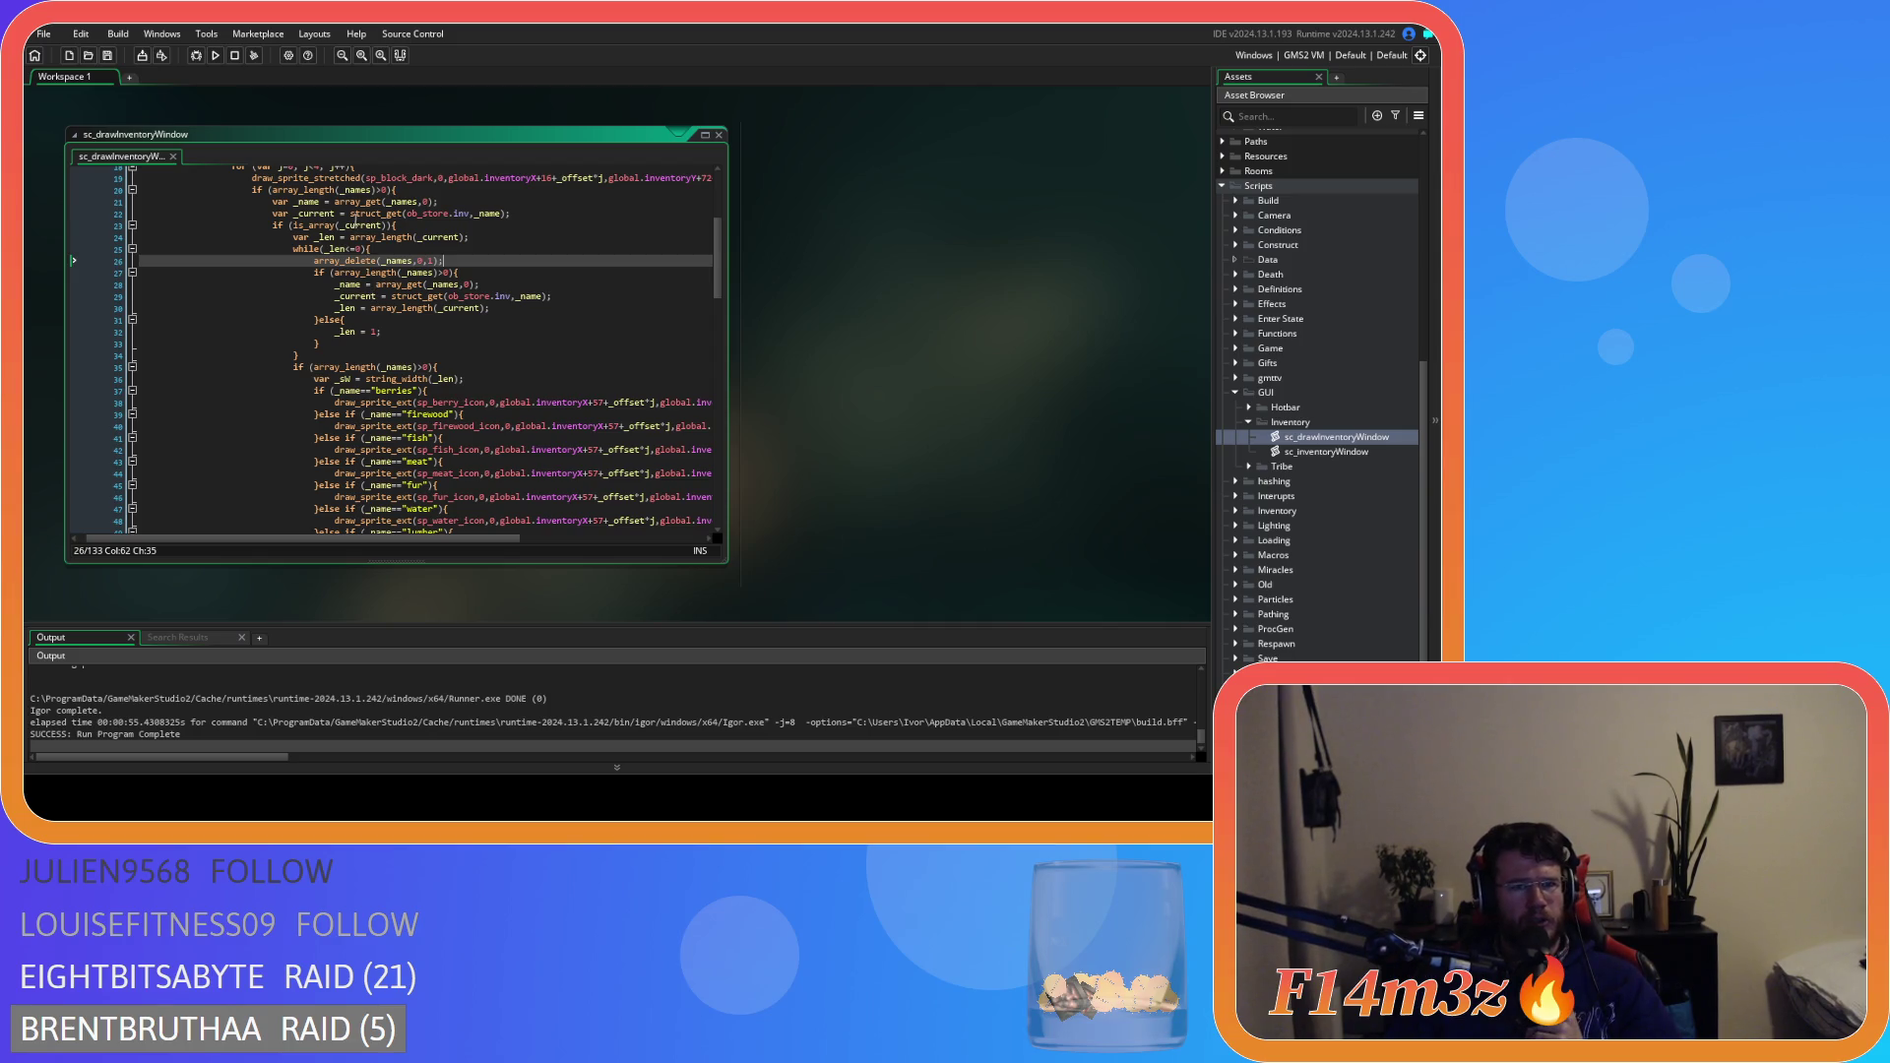
Rename the struct_get call on line 22 to variable_struct_get.
{"action": "left_click", "coordinate": [381, 212]}
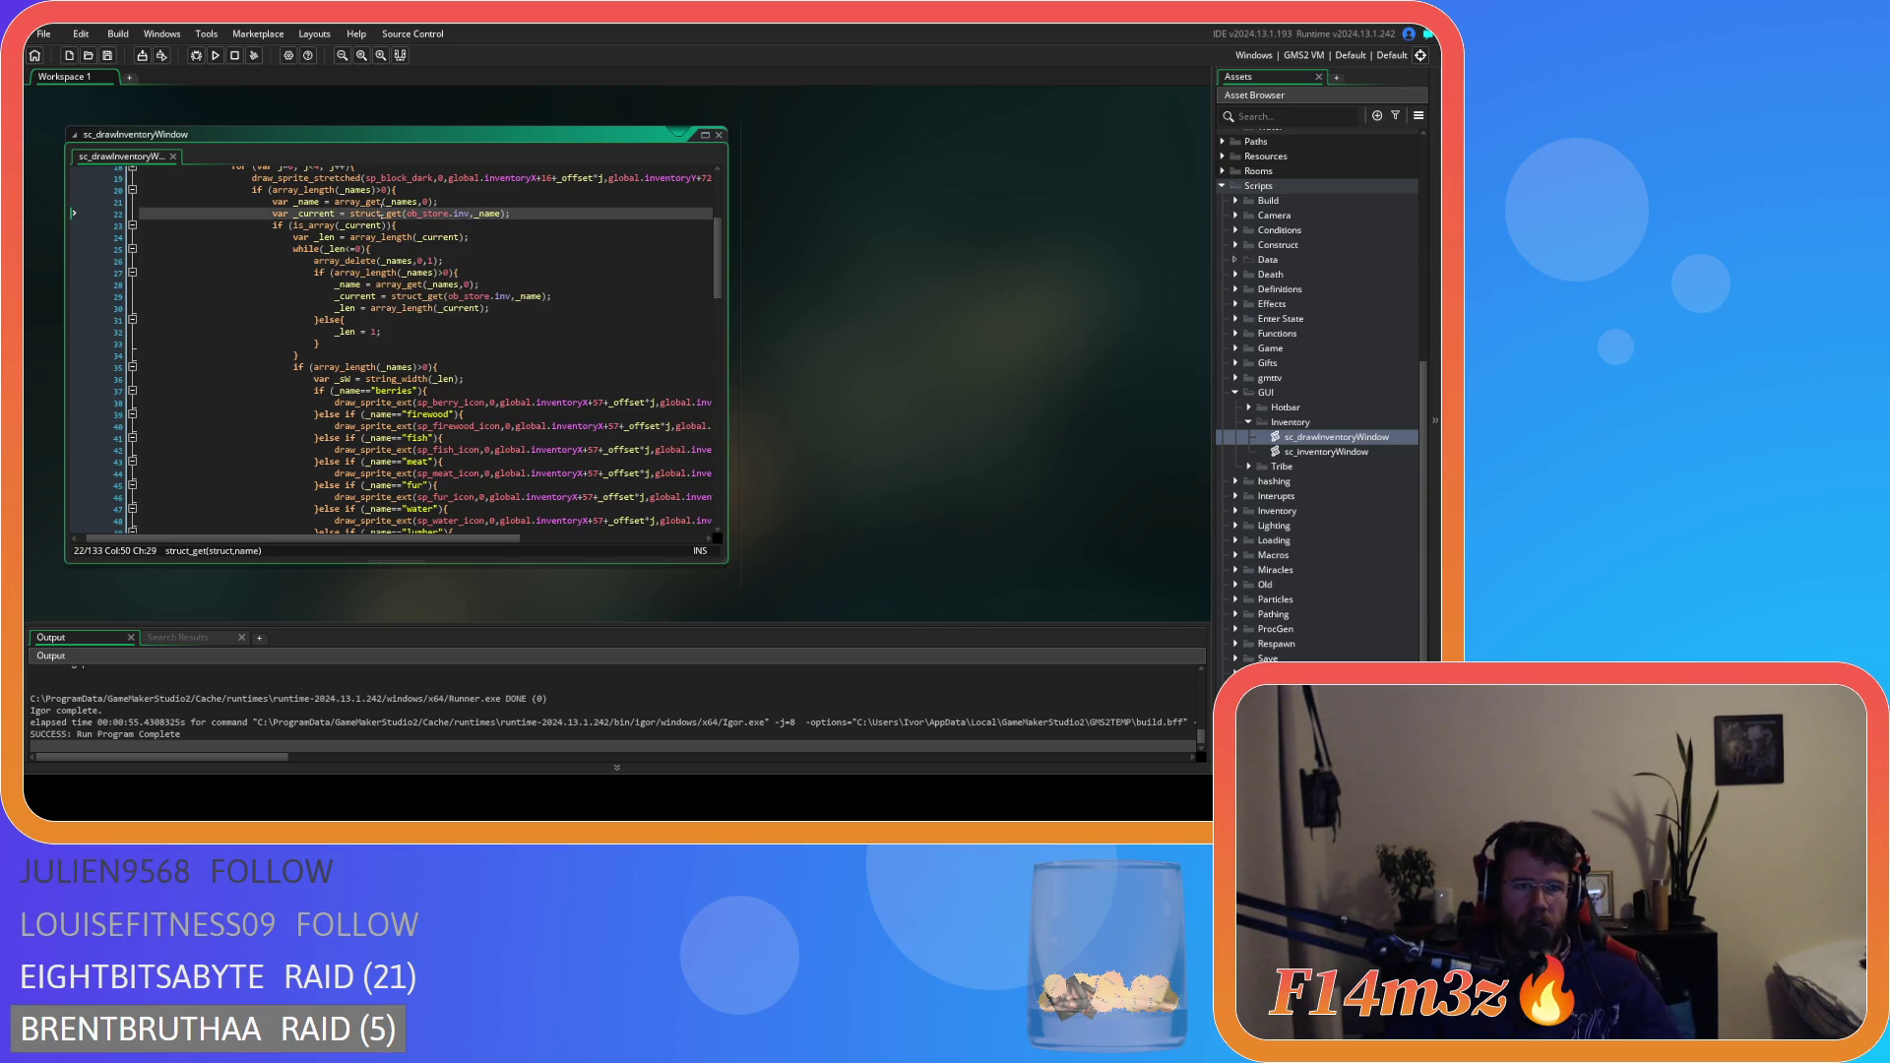
{"action": "double_click", "coordinate": [381, 212]}
{"action": "key", "text": "ctrl+f"}
{"action": "left_click", "coordinate": [473, 196]}
{"action": "left_click", "coordinate": [370, 213]}
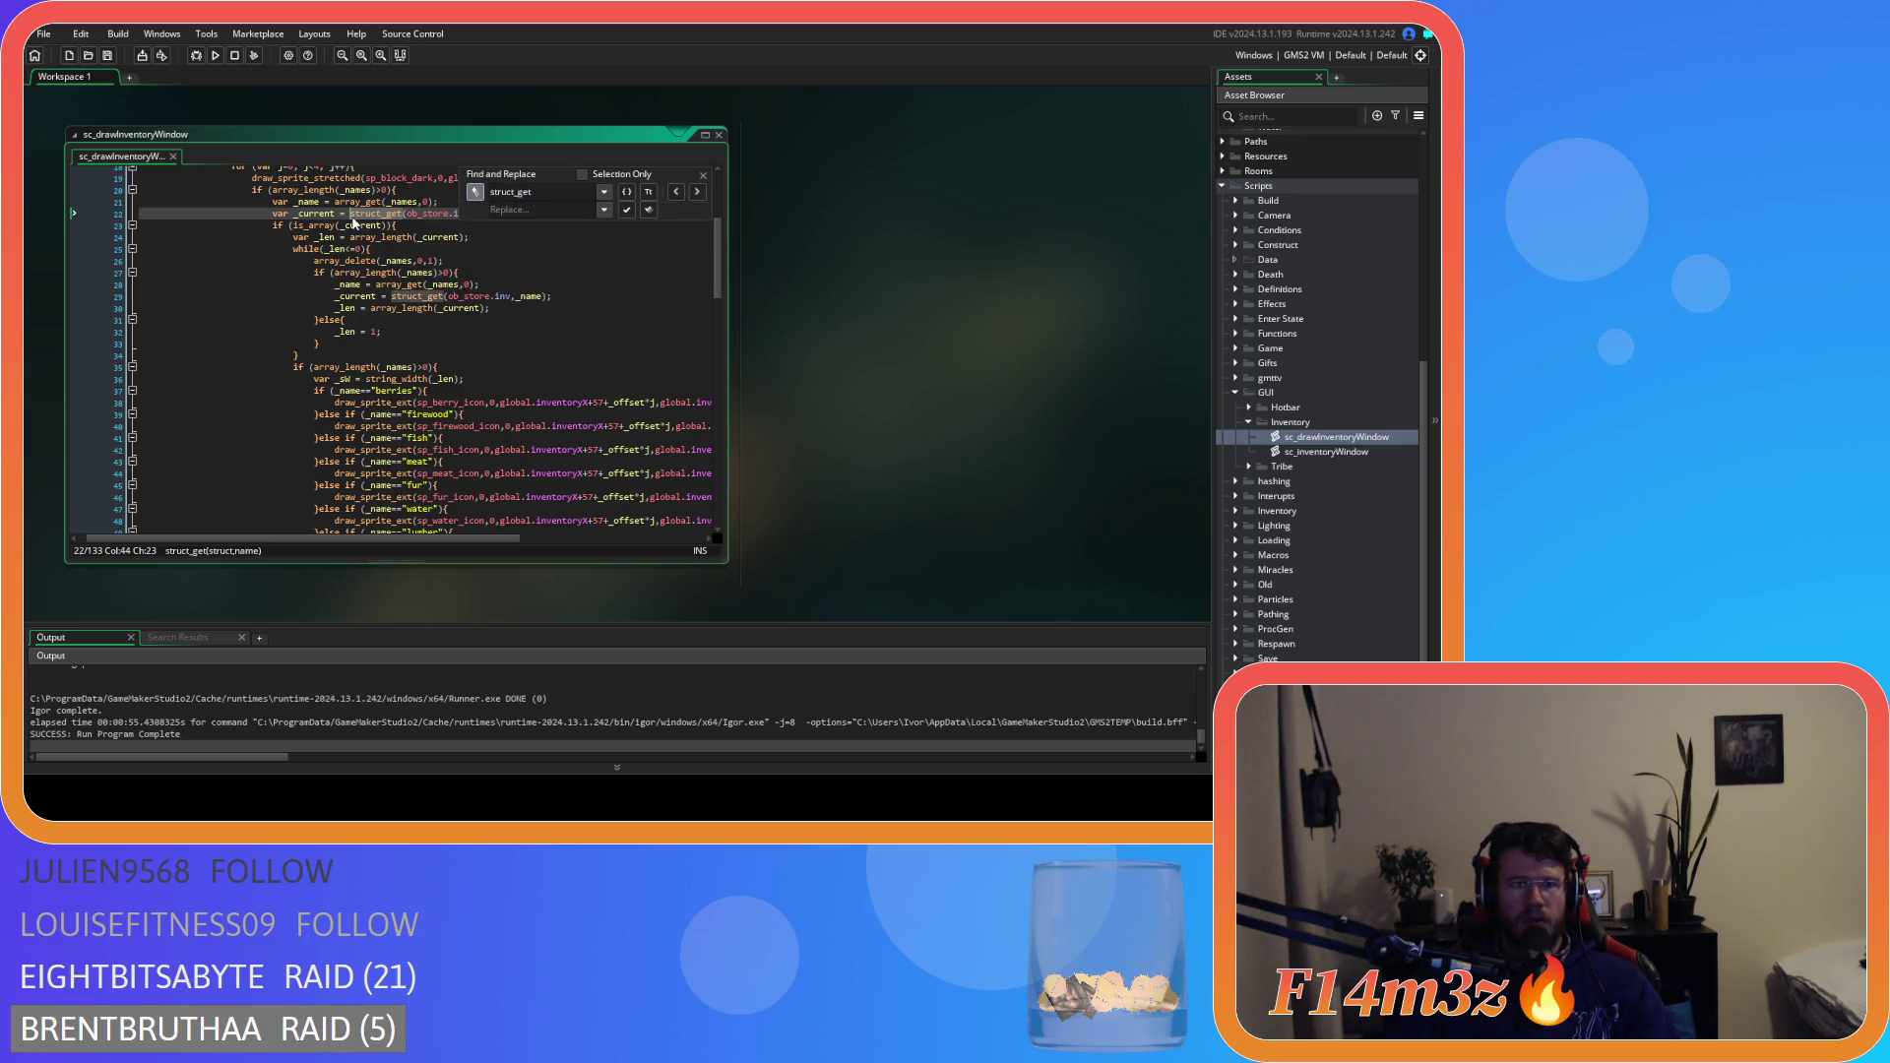
{"action": "type", "text": "var"}
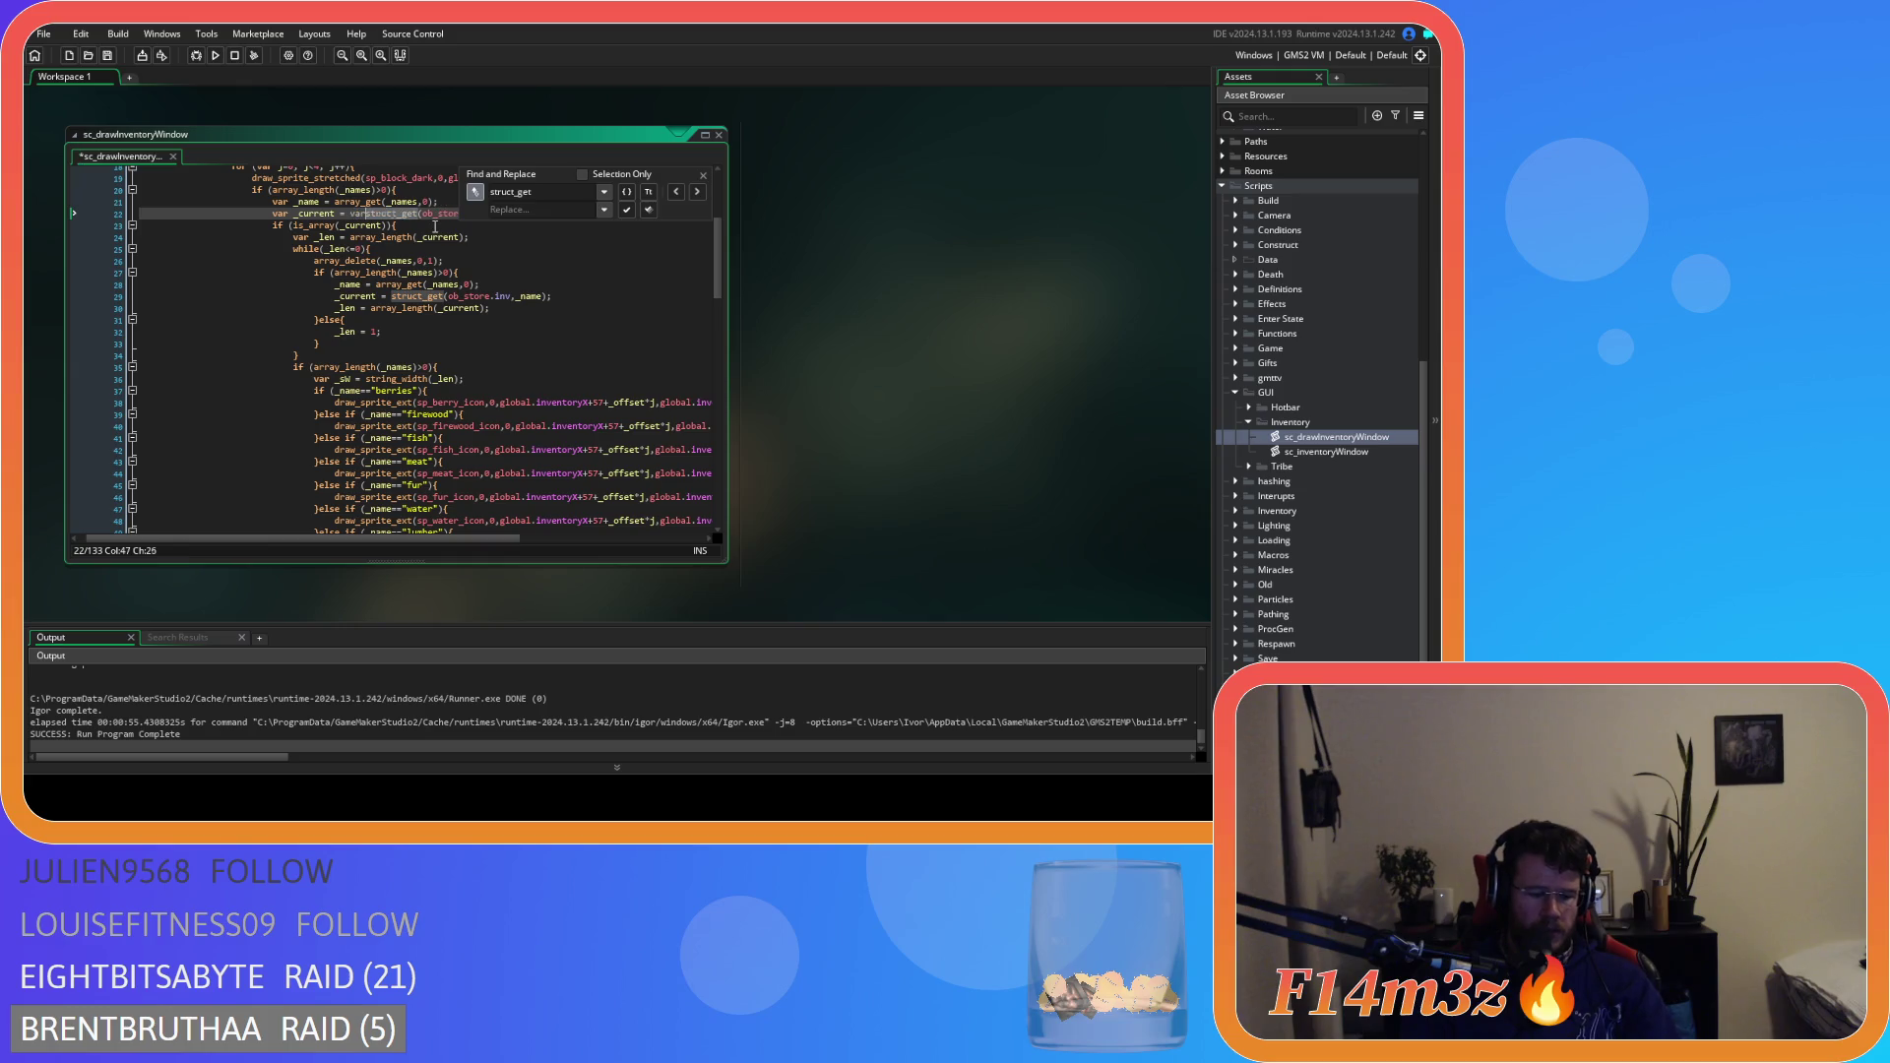
{"action": "type", "text": "iable"}
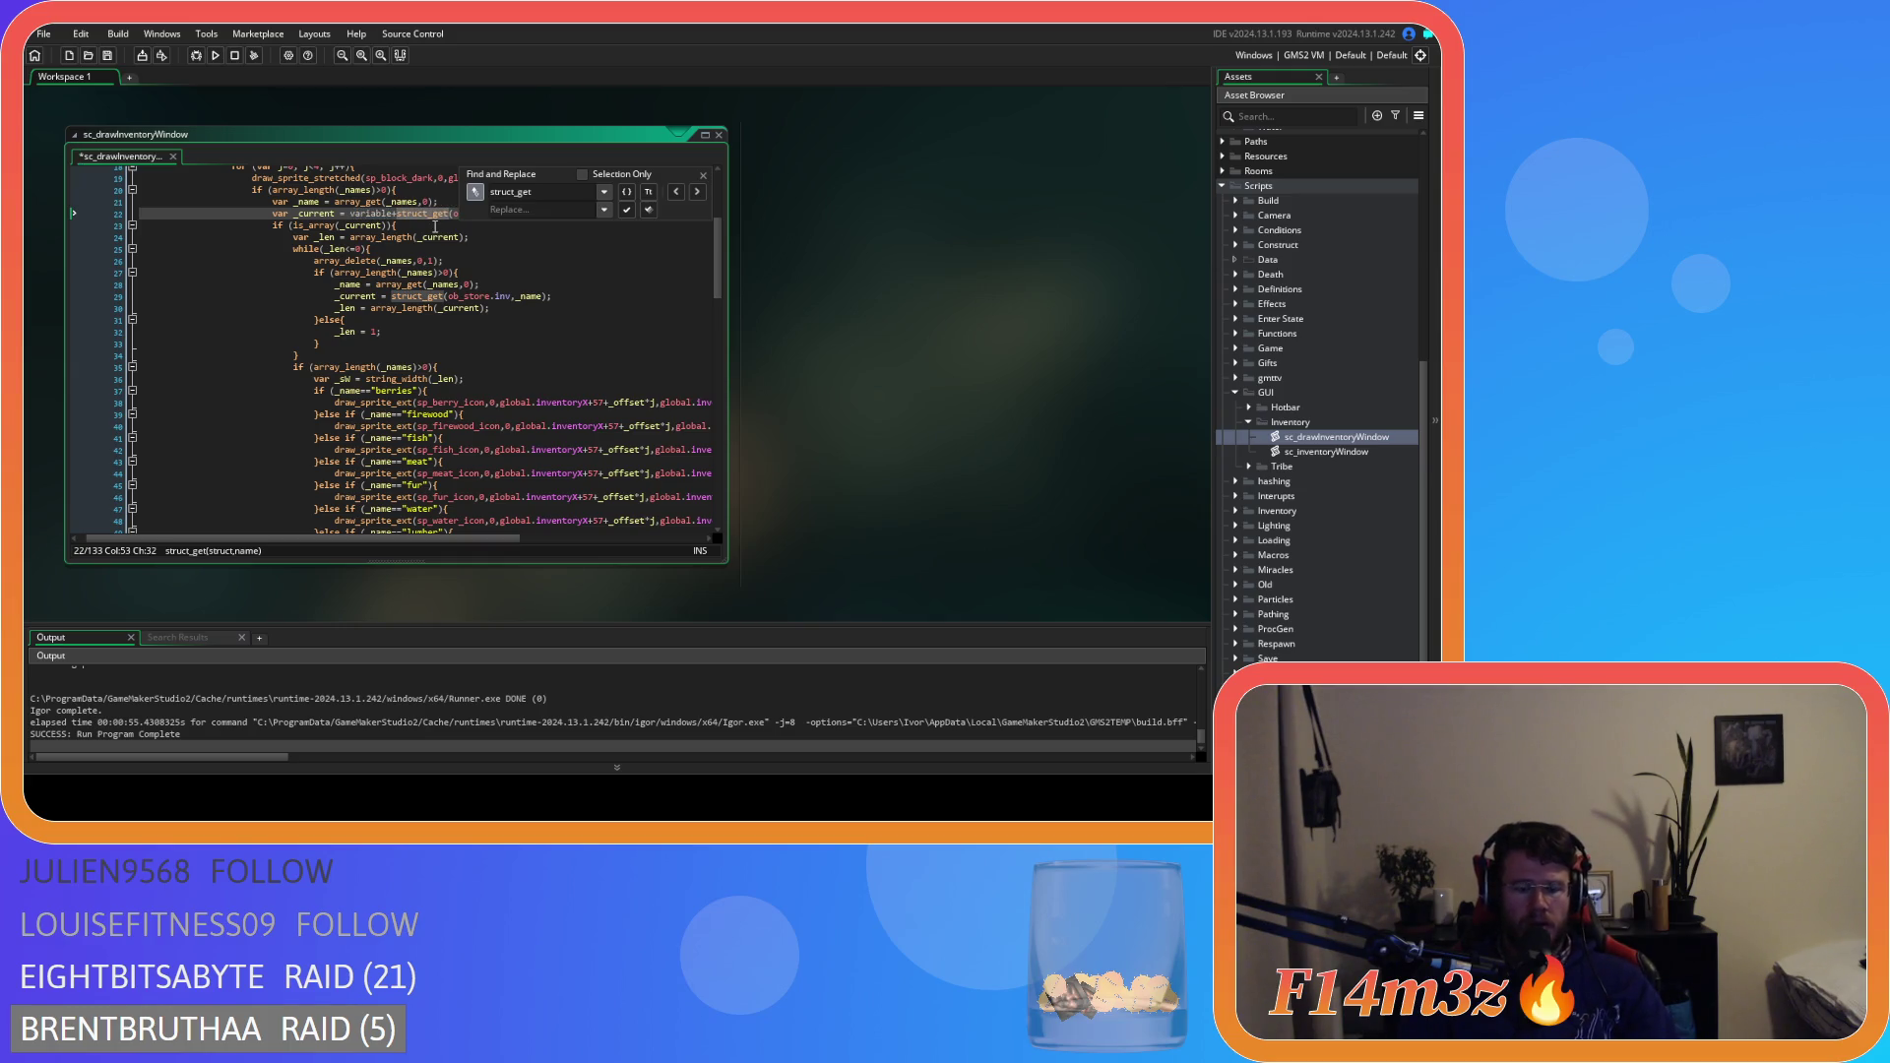
{"action": "type", "text": "_"}
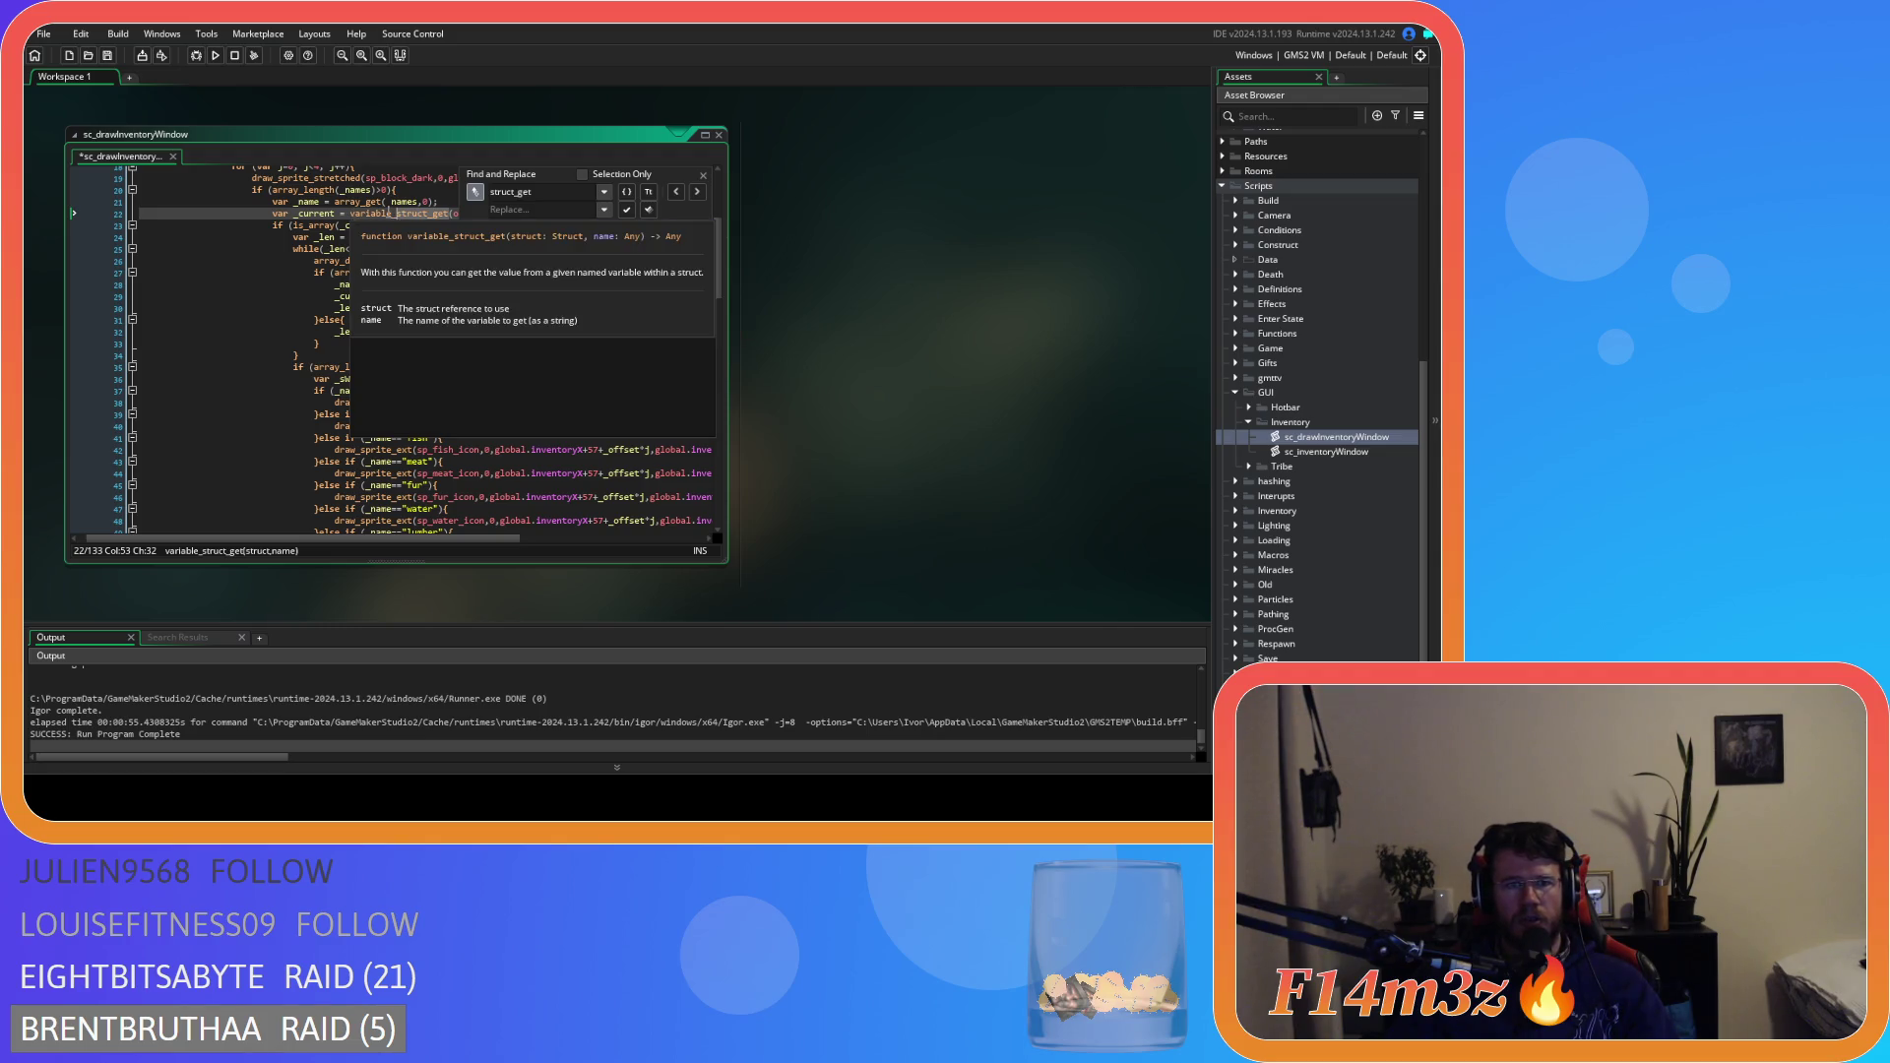
{"action": "left_click", "coordinate": [298, 215]}
{"action": "left_click", "coordinate": [445, 214]}
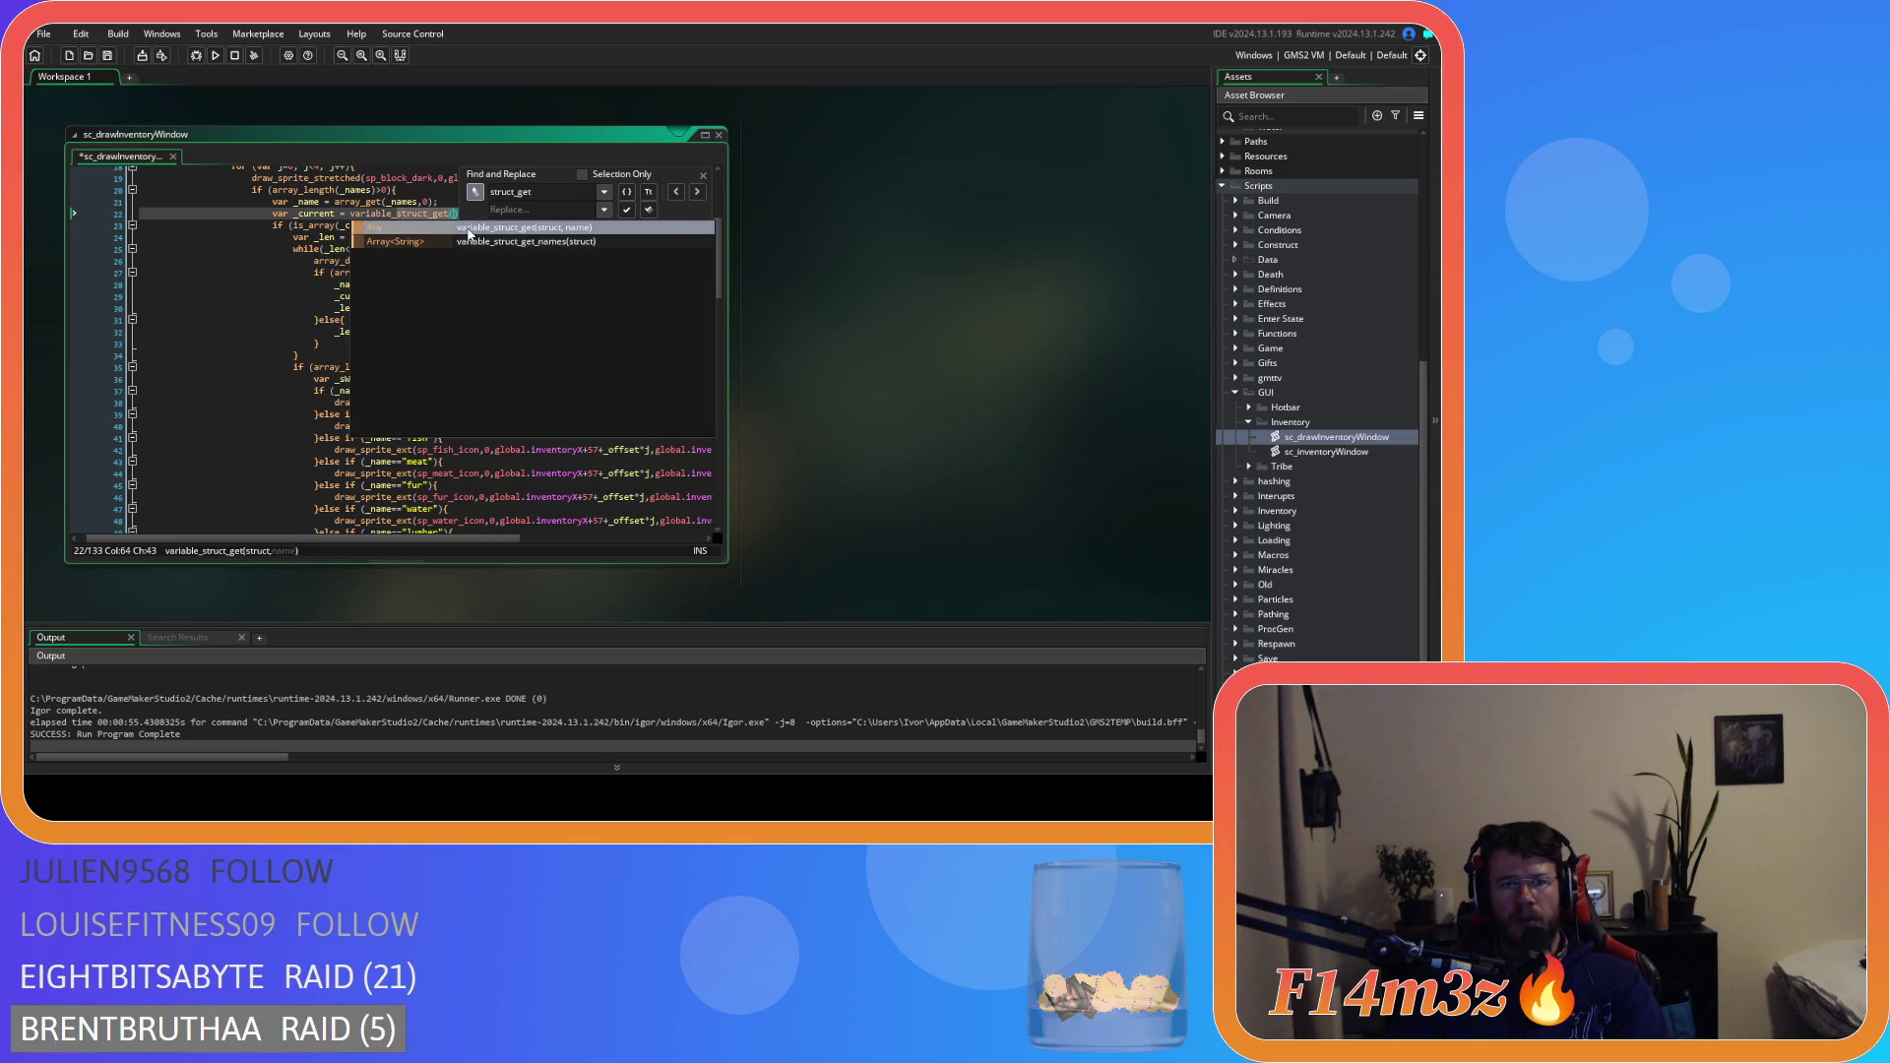
{"action": "key", "text": "Right"}
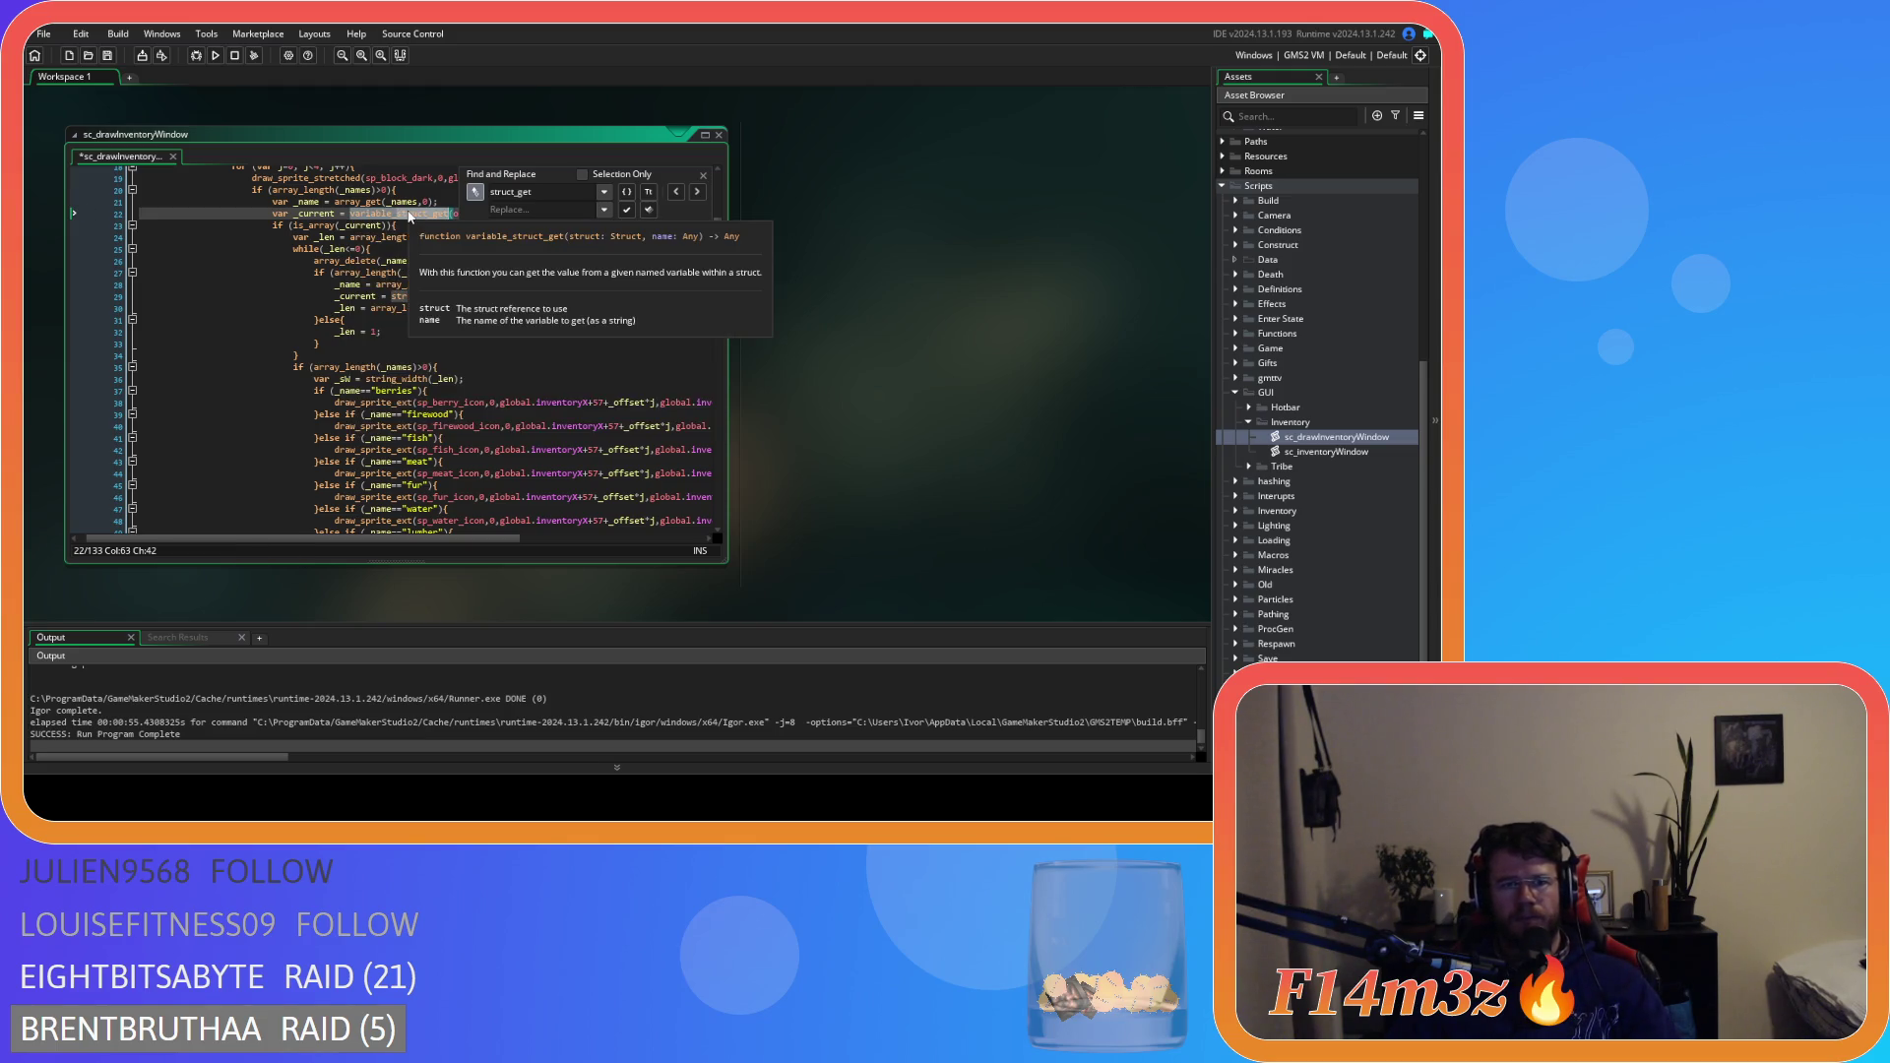
{"action": "key", "text": "Escape"}
Replace the remaining whole-word struct_get match with variable_struct_get and save the script.
{"action": "left_click", "coordinate": [626, 192]}
{"action": "left_click", "coordinate": [540, 210]}
{"action": "type", "text": "variable_struct_get"}
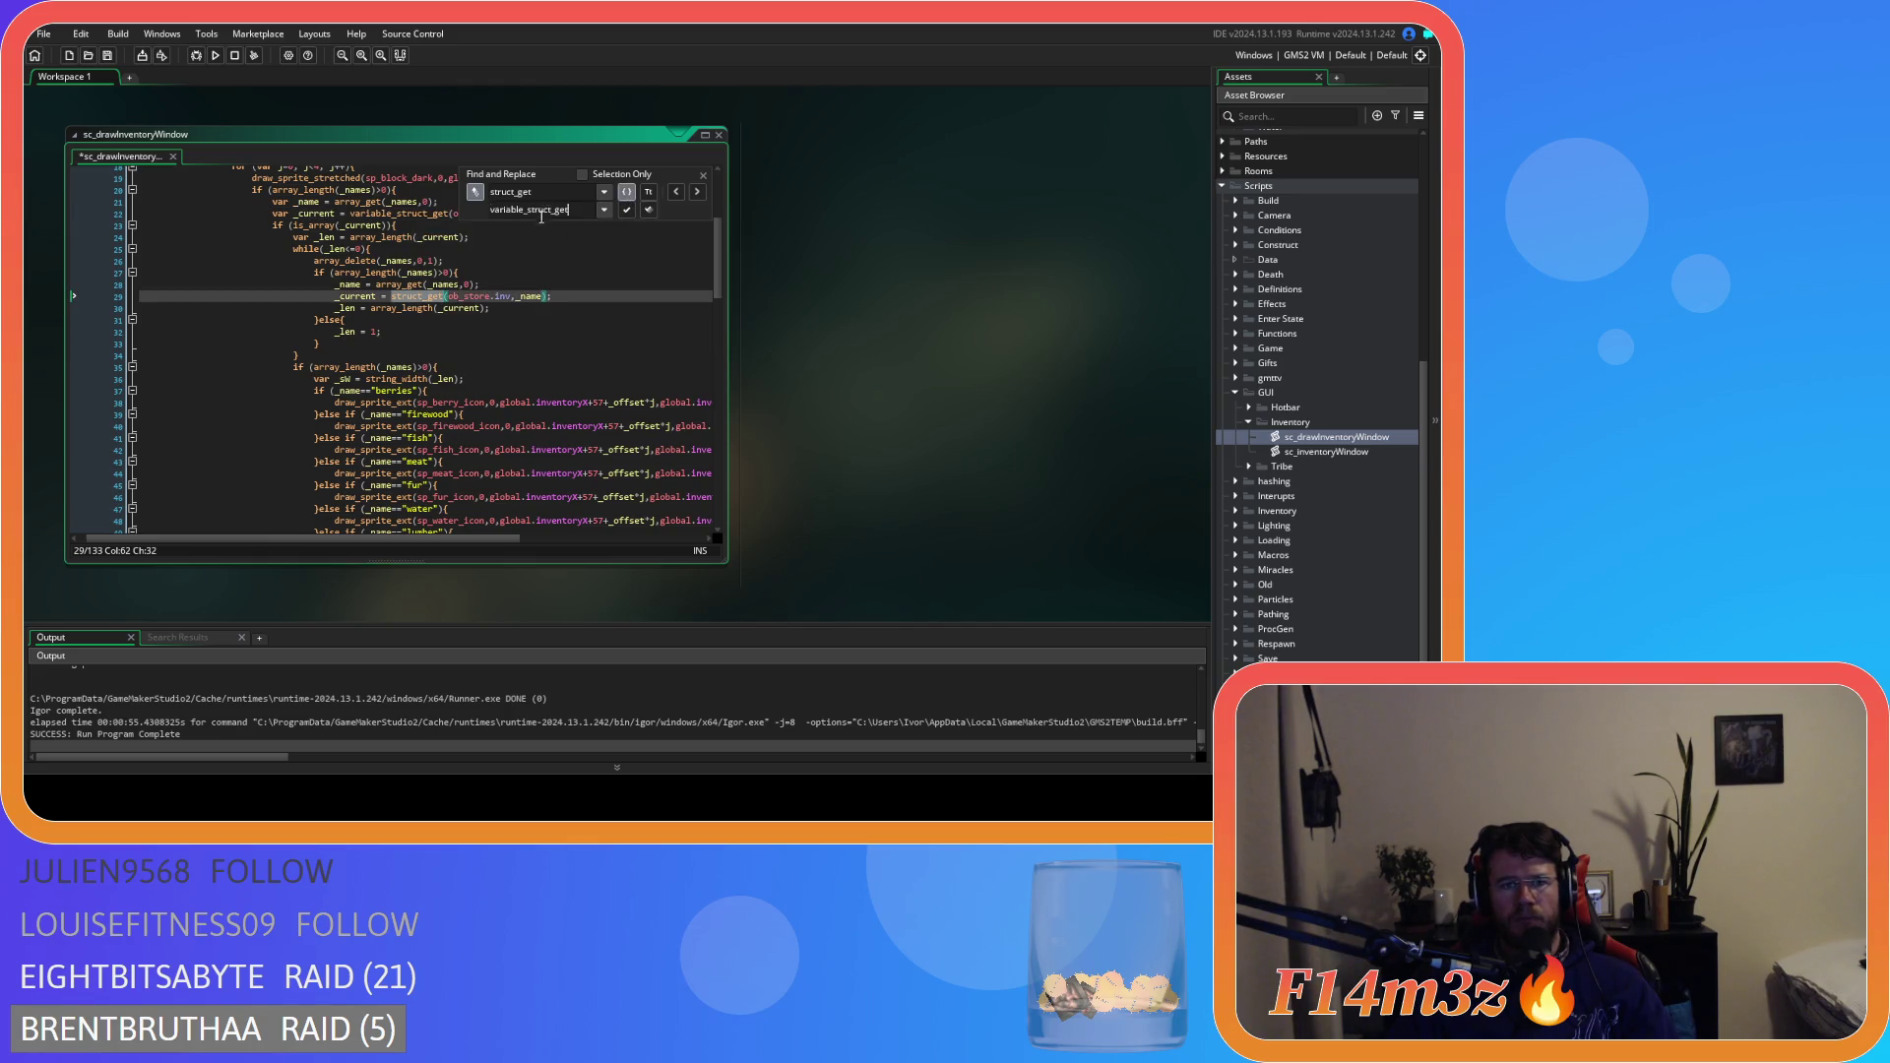
{"action": "left_click", "coordinate": [647, 210]}
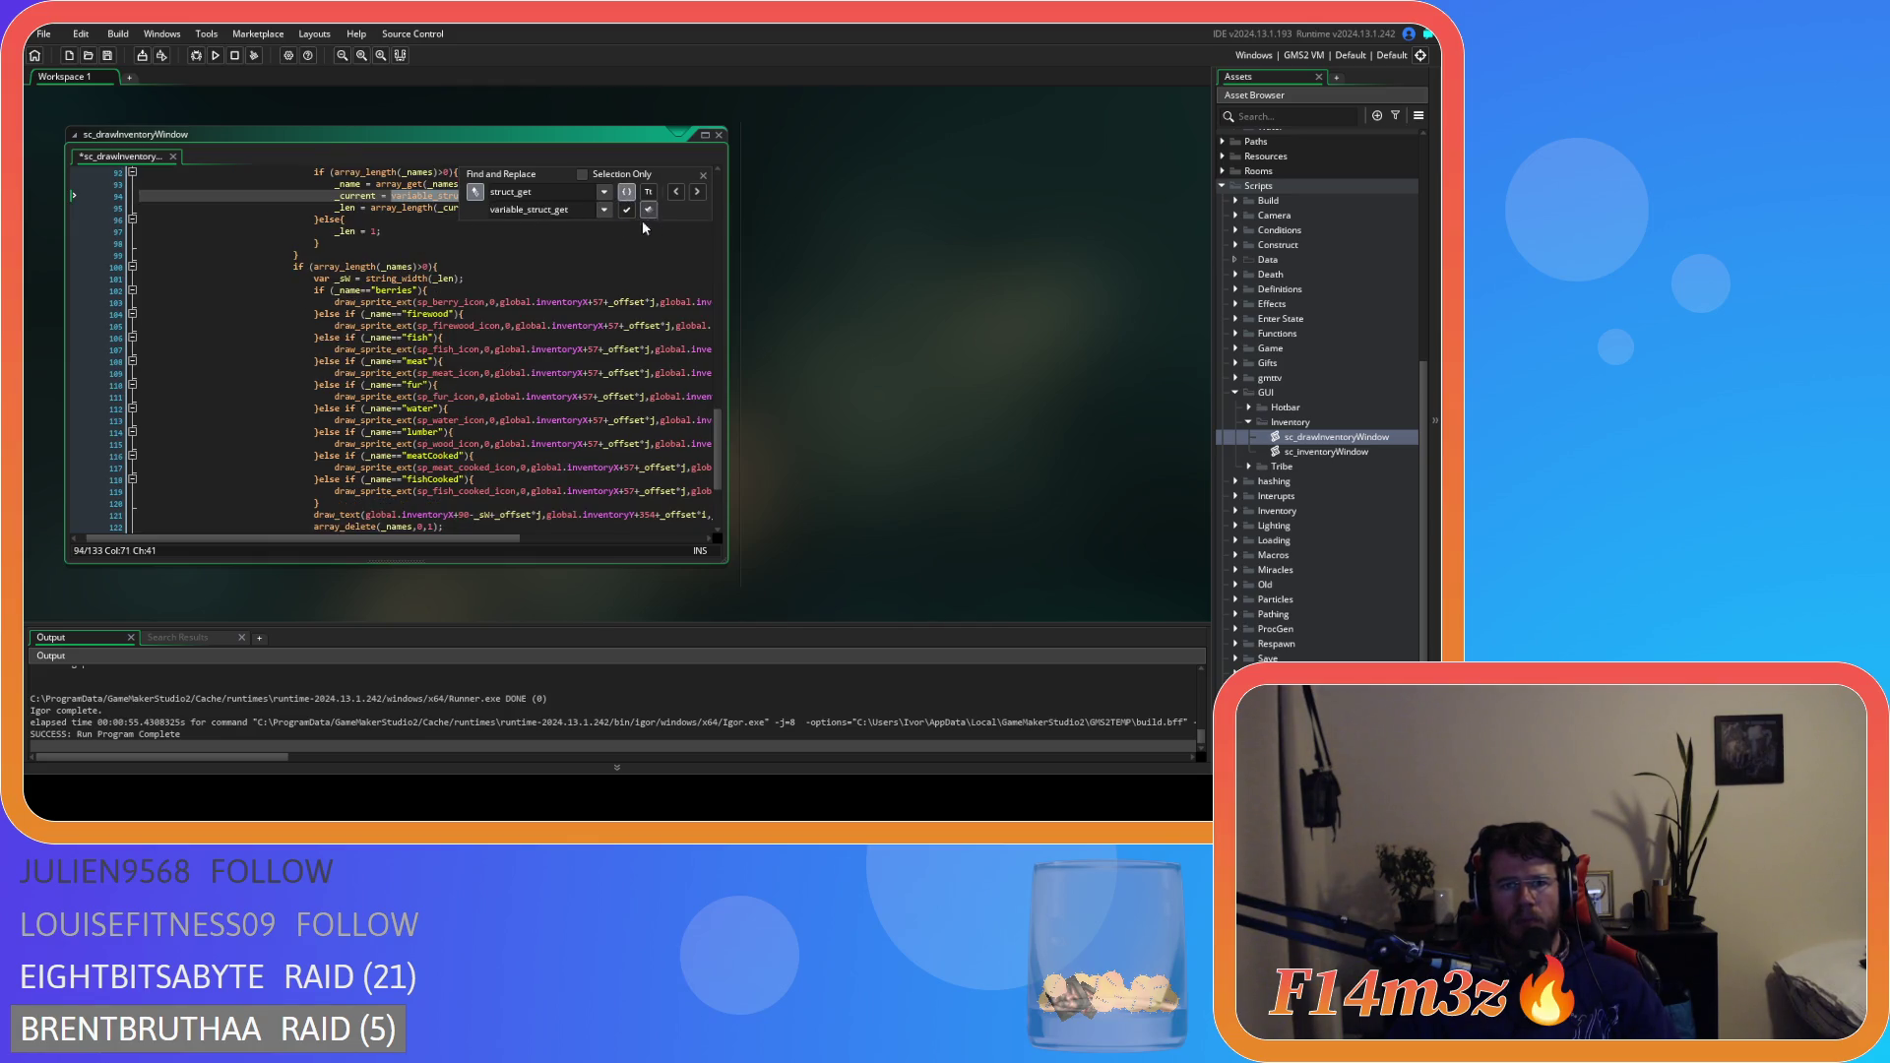
{"action": "left_click", "coordinate": [703, 177]}
{"action": "left_click", "coordinate": [492, 243]}
{"action": "key", "text": "ctrl+s"}
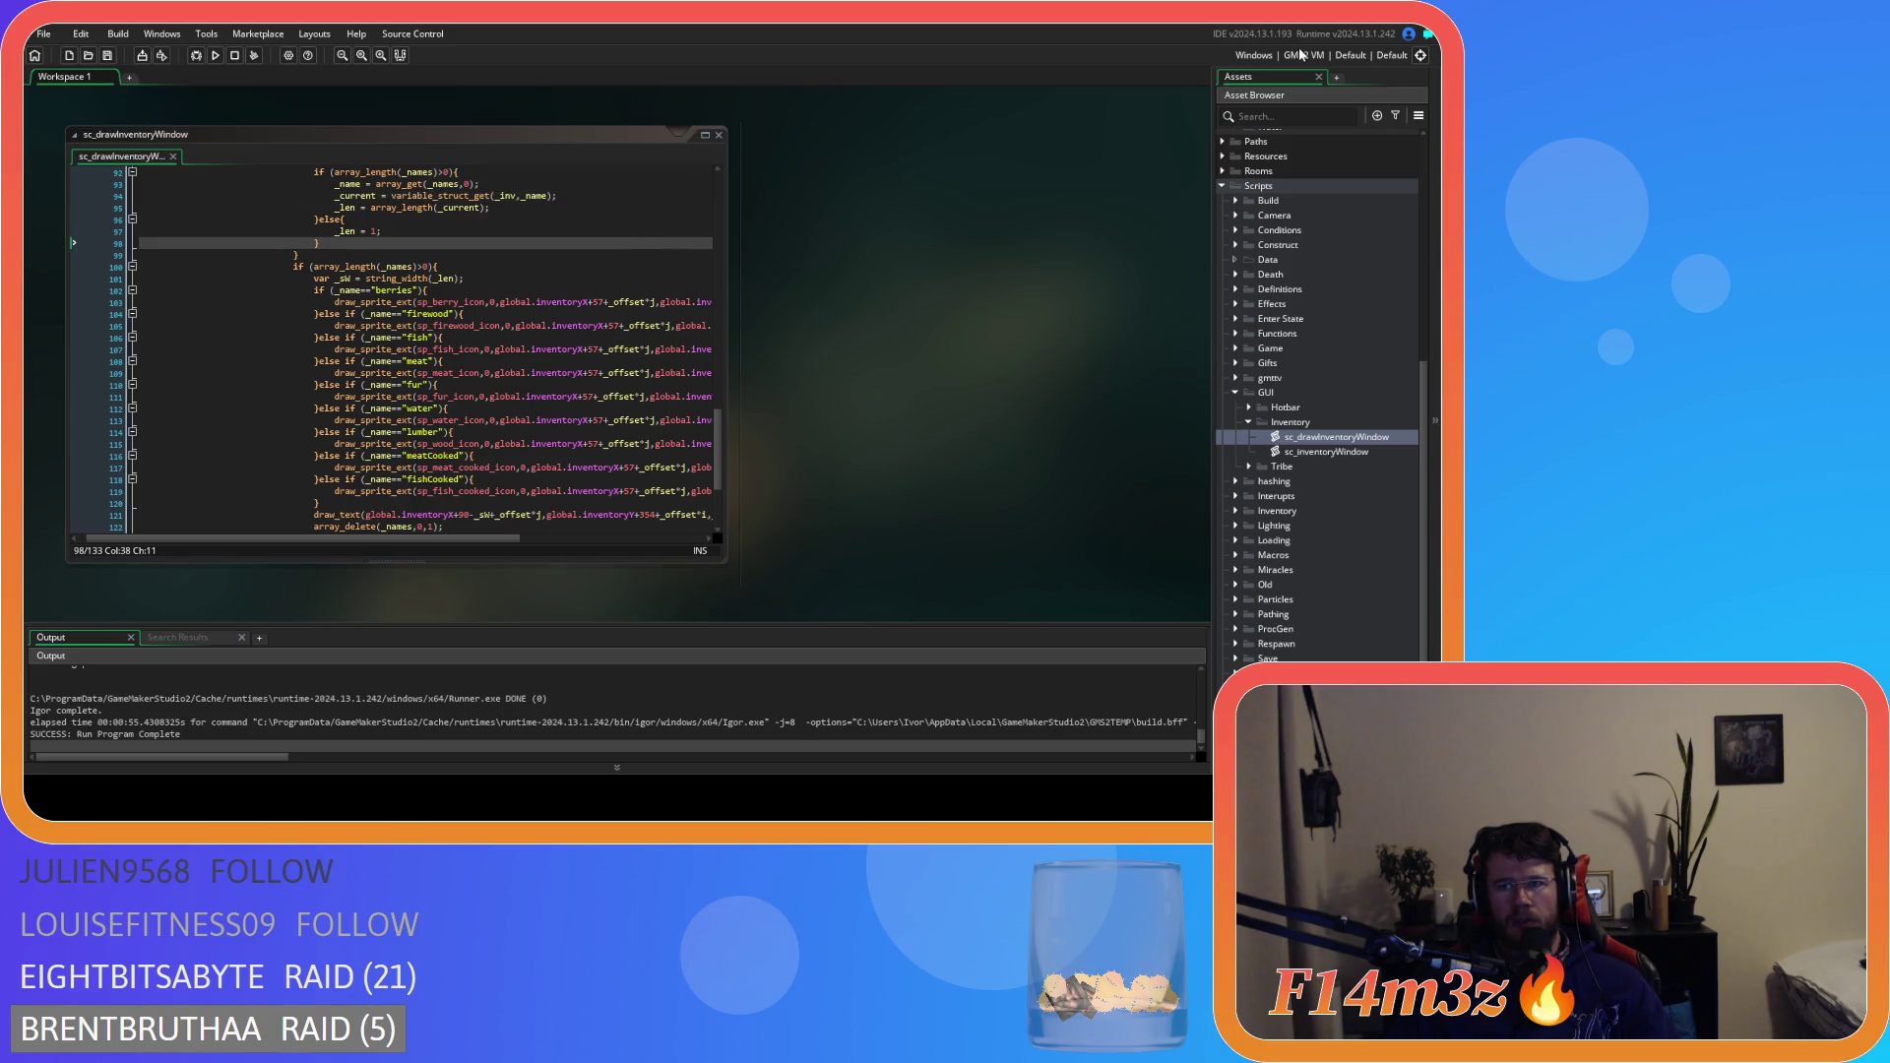
Switch the build target to YYC and build and run the game.
{"action": "left_click", "coordinate": [1299, 51]}
{"action": "left_click", "coordinate": [1031, 116]}
{"action": "left_click", "coordinate": [215, 55]}
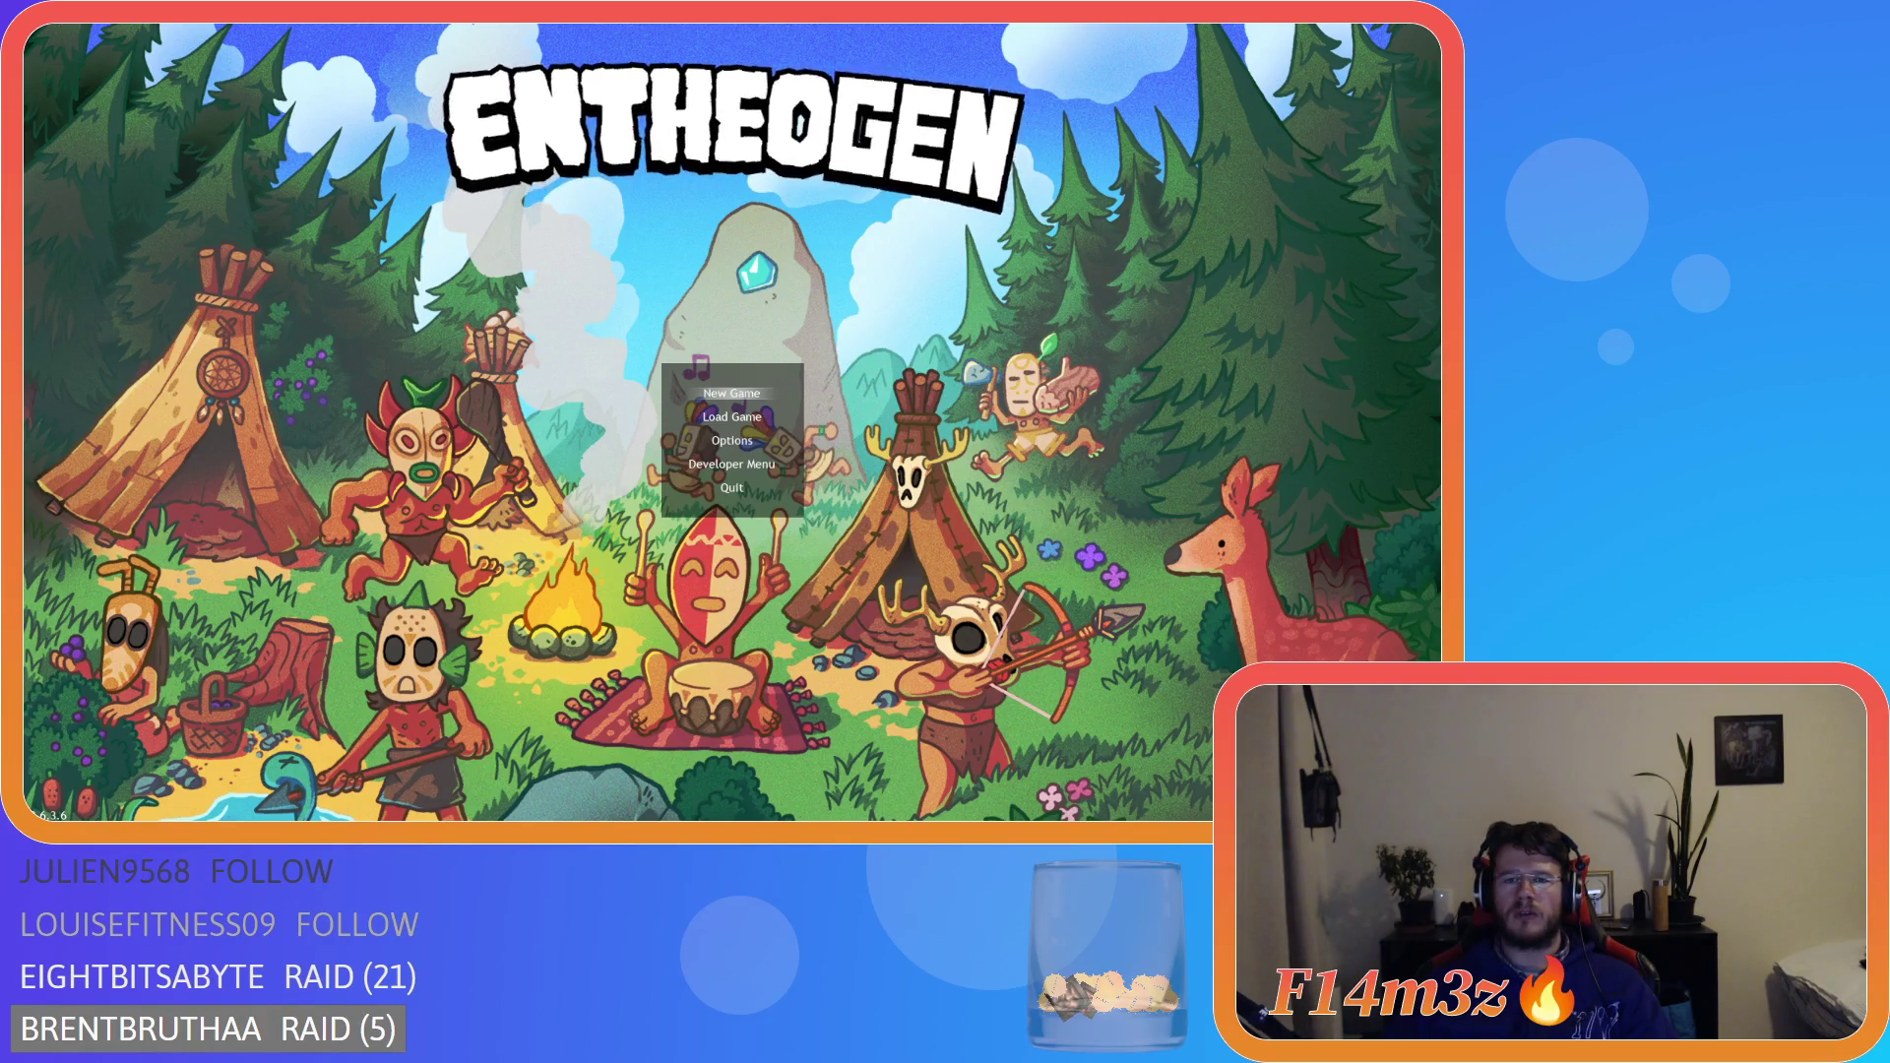
Load the saved game from the title menu, then quit back to GameMaker.
{"action": "key", "text": "Down"}
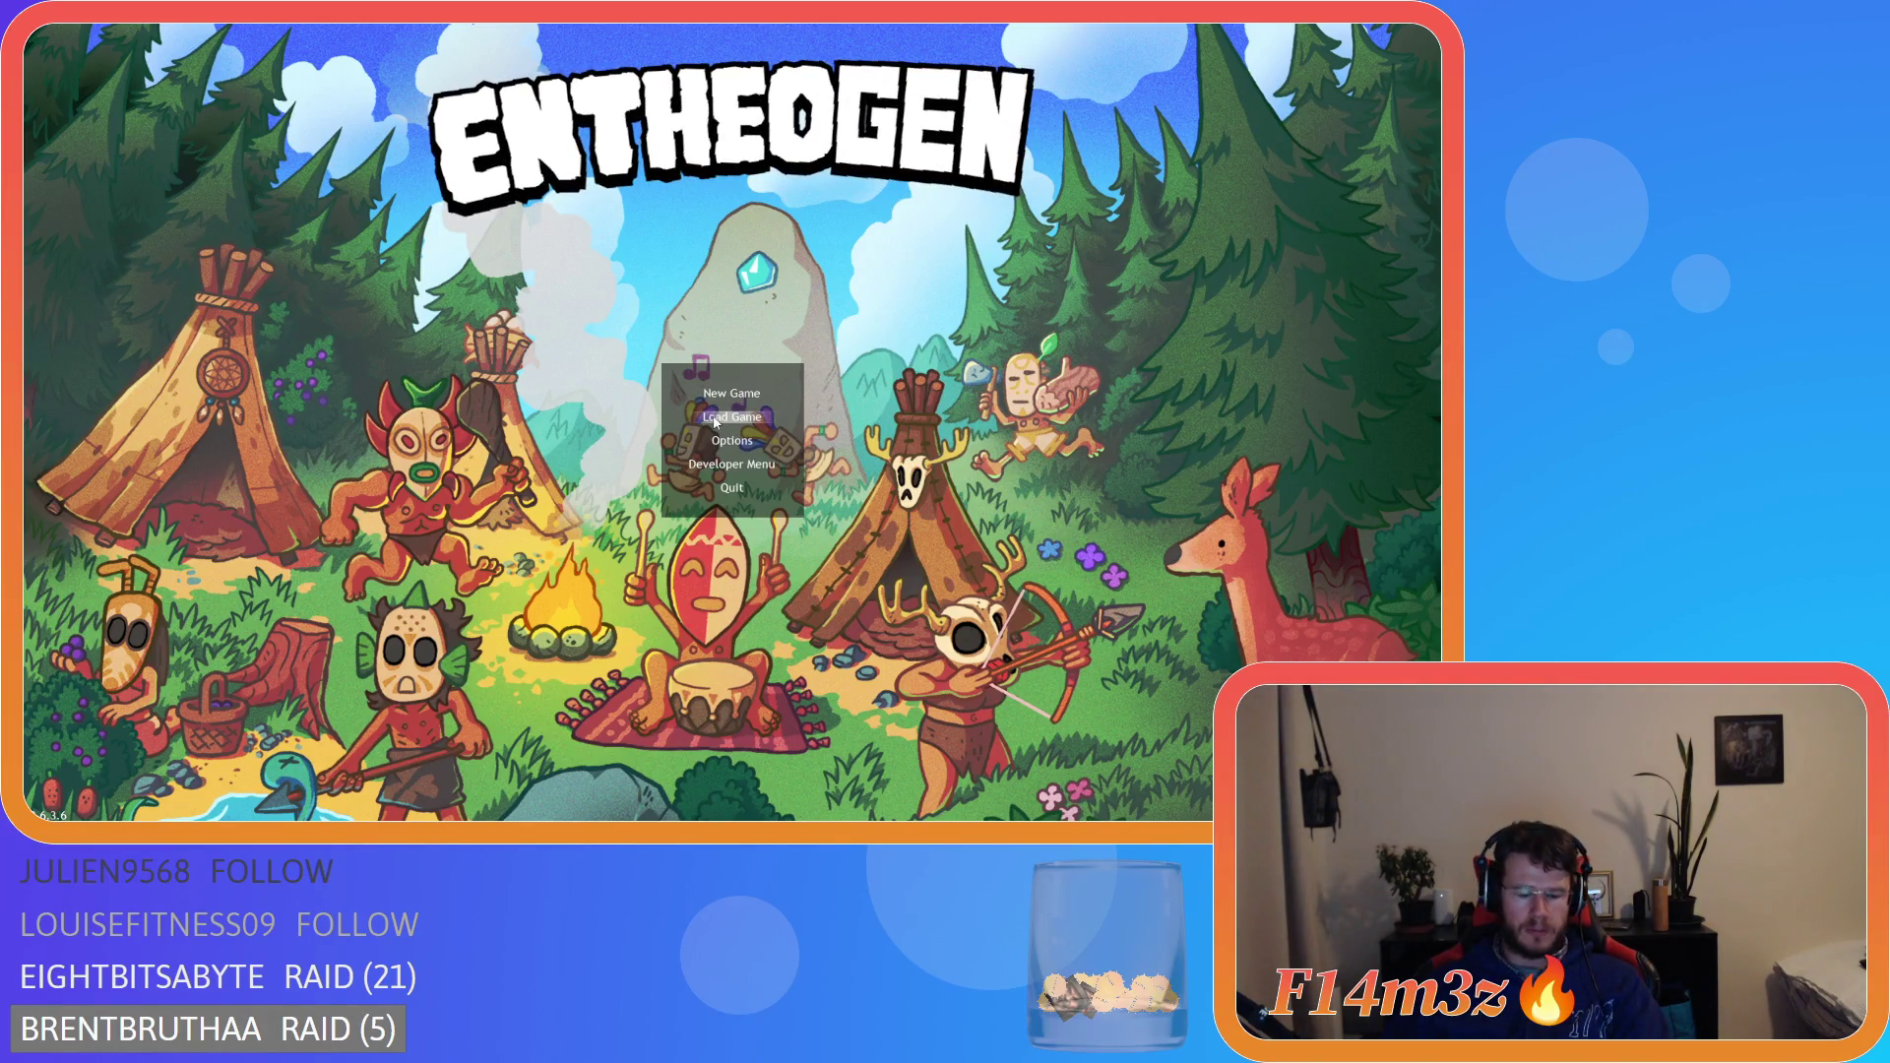
{"action": "left_click", "coordinate": [713, 419]}
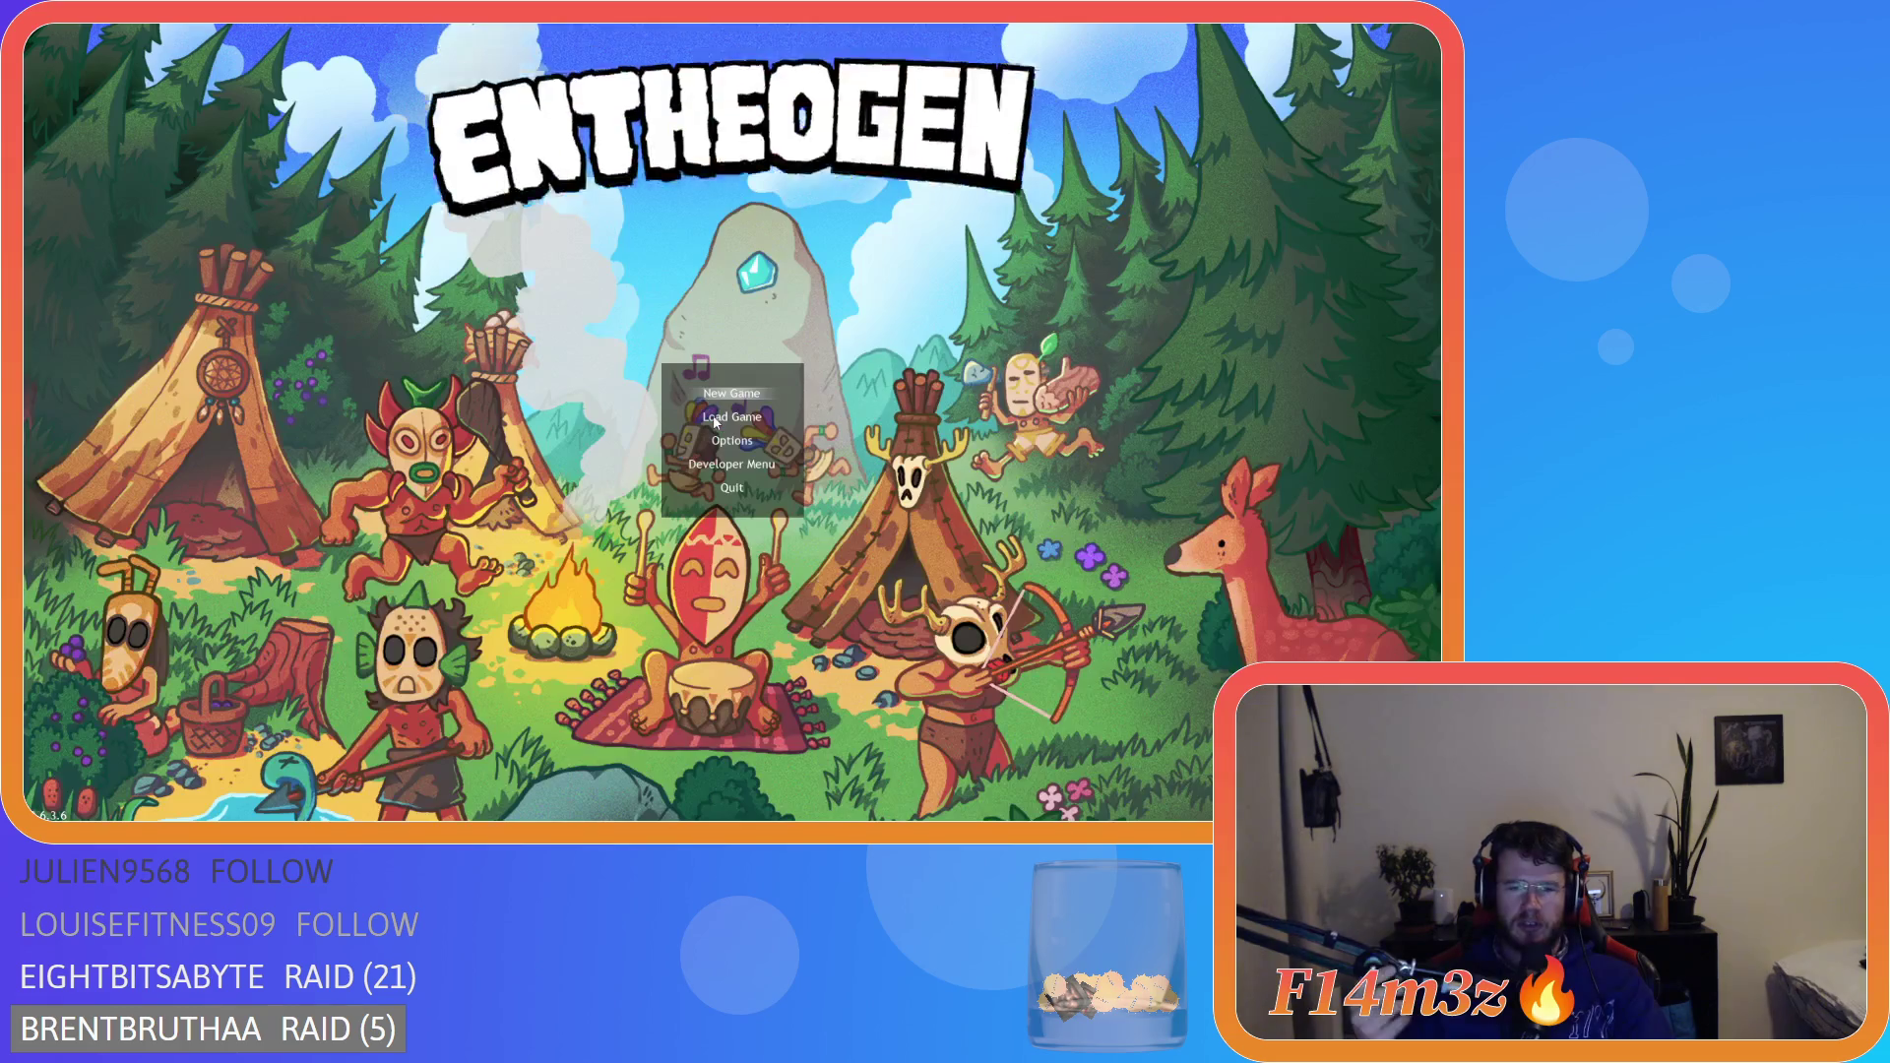
{"action": "key", "text": "Escape"}
Rebuild with F5, load the saved game again, and close the game.
{"action": "key", "text": "F5"}
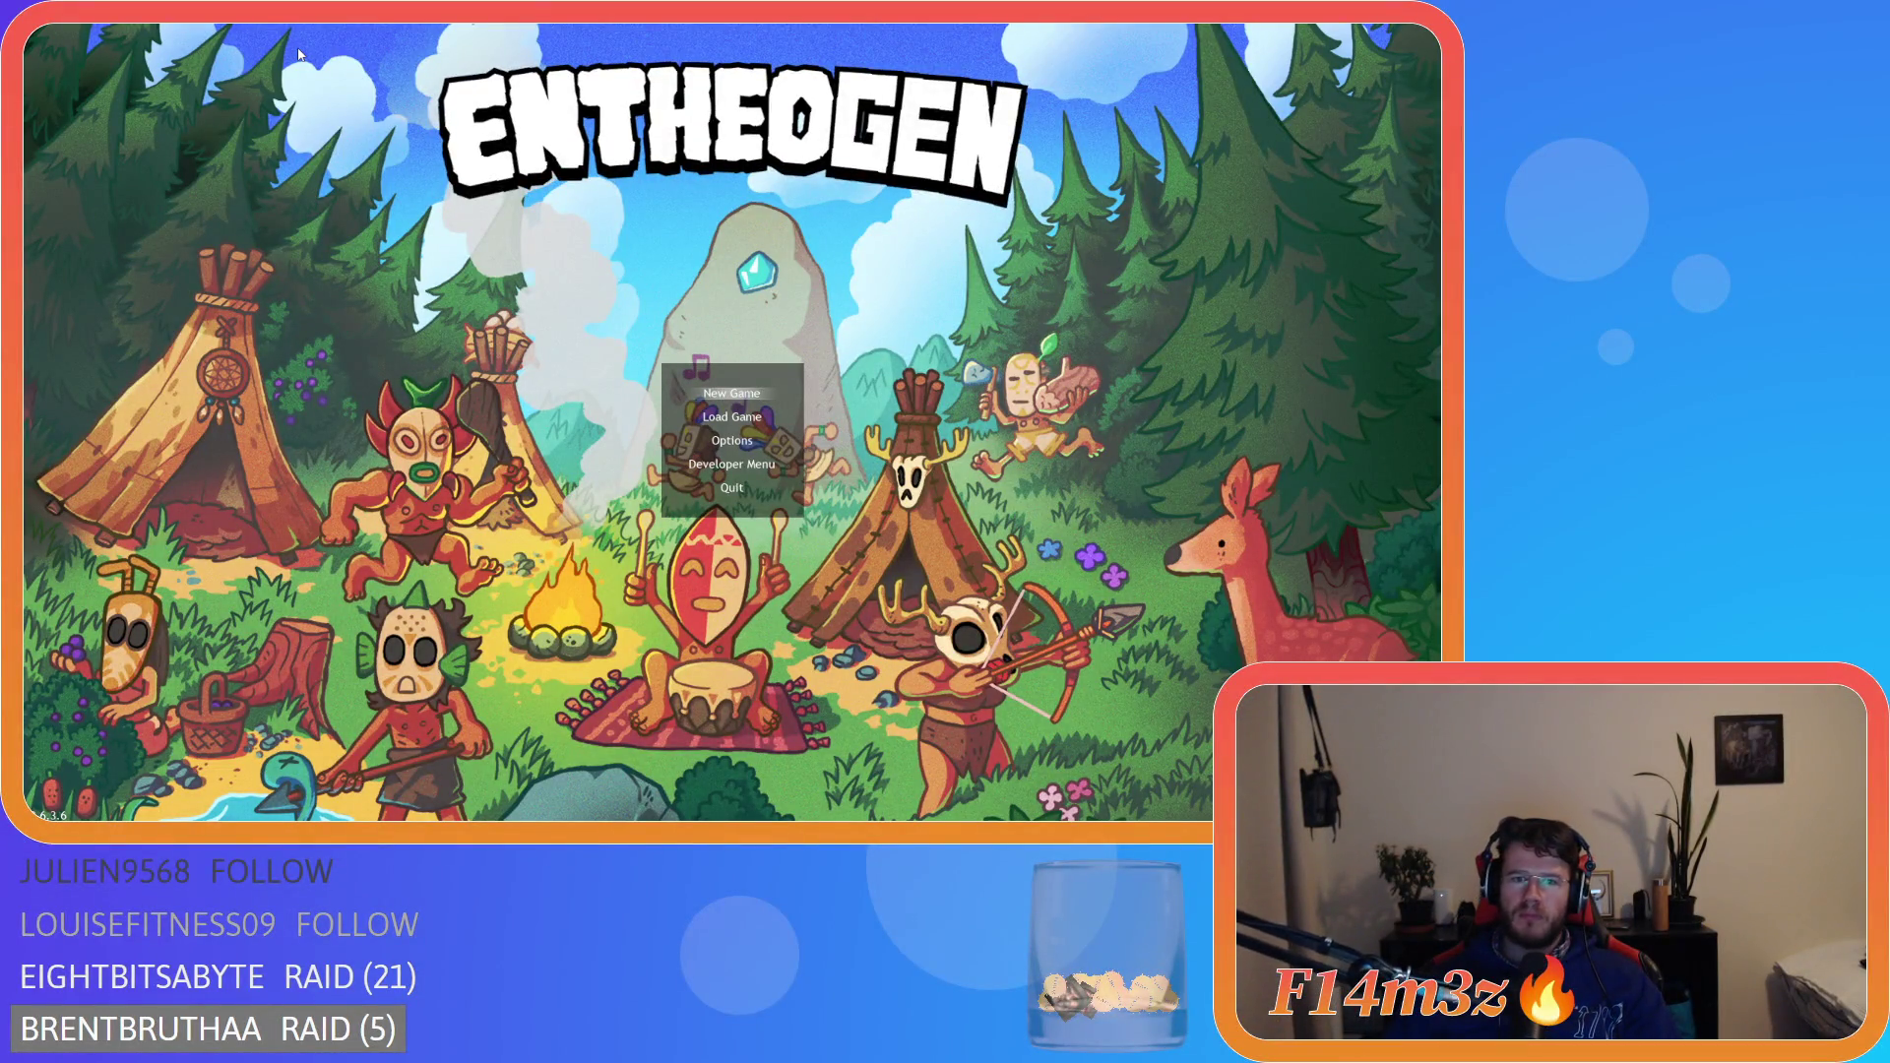
{"action": "left_click", "coordinate": [752, 399]}
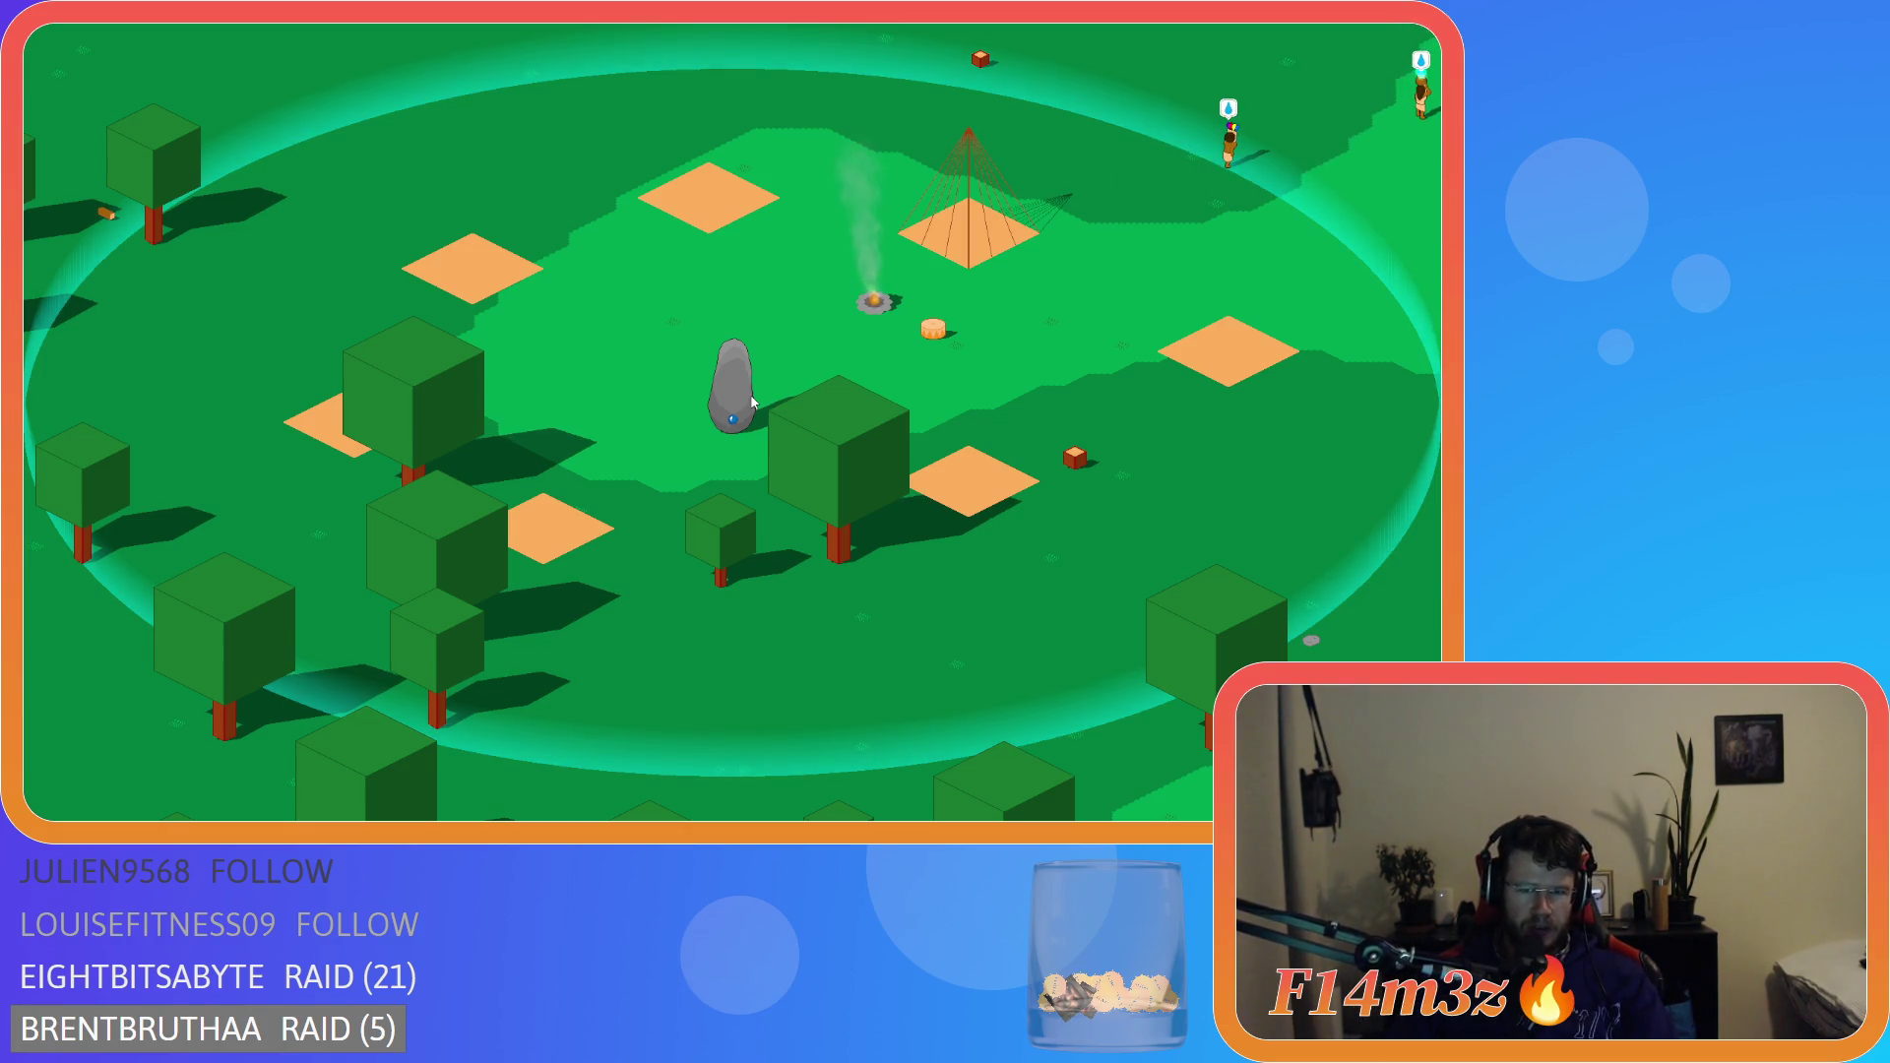
{"action": "key", "text": "Escape"}
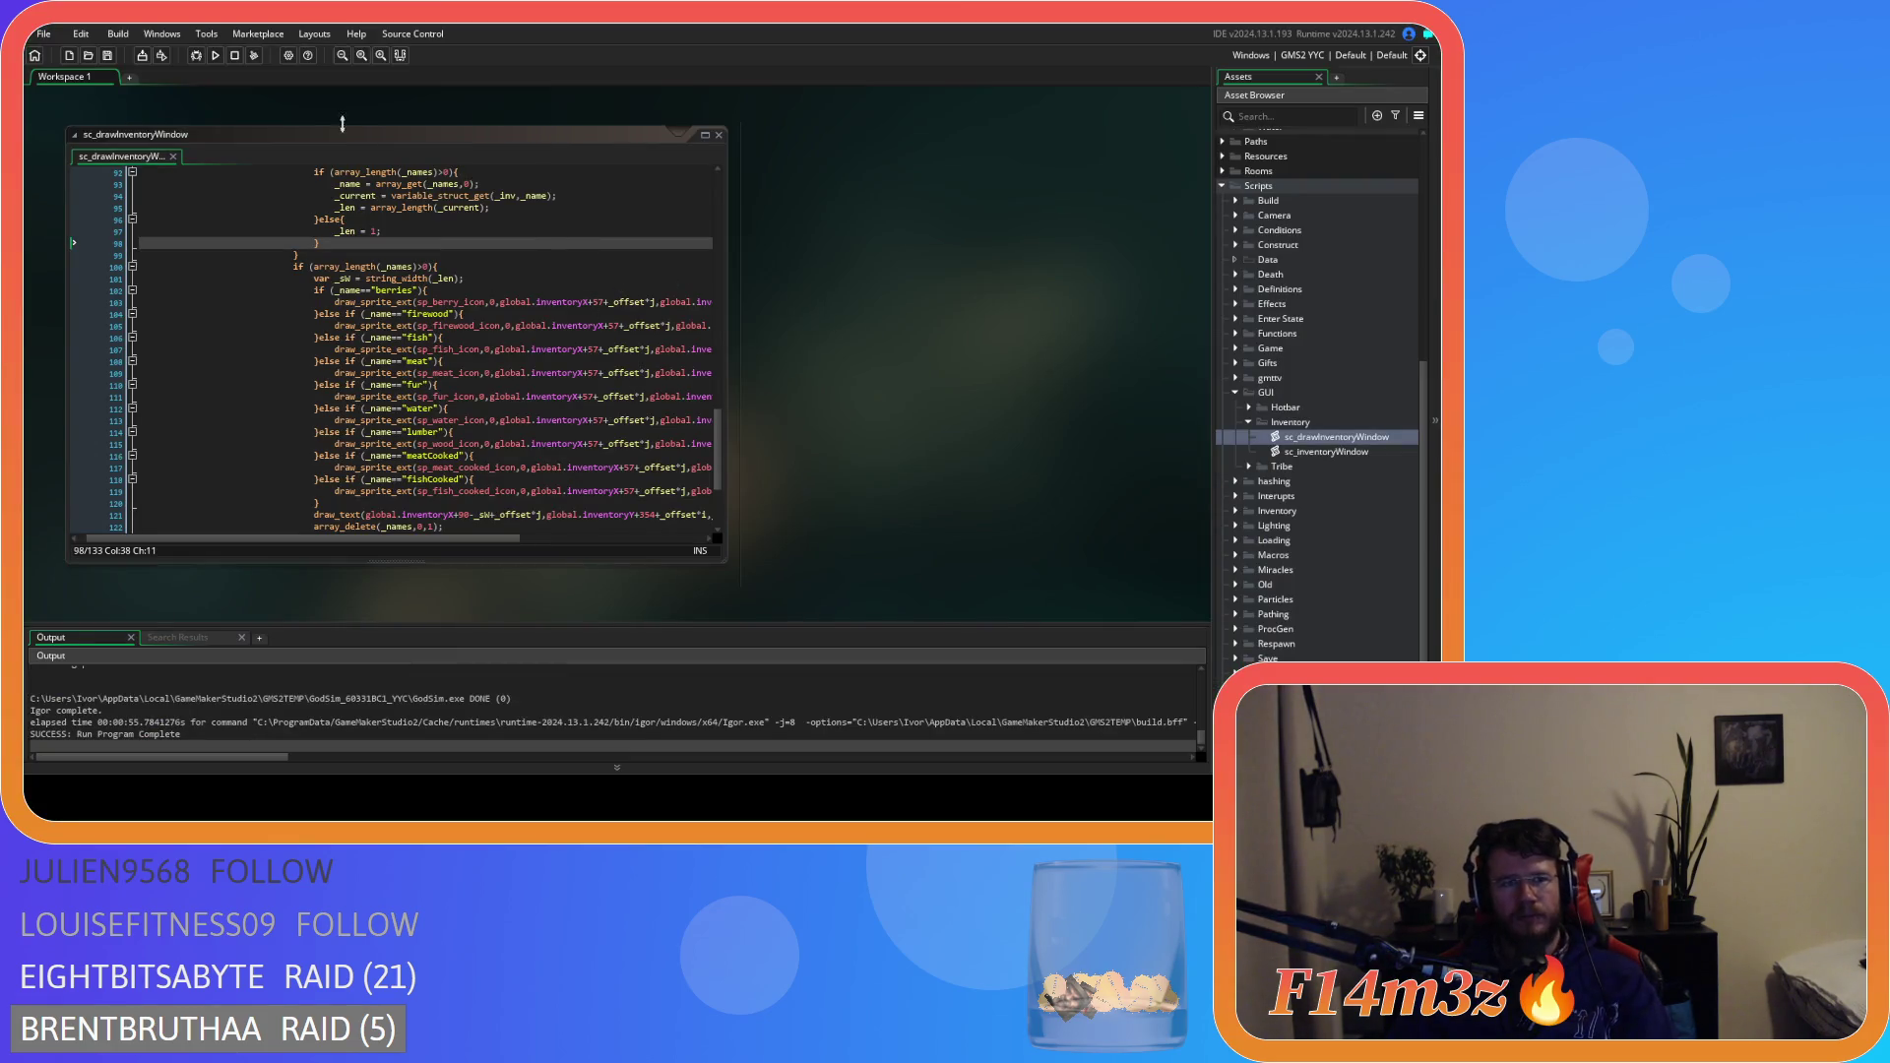
Rebuild and run Entheogen, then move the title menu selection to Load Game.
{"action": "left_click", "coordinate": [216, 56]}
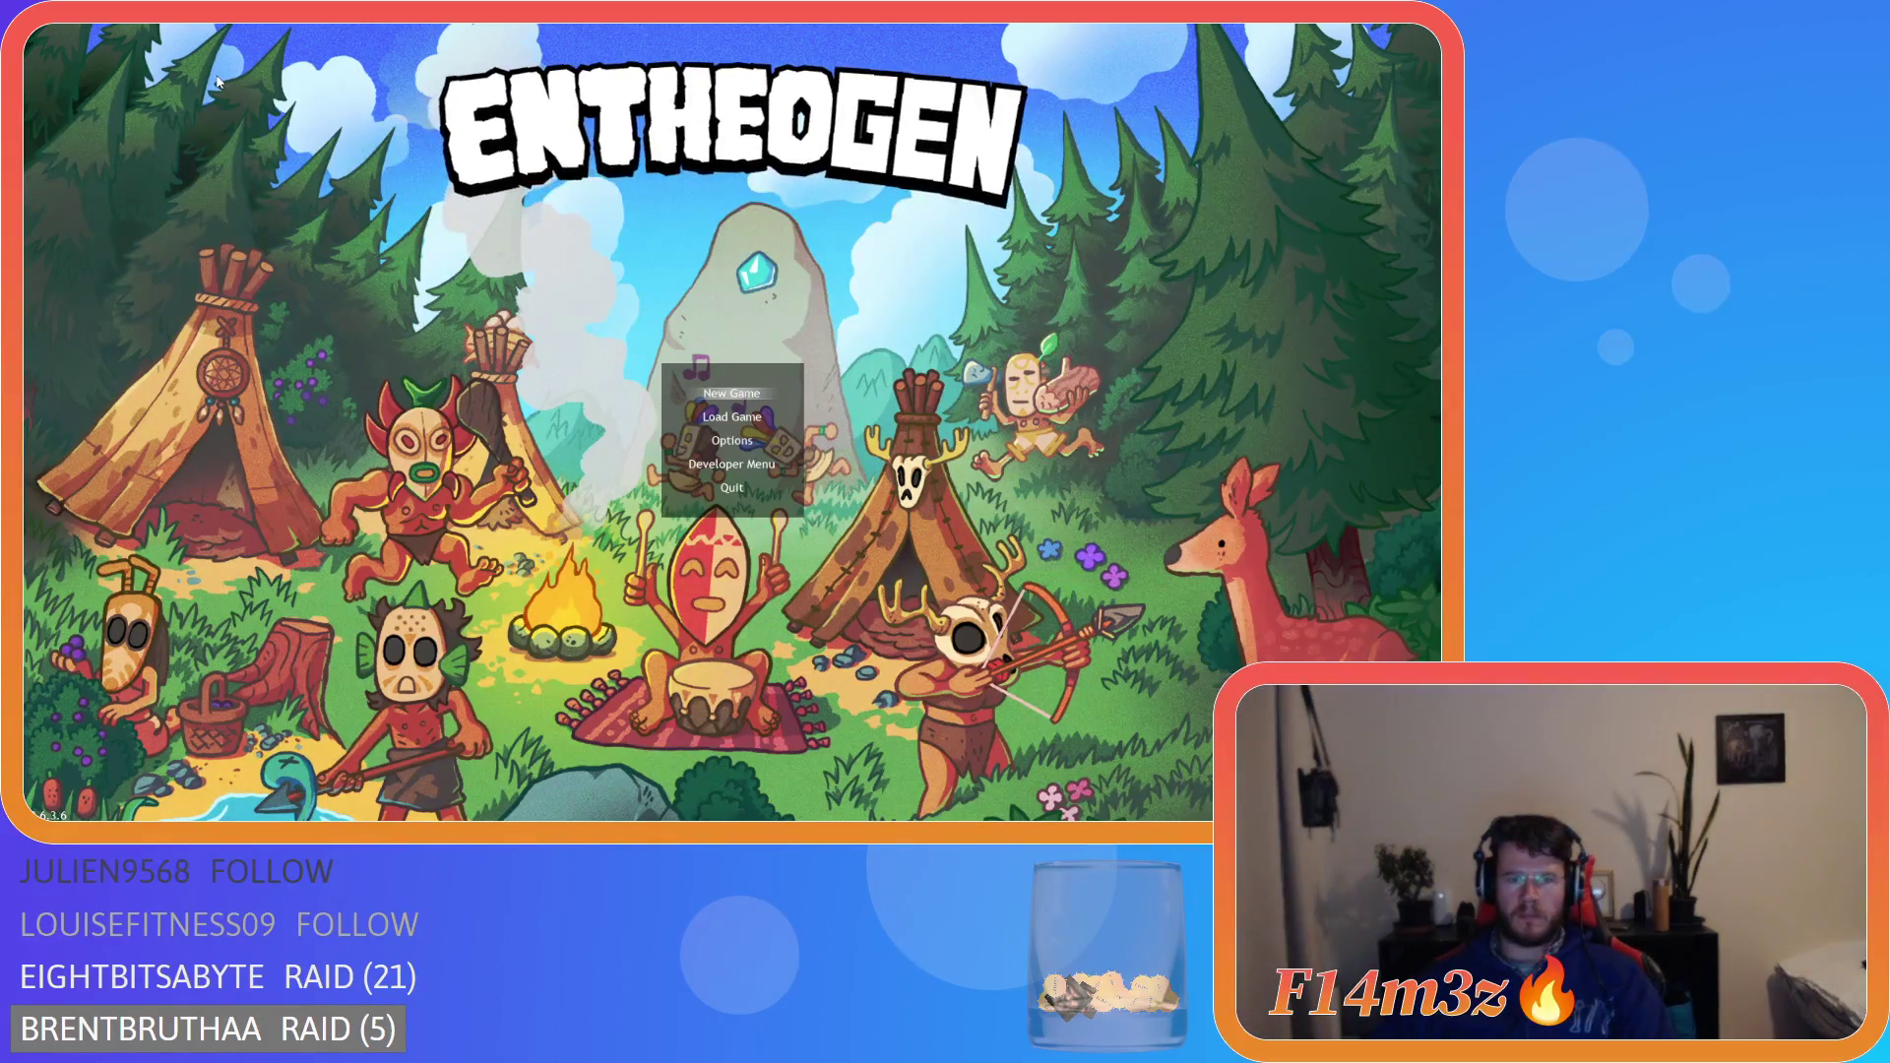
{"action": "key", "text": "Down"}
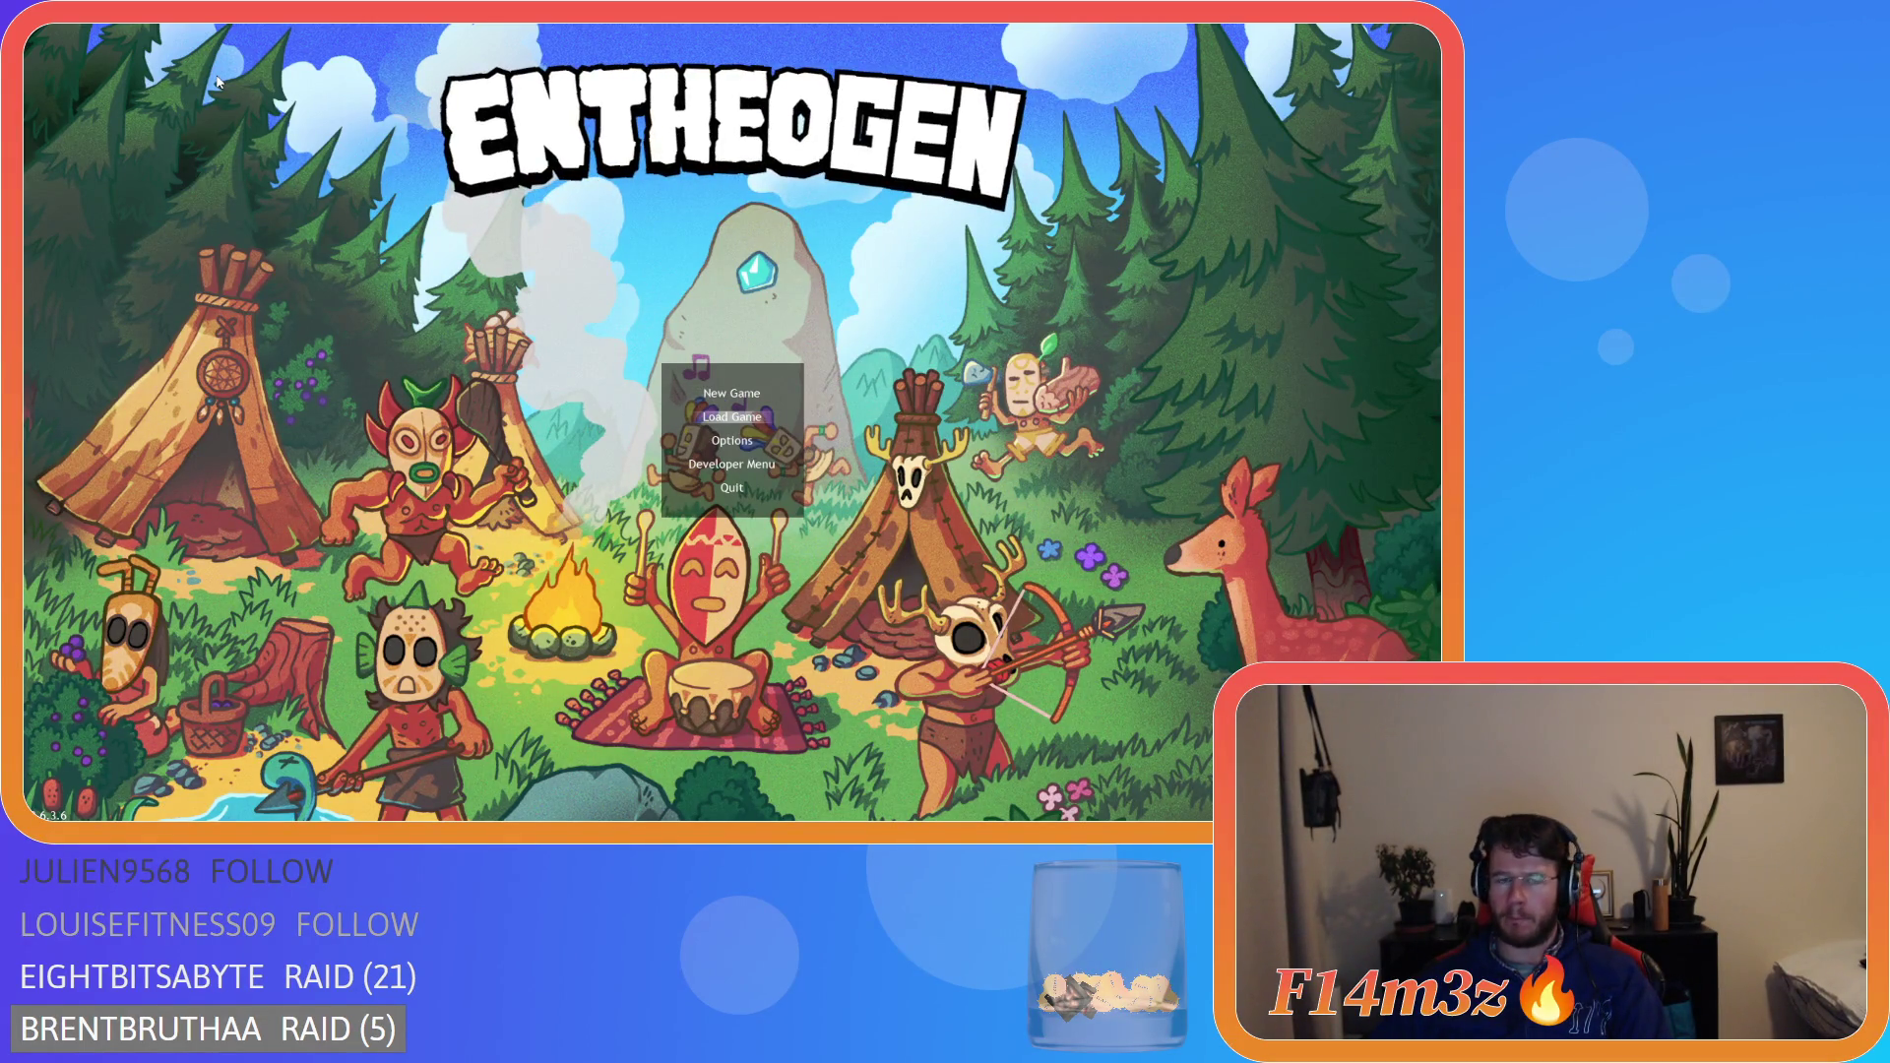
Load the saved game, show the inventory window, and look around the campfire and build plots.
{"action": "key", "text": "Return"}
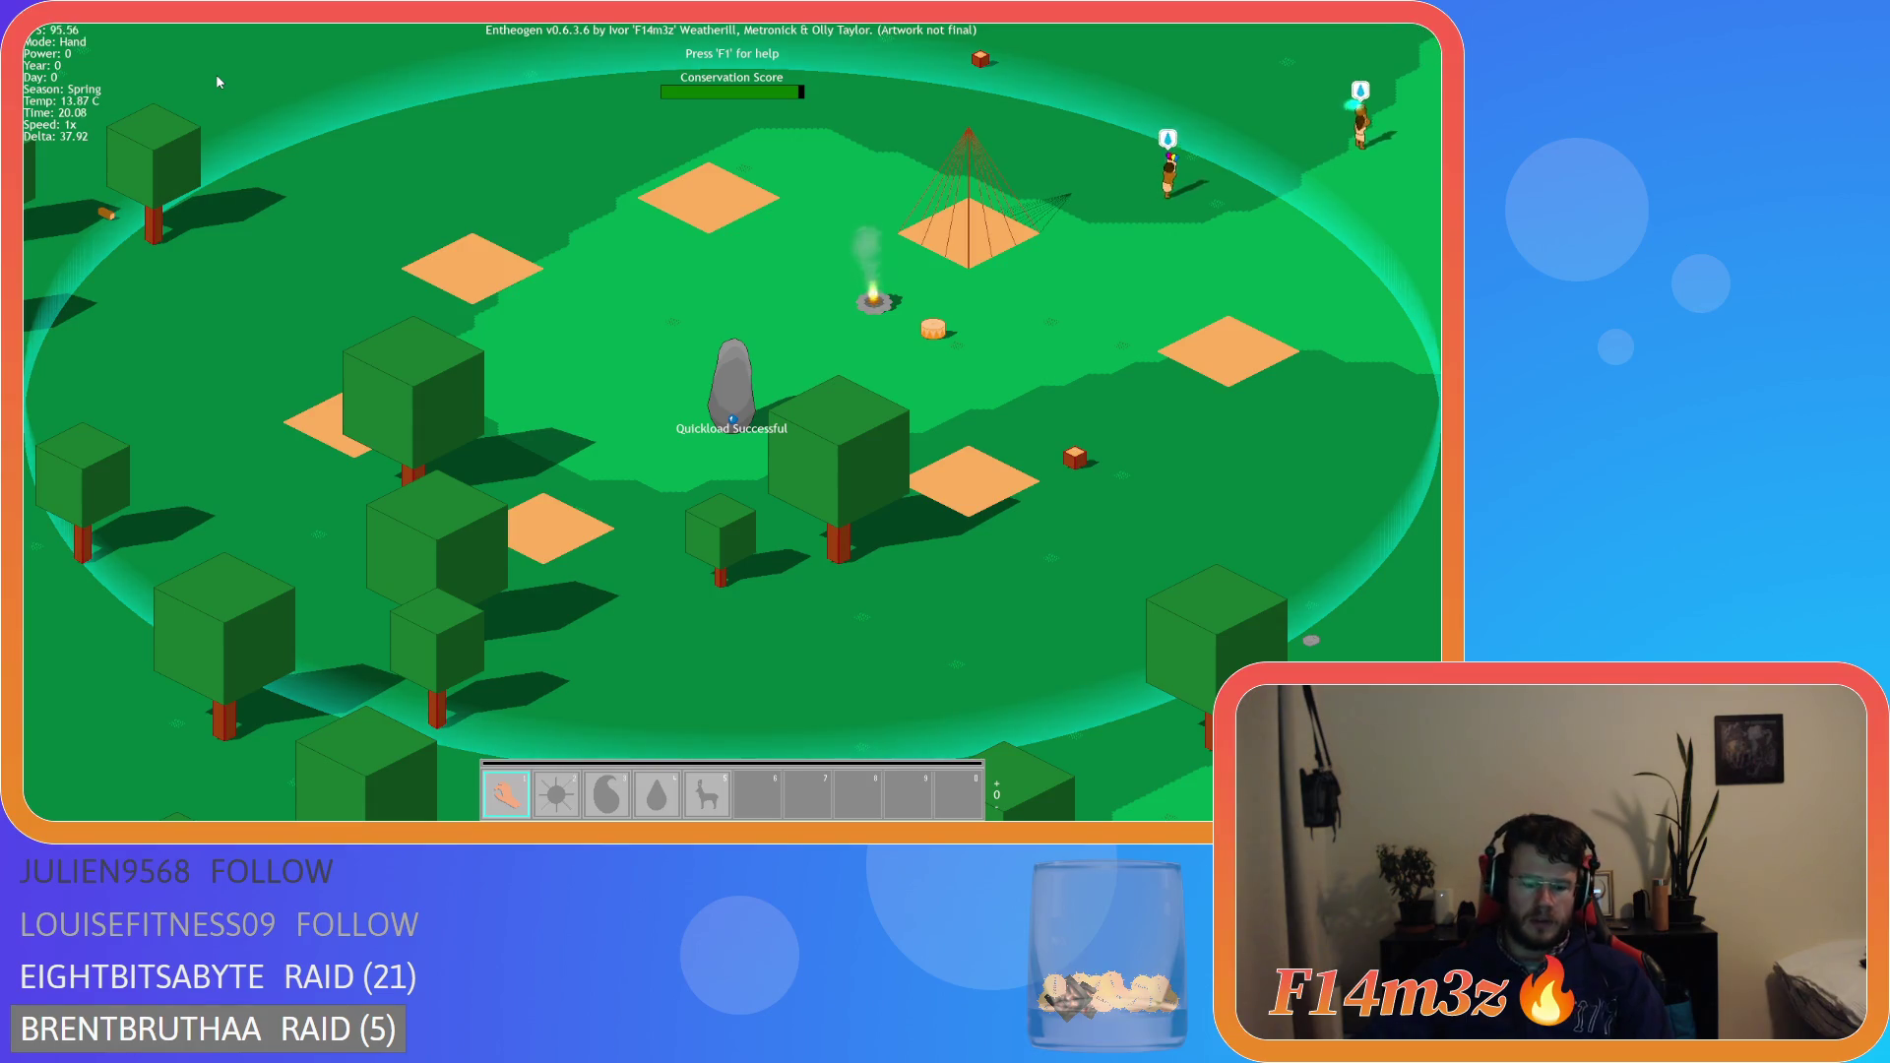
{"action": "key", "text": "i"}
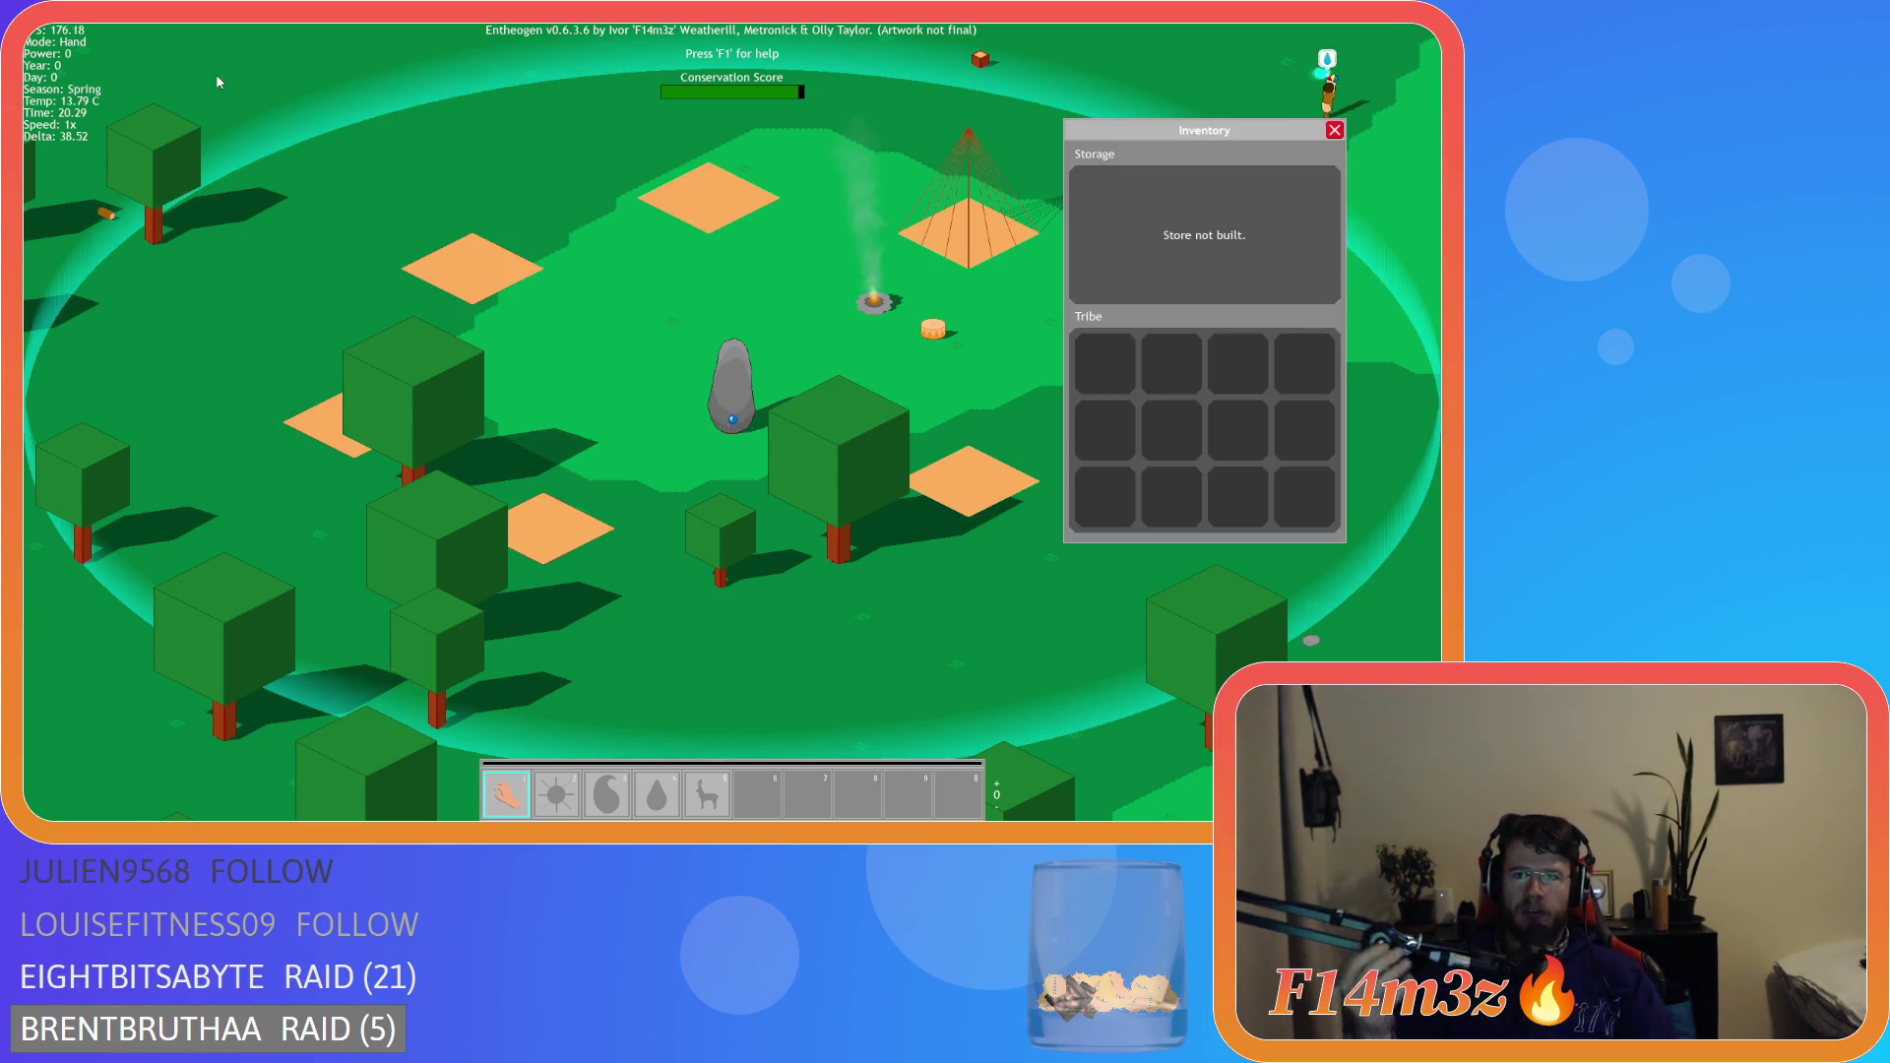
{"action": "key", "text": "w"}
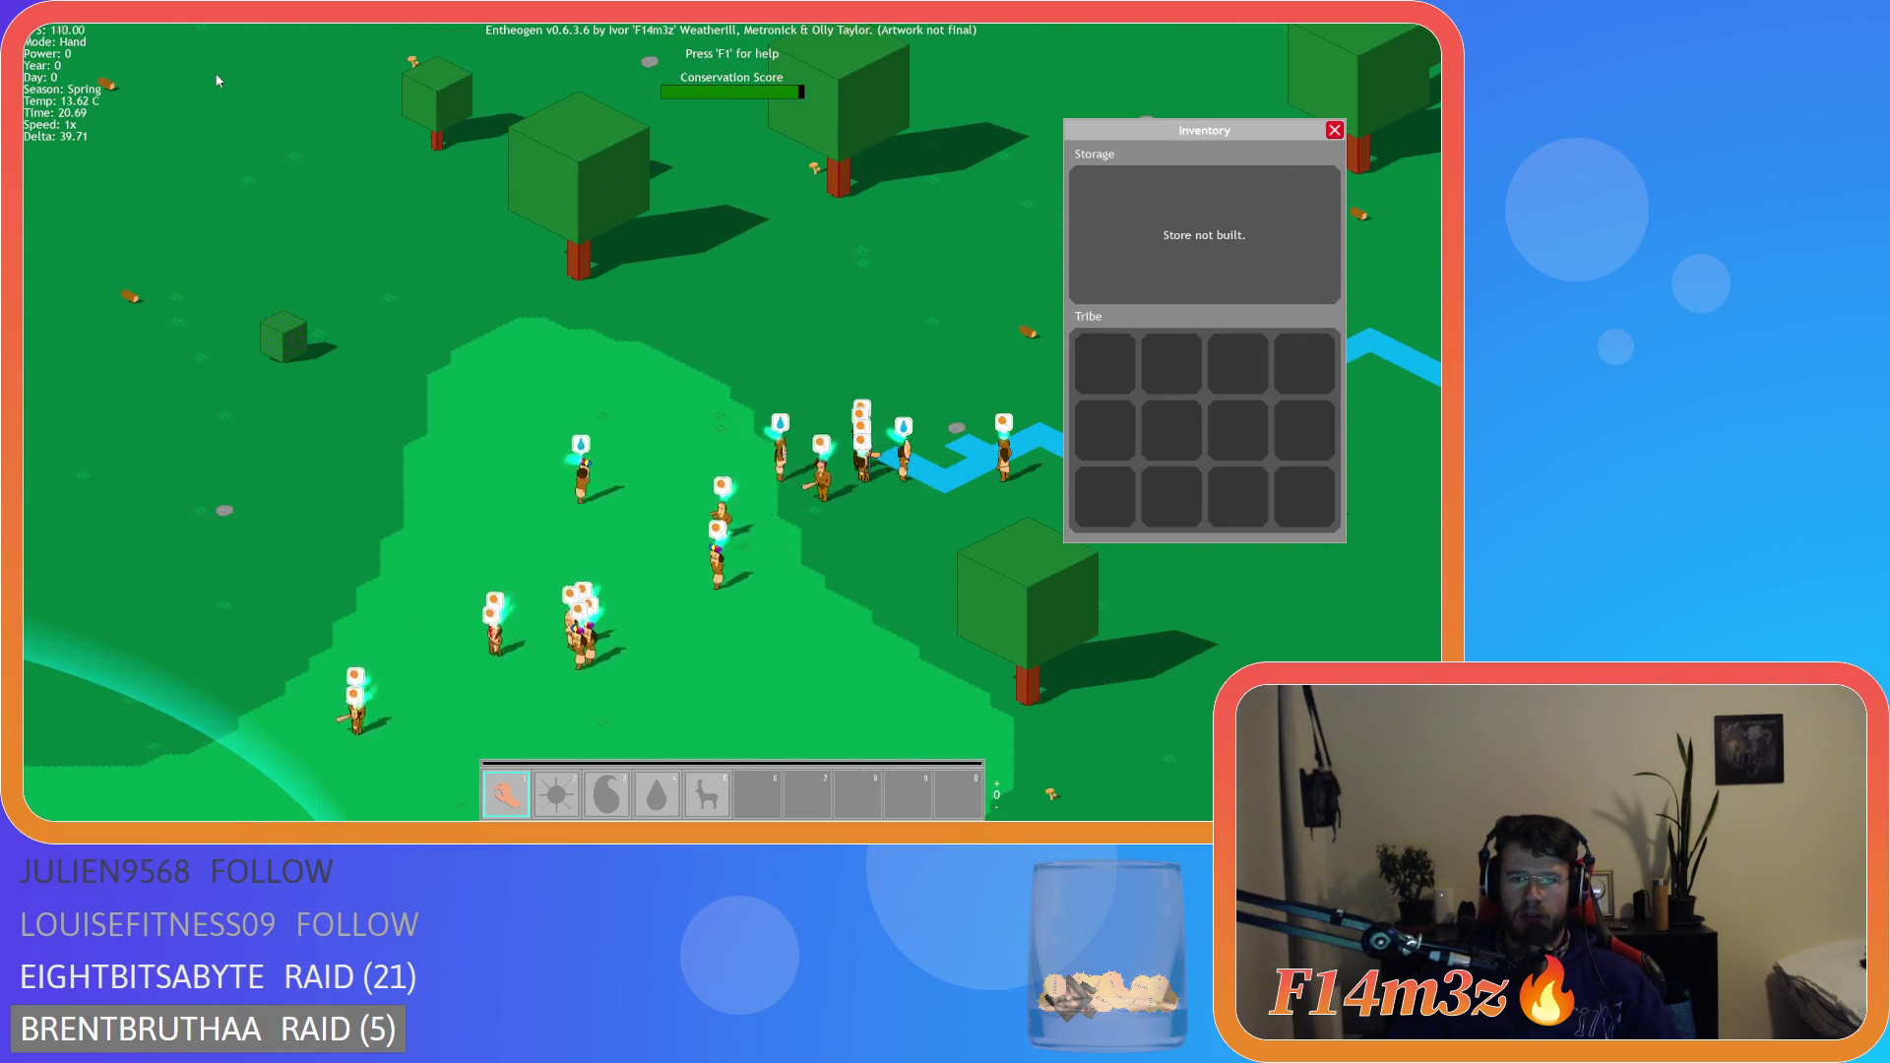
{"action": "key", "text": "s"}
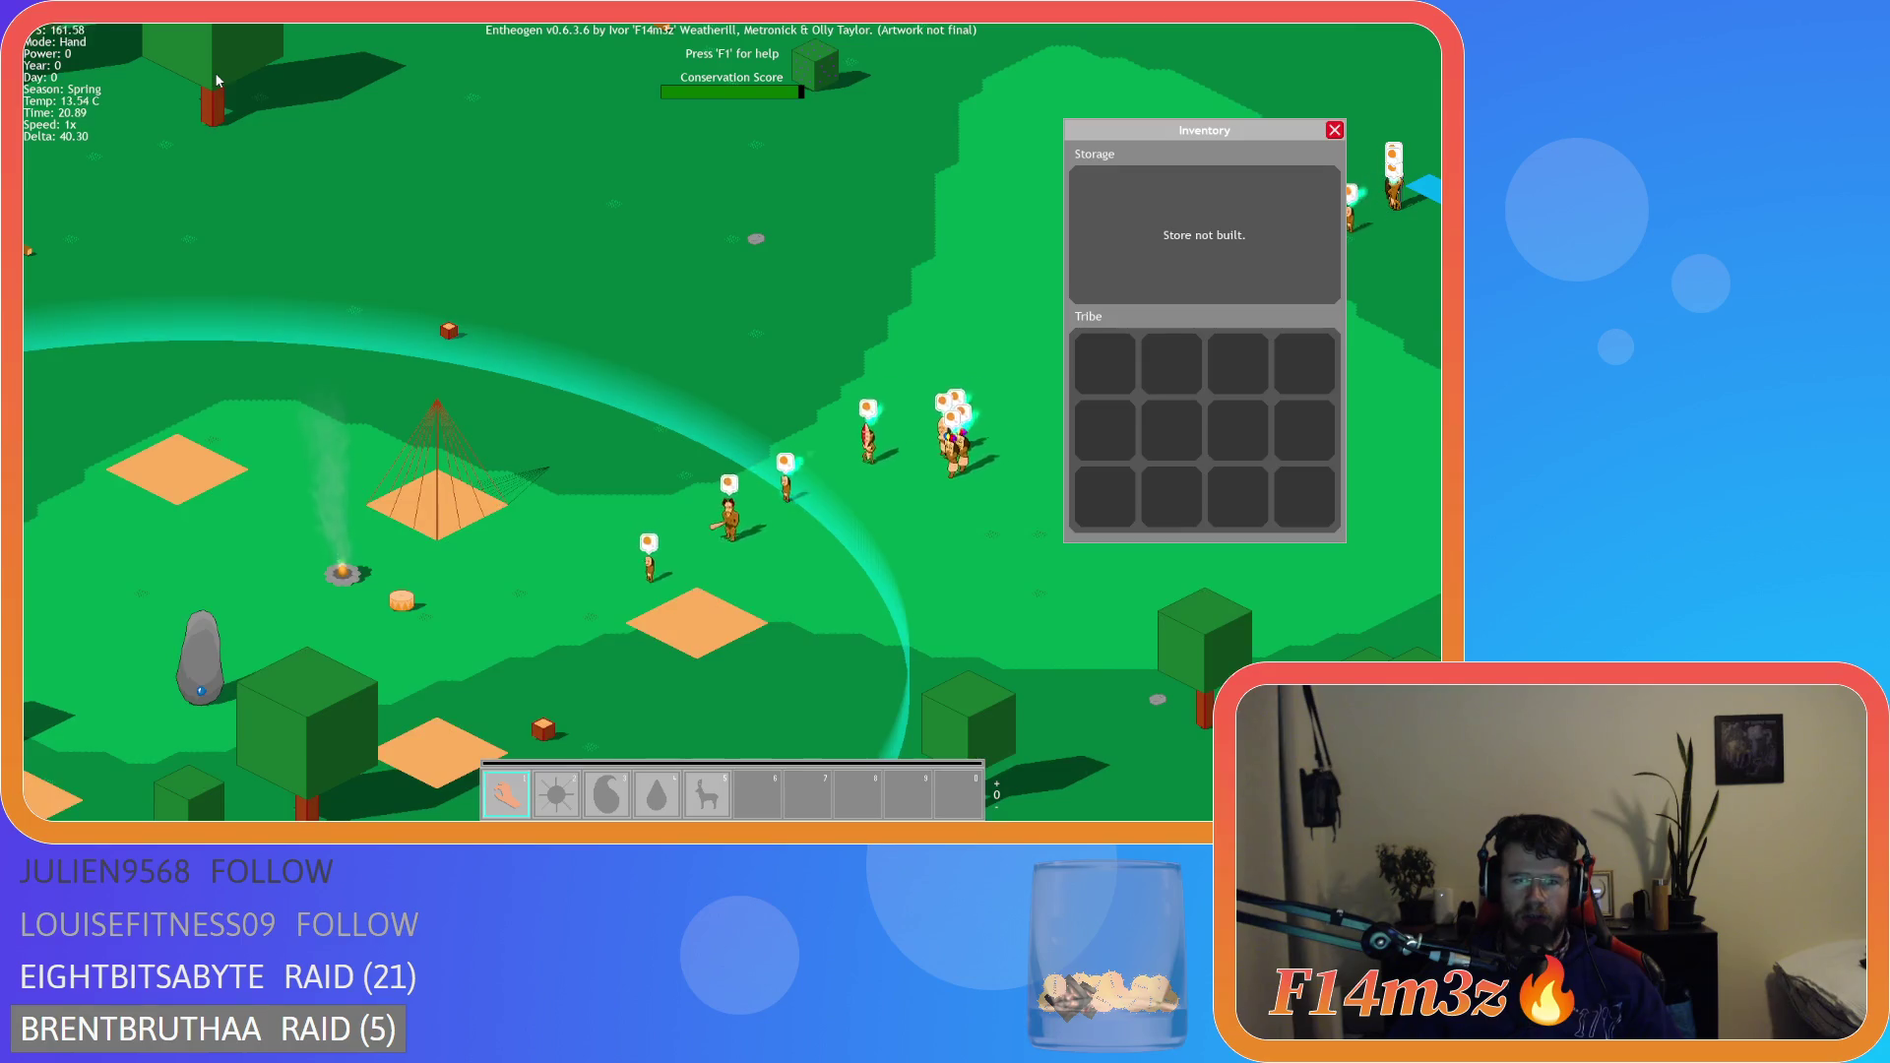
{"action": "scroll", "coordinate": [218, 80], "scroll_direction": "down", "scroll_amount": 3}
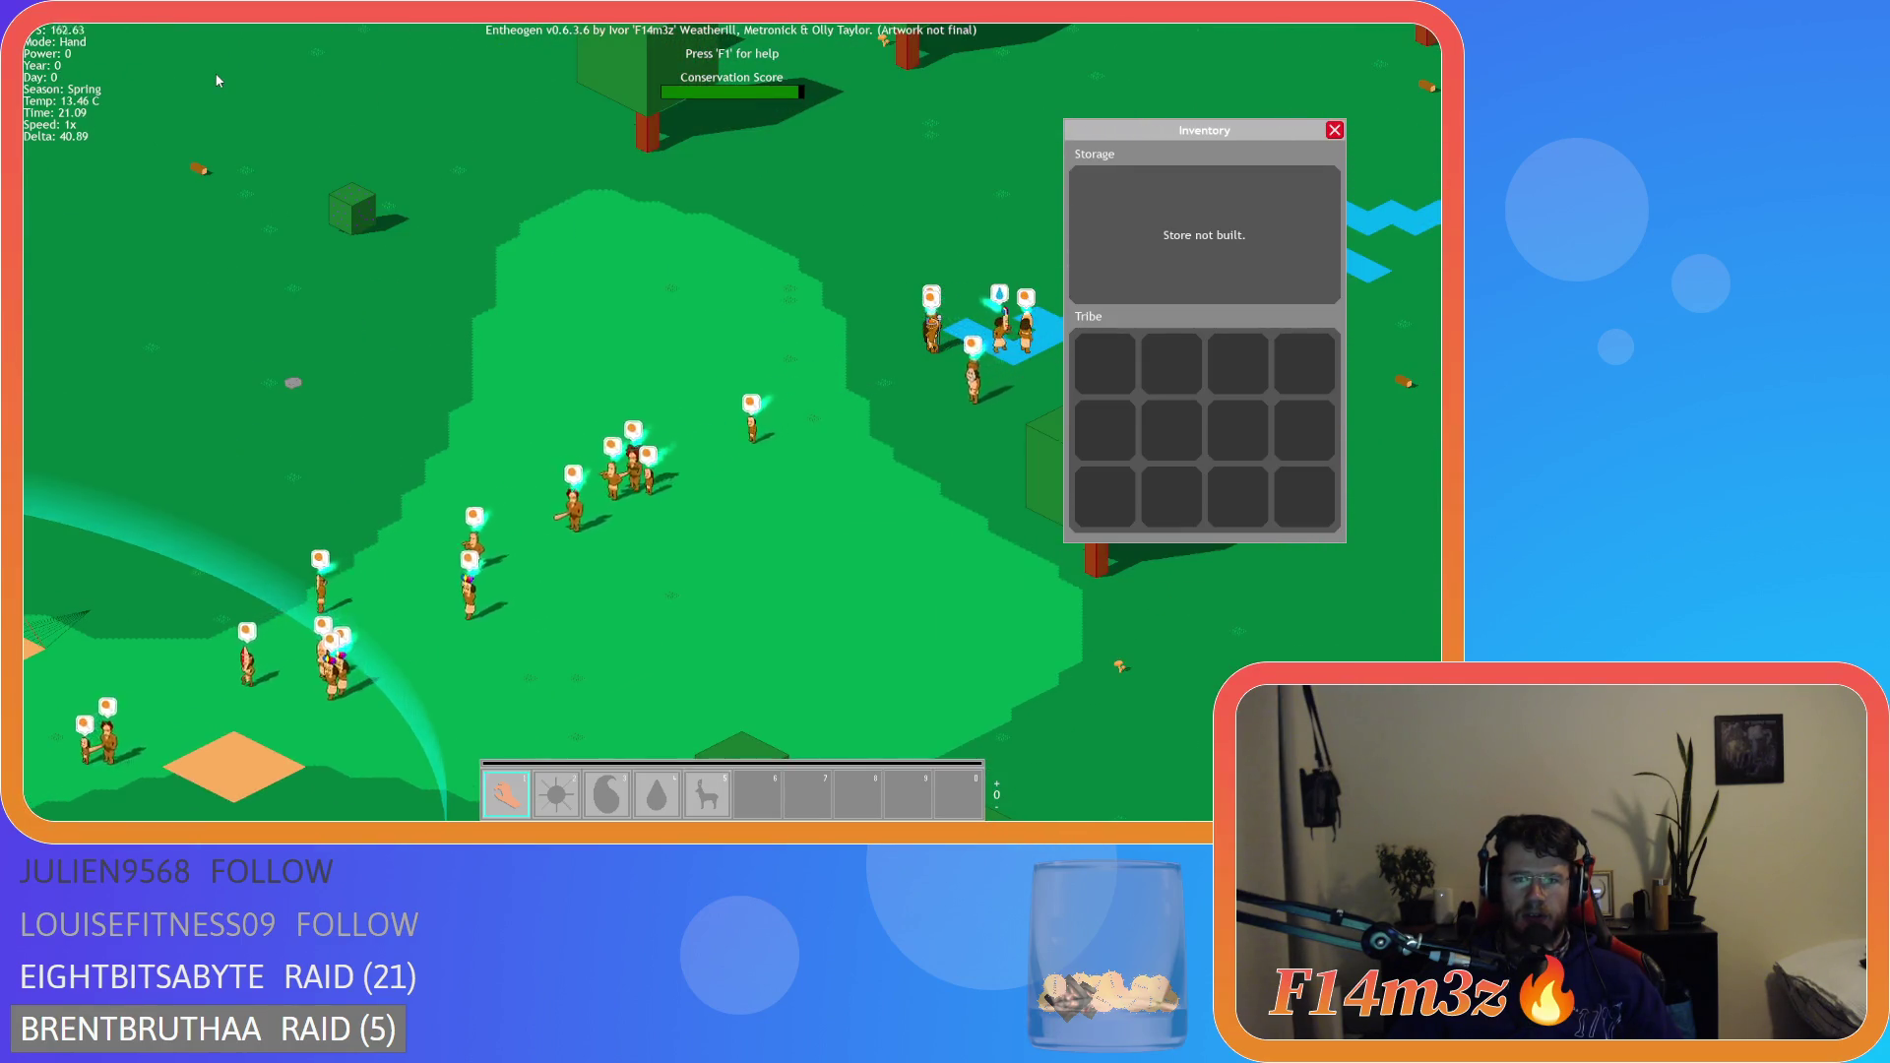
{"action": "key", "text": "s"}
{"action": "key", "text": "a"}
{"action": "scroll", "coordinate": [218, 81], "scroll_direction": "up", "scroll_amount": 3}
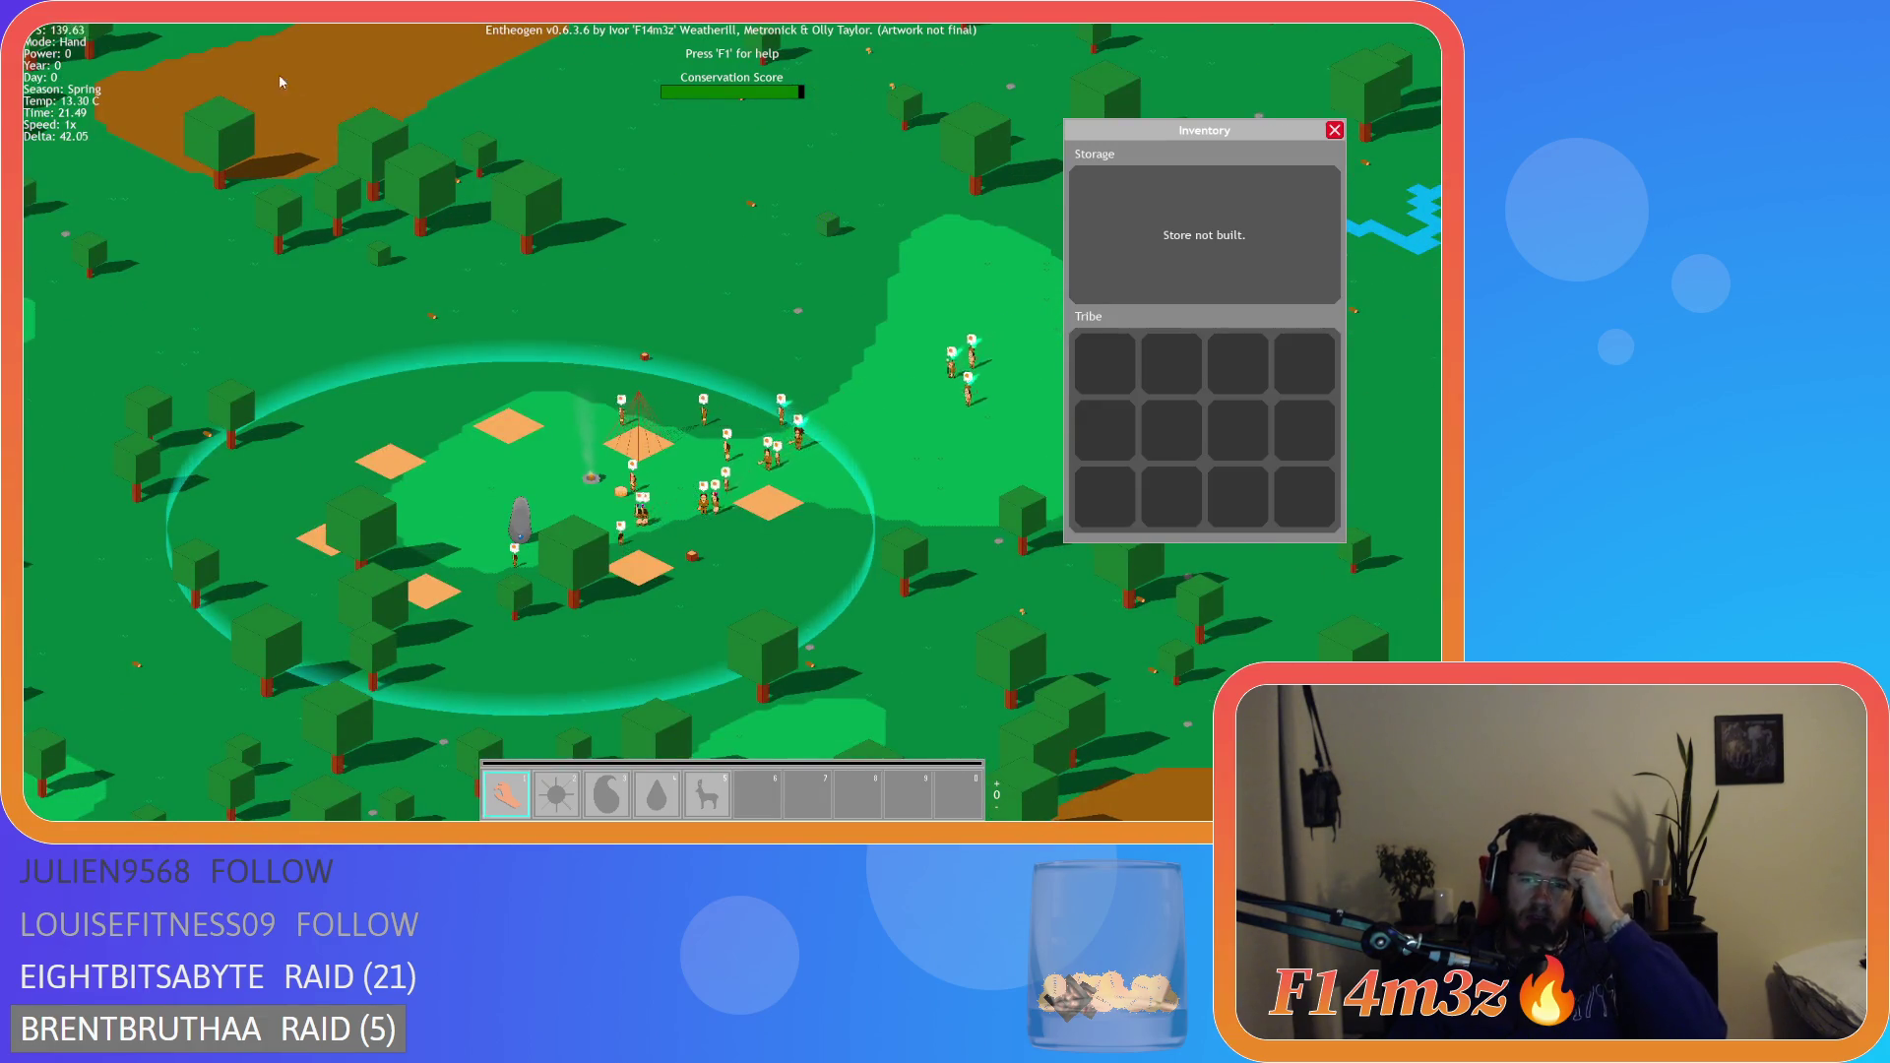
{"action": "scroll", "coordinate": [699, 327], "scroll_direction": "down", "scroll_amount": 3}
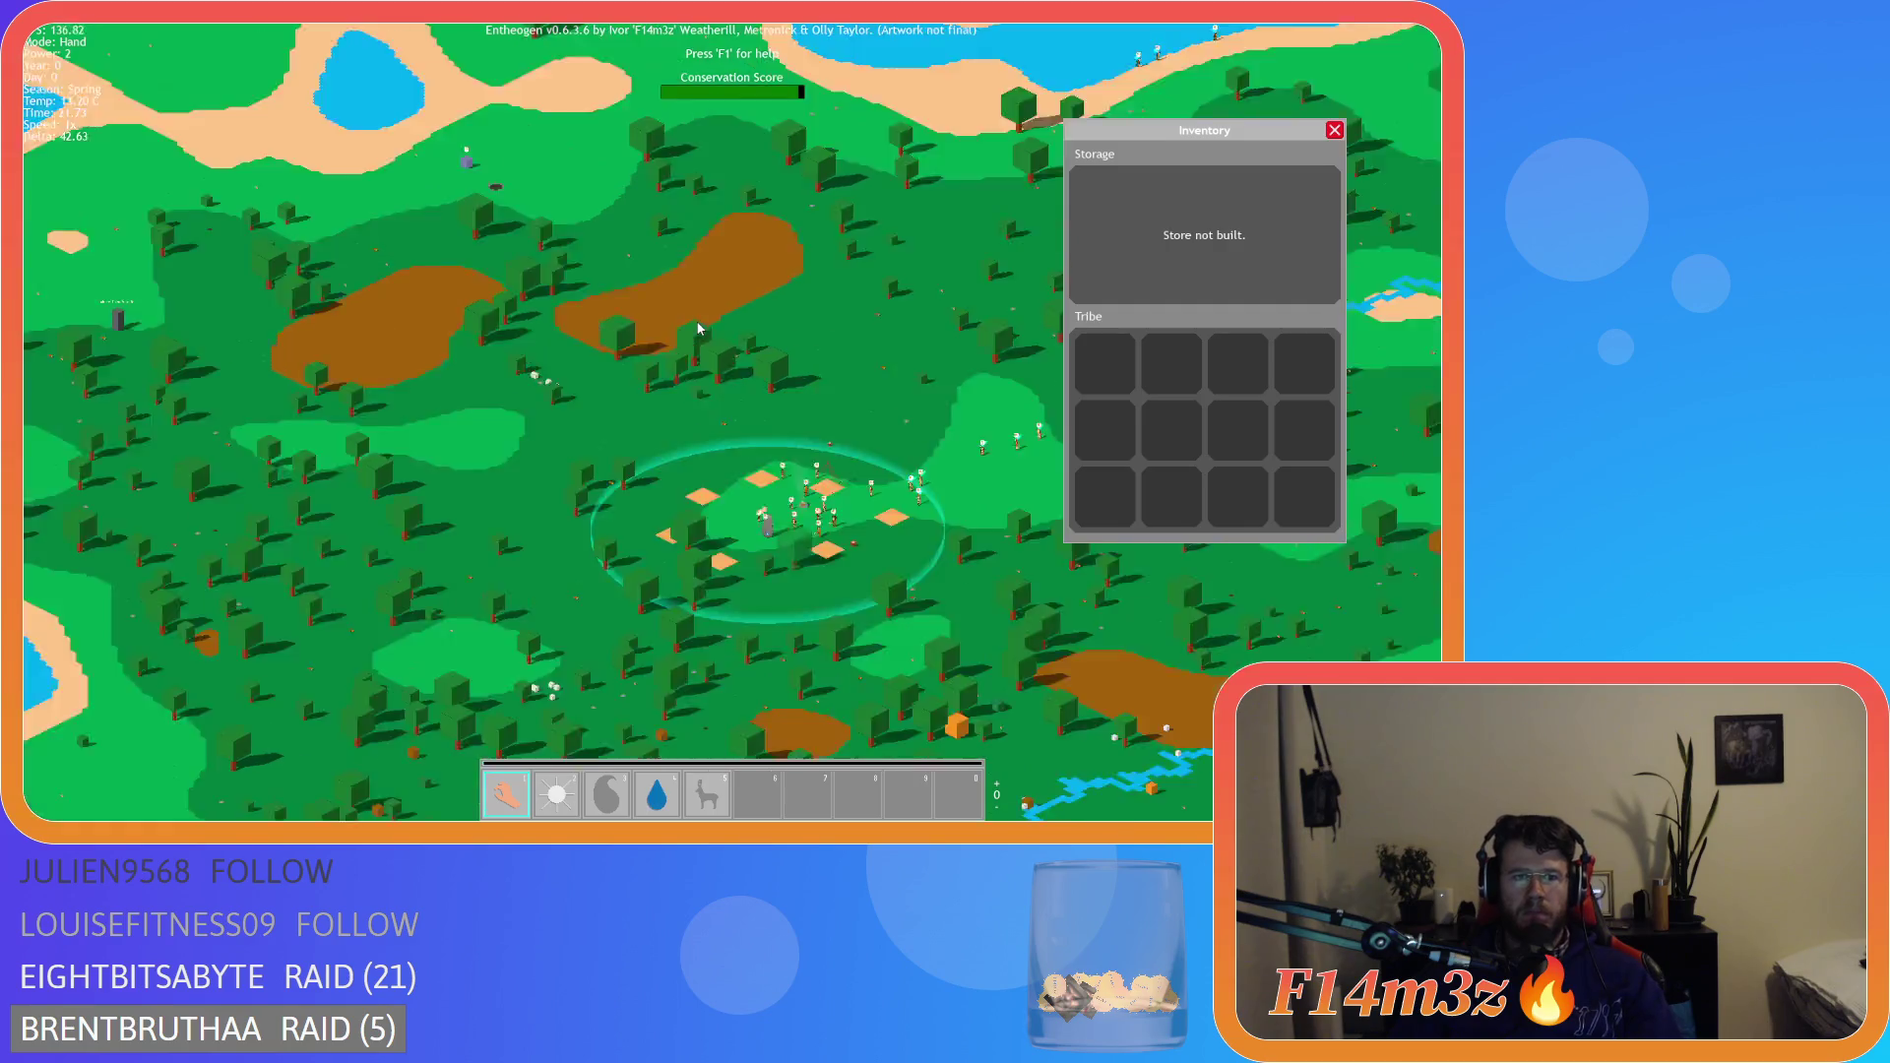
{"action": "scroll", "coordinate": [699, 328], "scroll_direction": "down", "scroll_amount": 3}
{"action": "scroll", "coordinate": [699, 328], "scroll_direction": "up", "scroll_amount": 4}
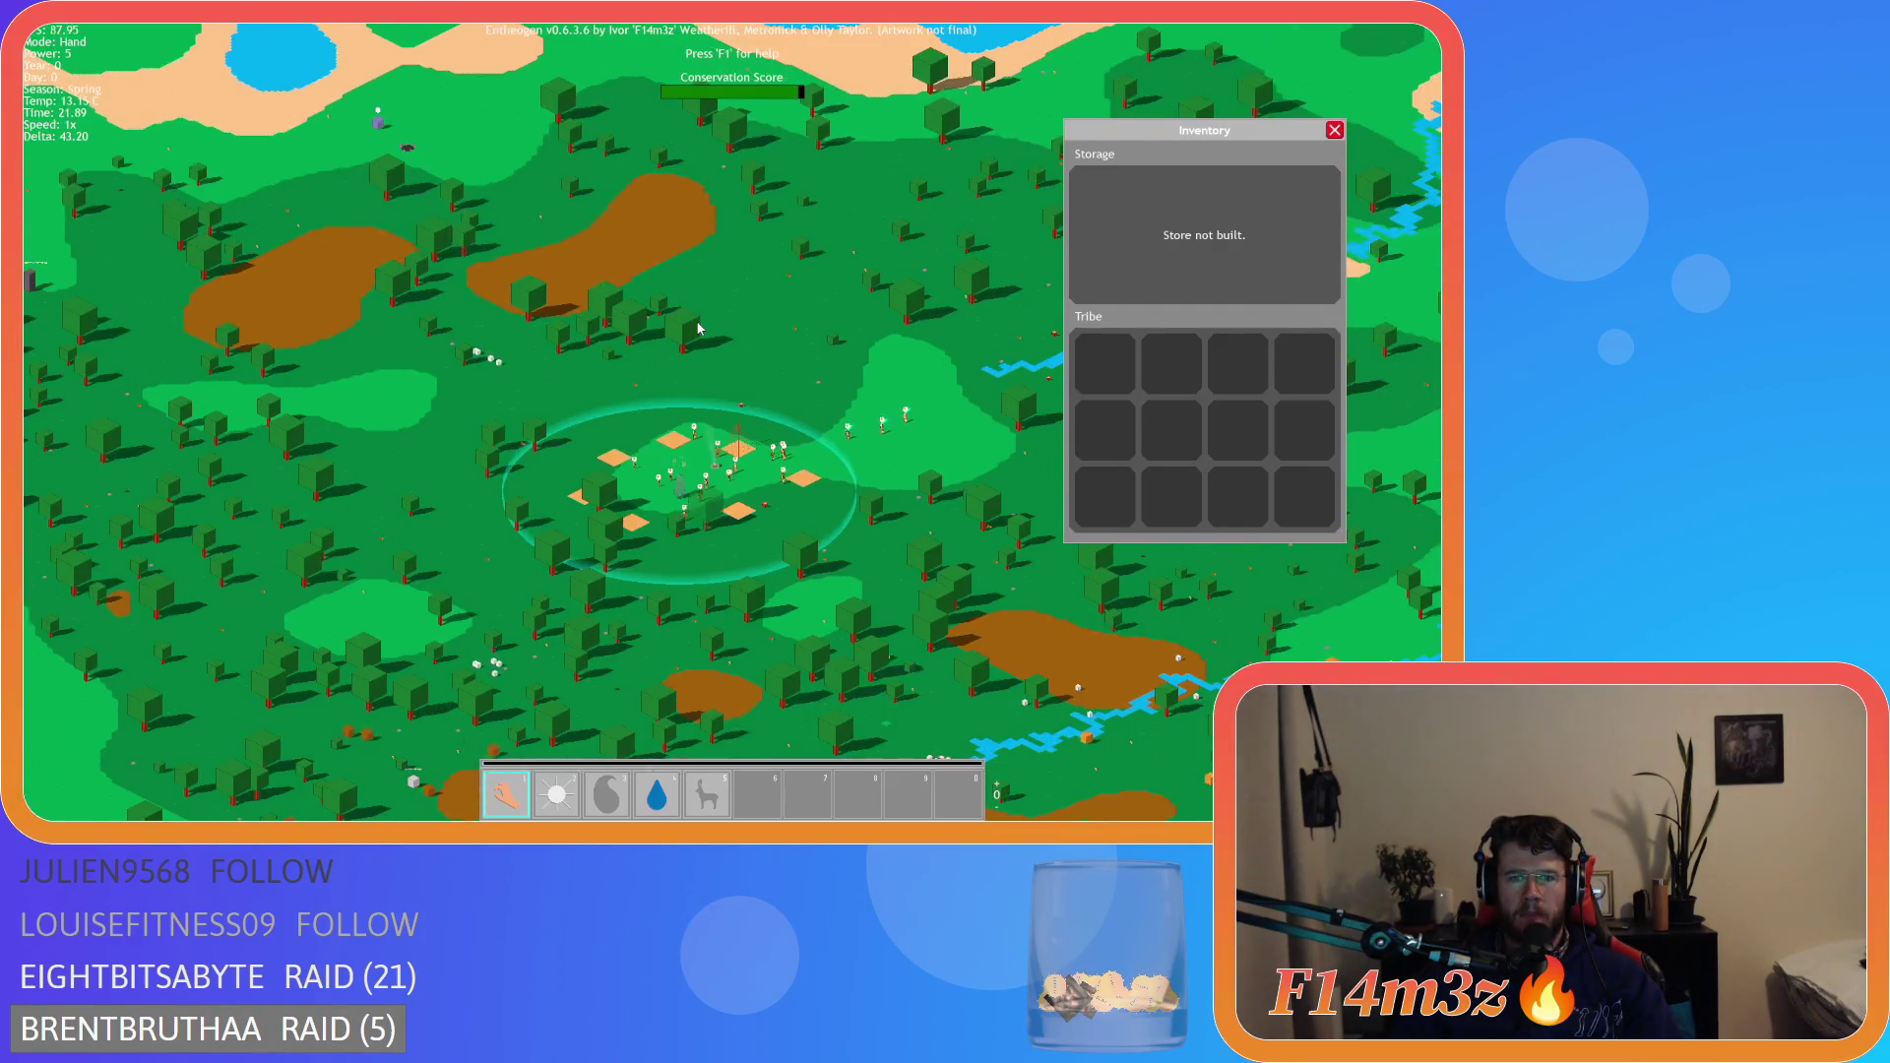
Follow the villagers around the village and river as night falls, then jump back to the village.
{"action": "key", "text": "d"}
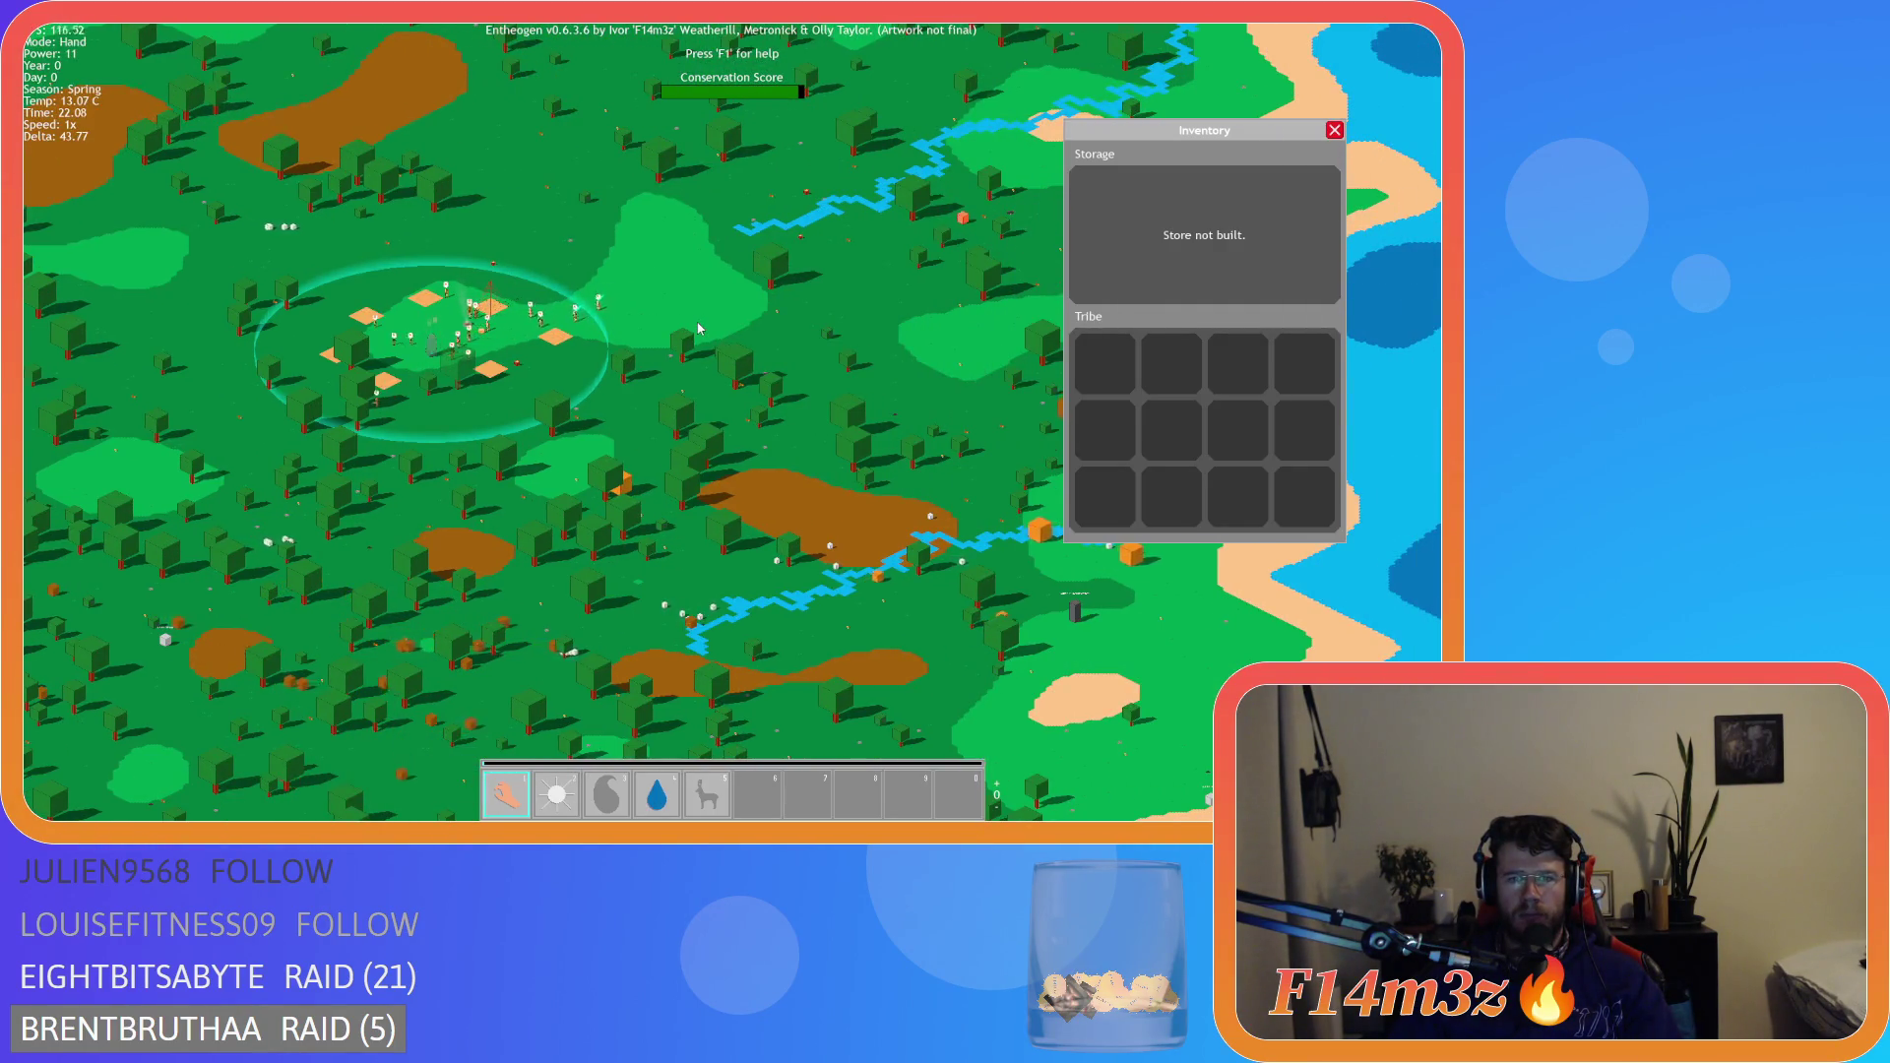
{"action": "scroll", "coordinate": [699, 328], "scroll_direction": "up", "scroll_amount": 3}
{"action": "scroll", "coordinate": [699, 328], "scroll_direction": "up", "scroll_amount": 3}
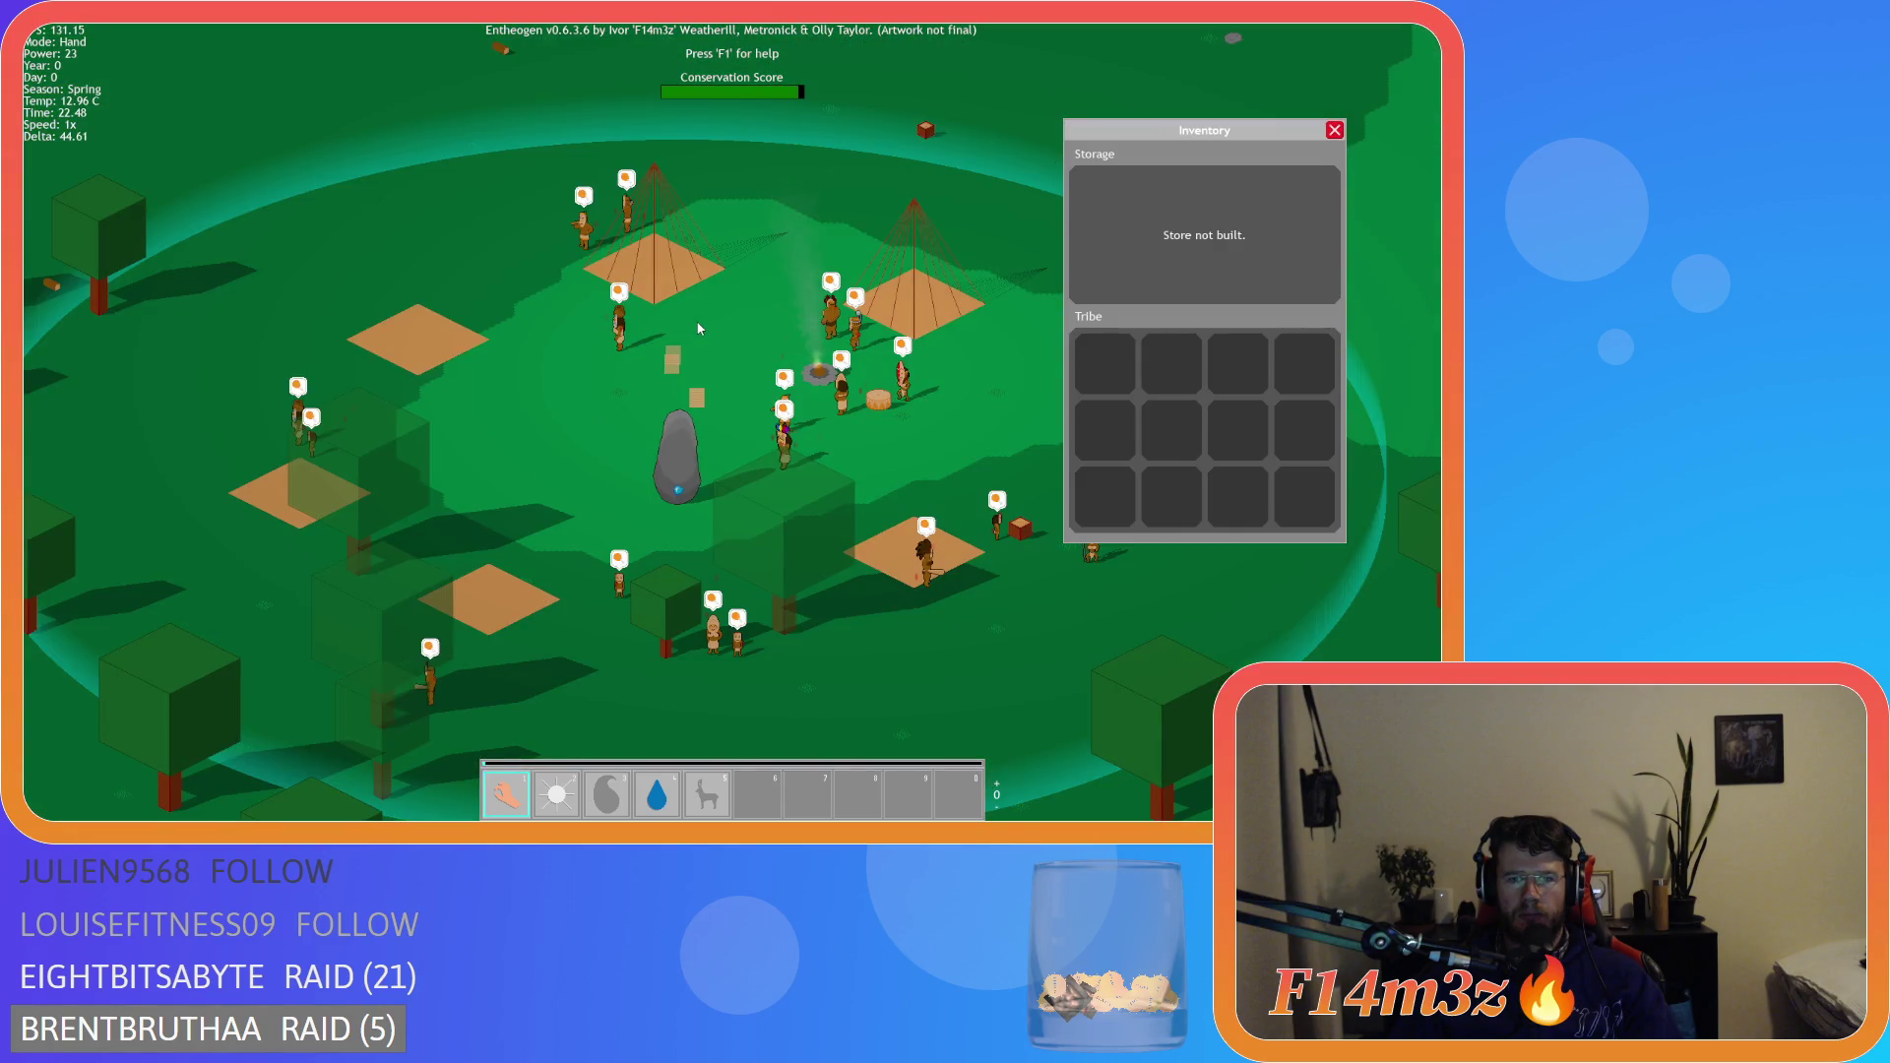
{"action": "key", "text": "a"}
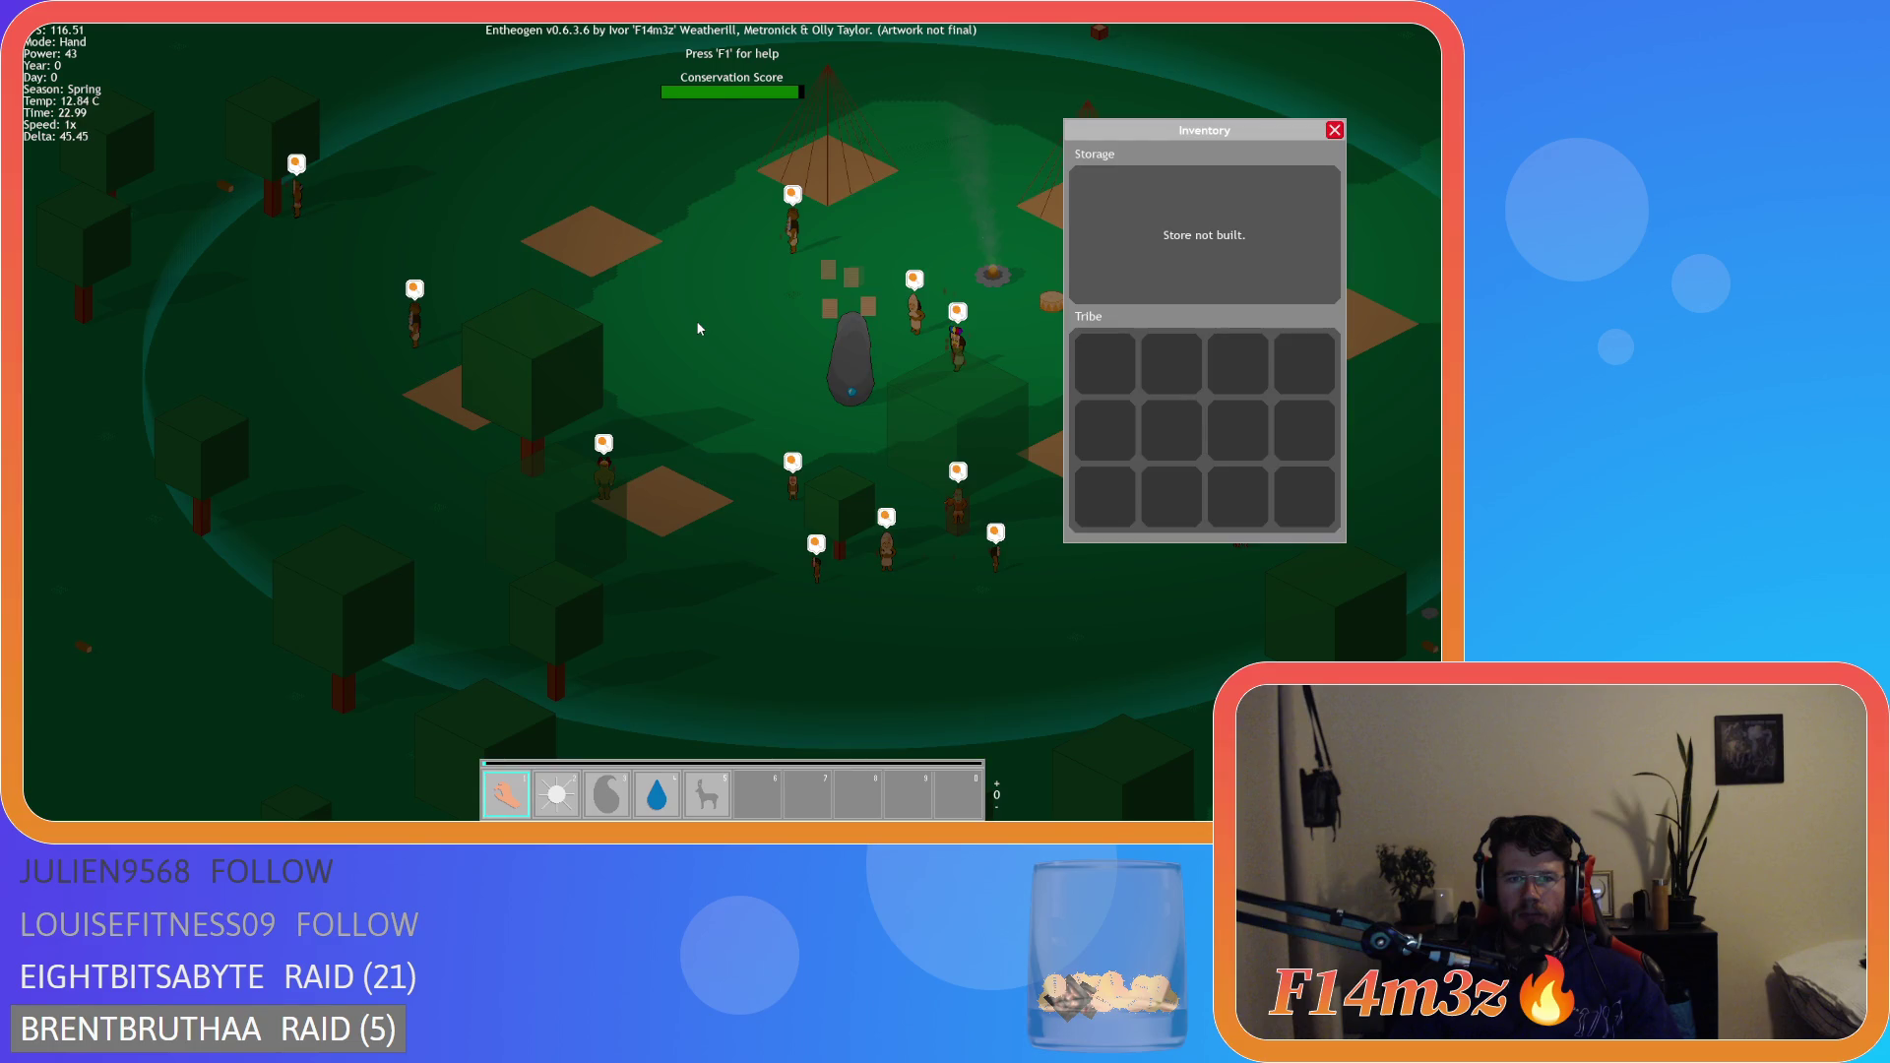
{"action": "key", "text": "s"}
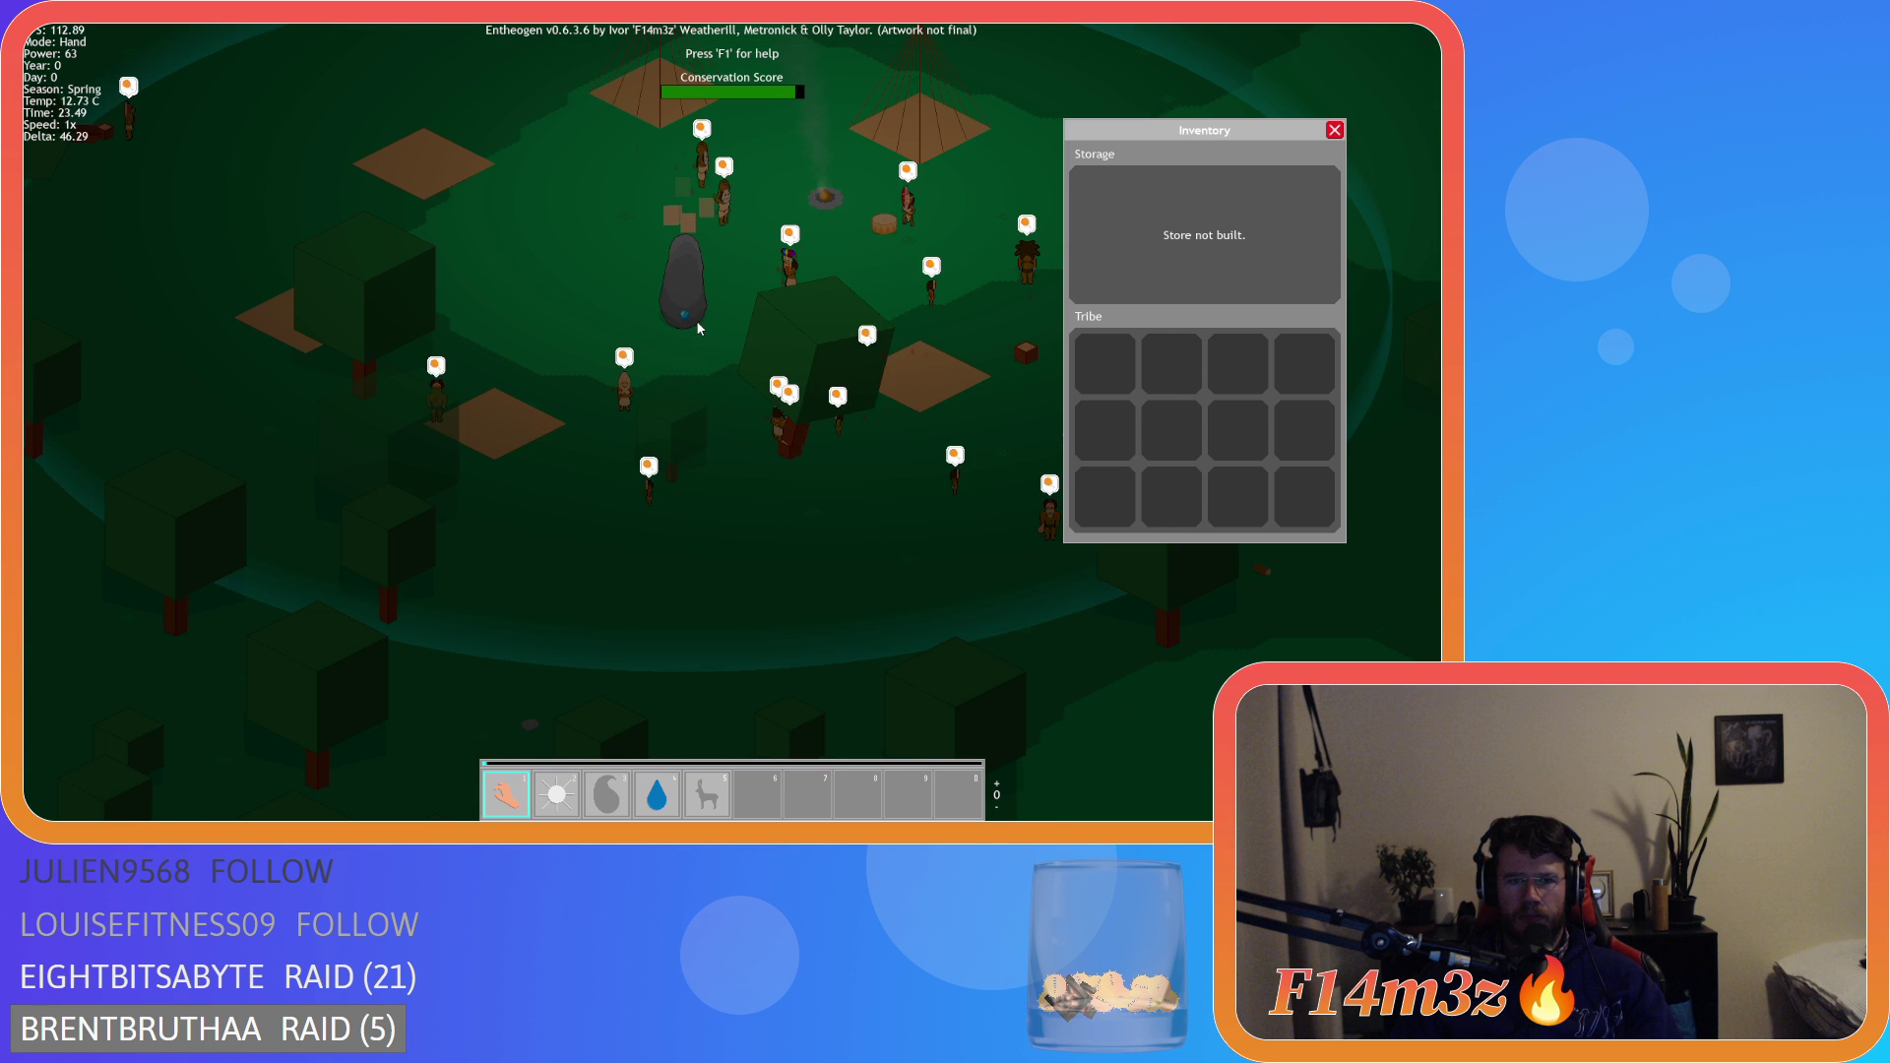
{"action": "key", "text": "d"}
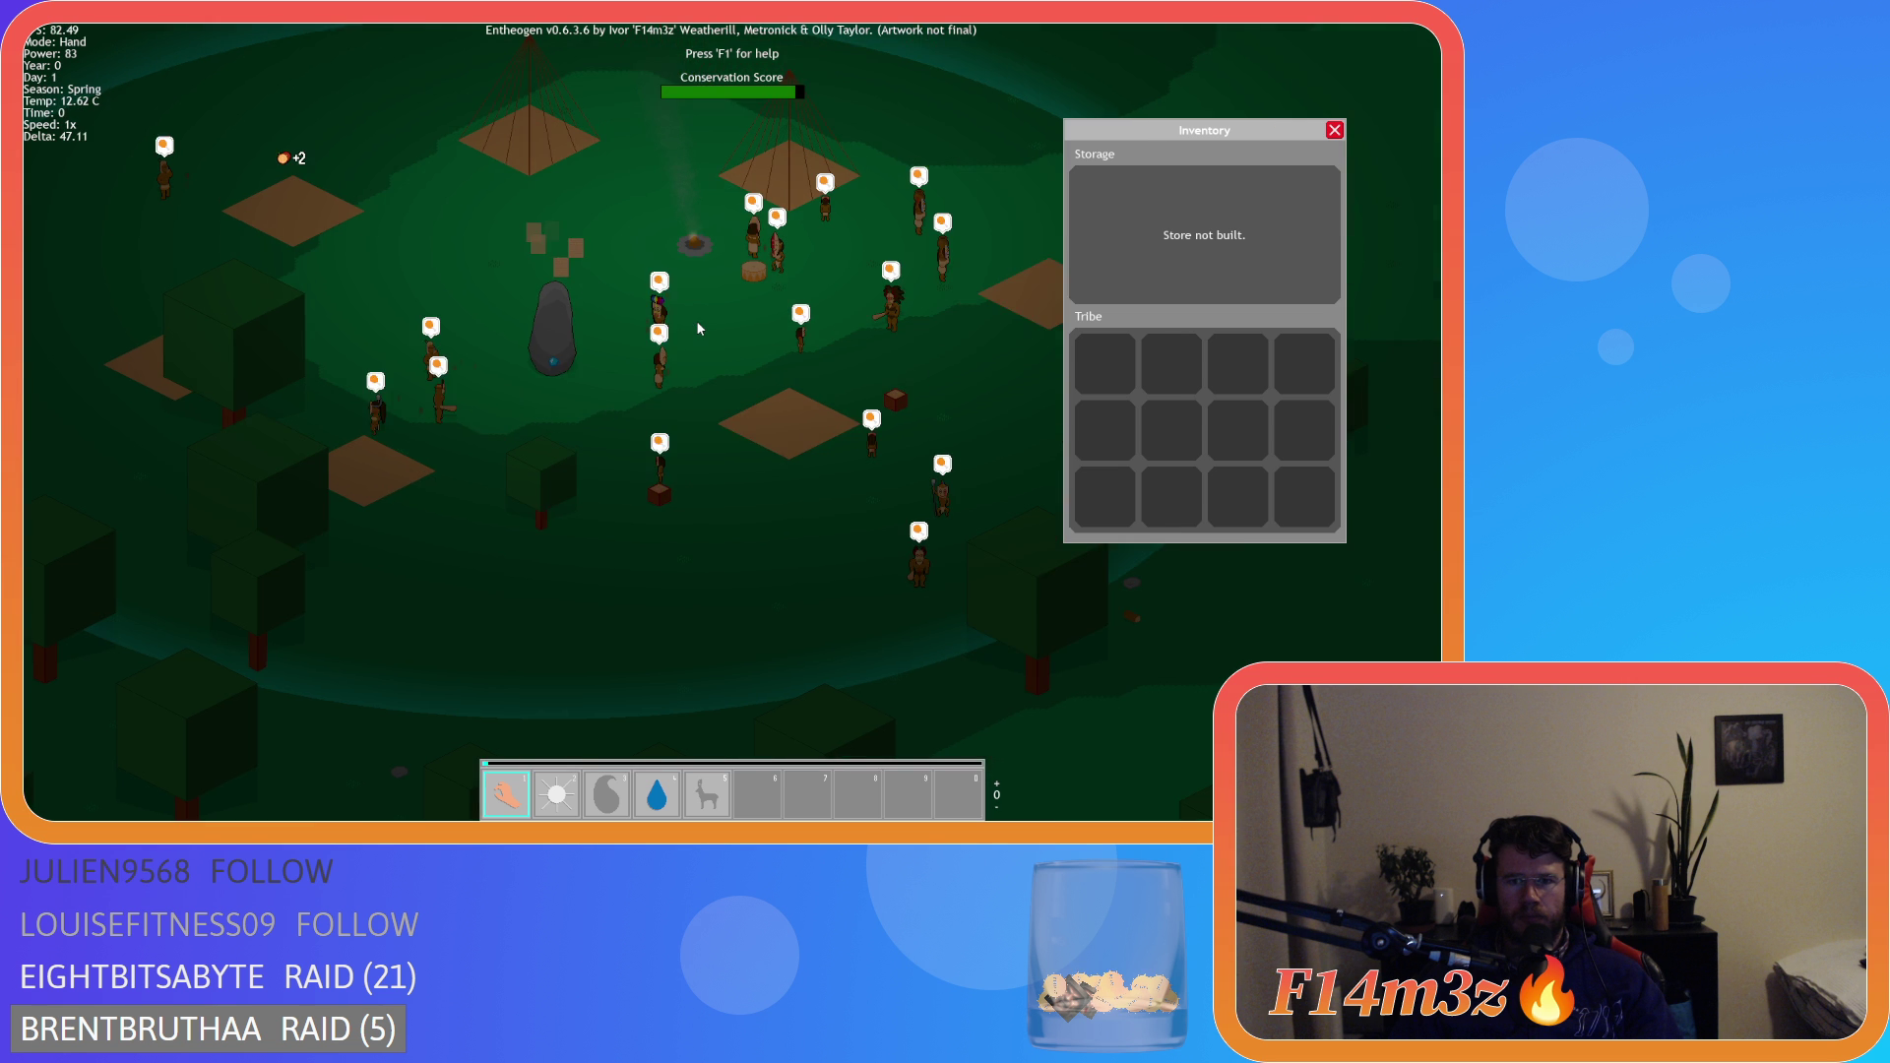
{"action": "key", "text": "s"}
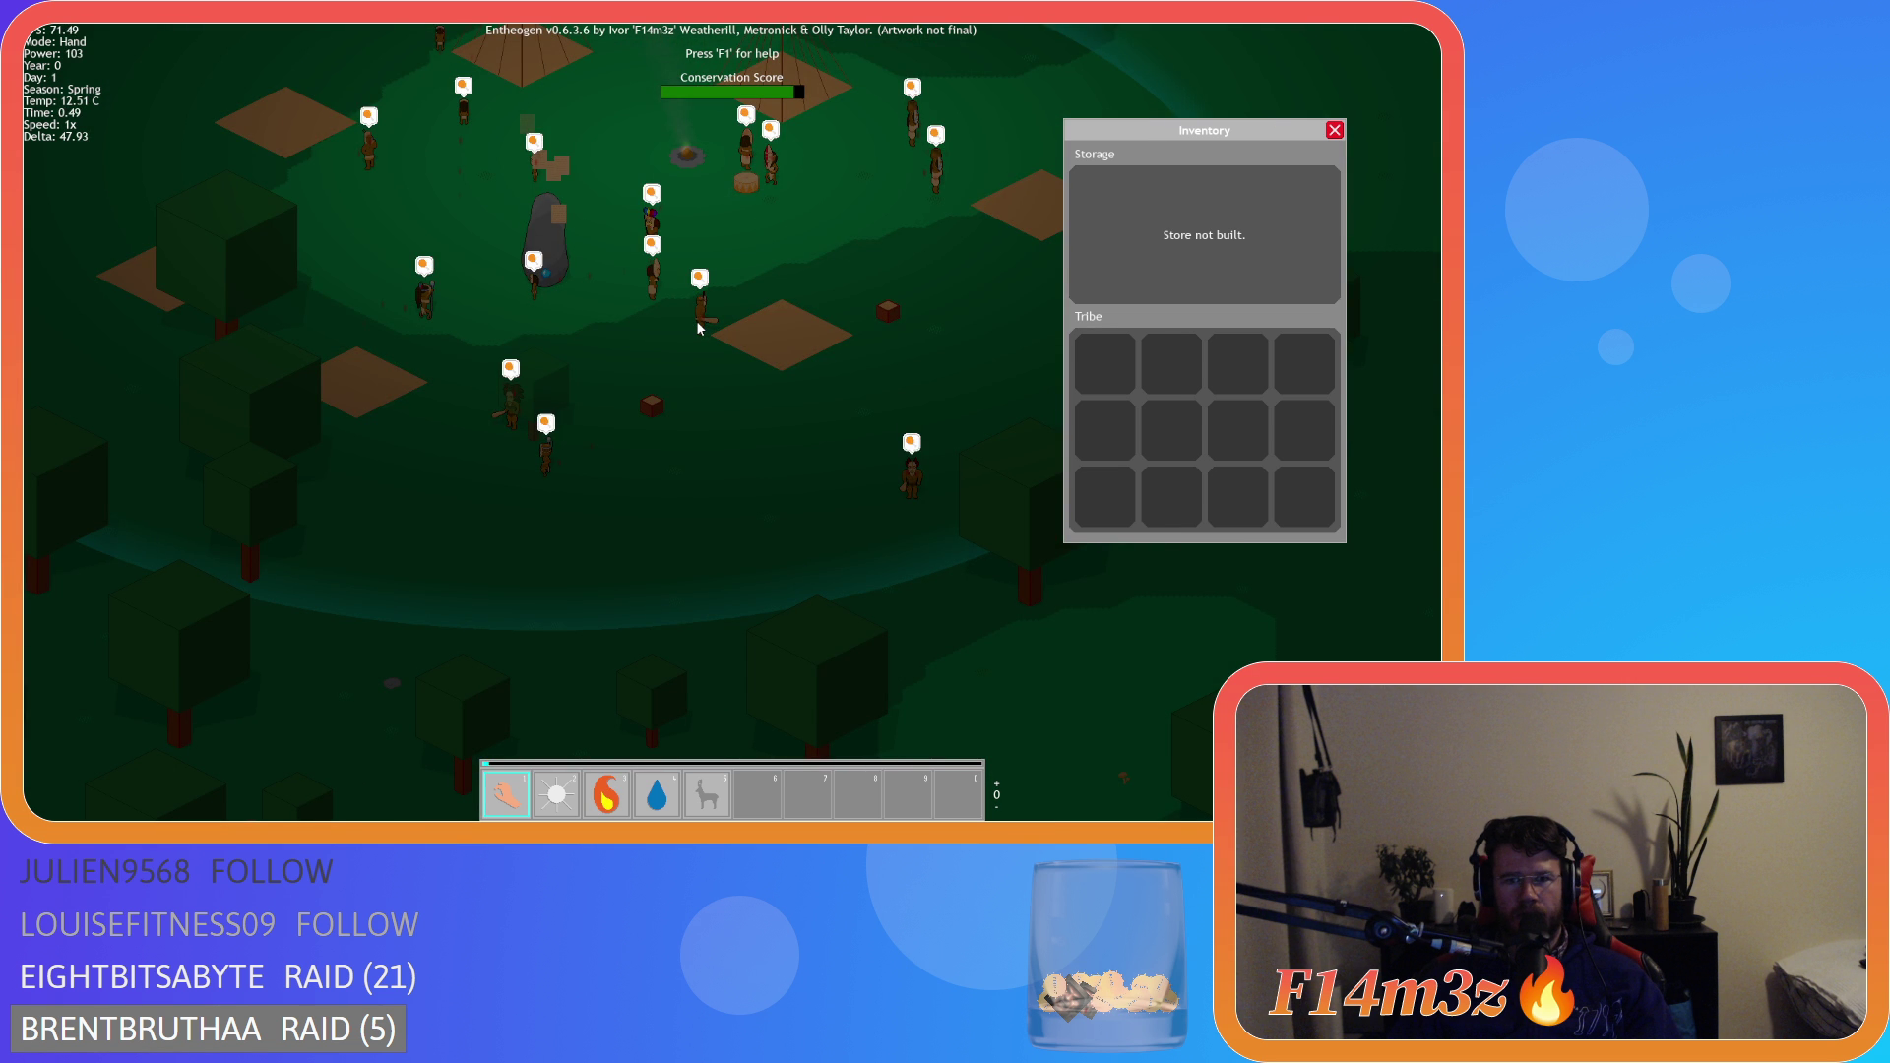
{"action": "key", "text": "w"}
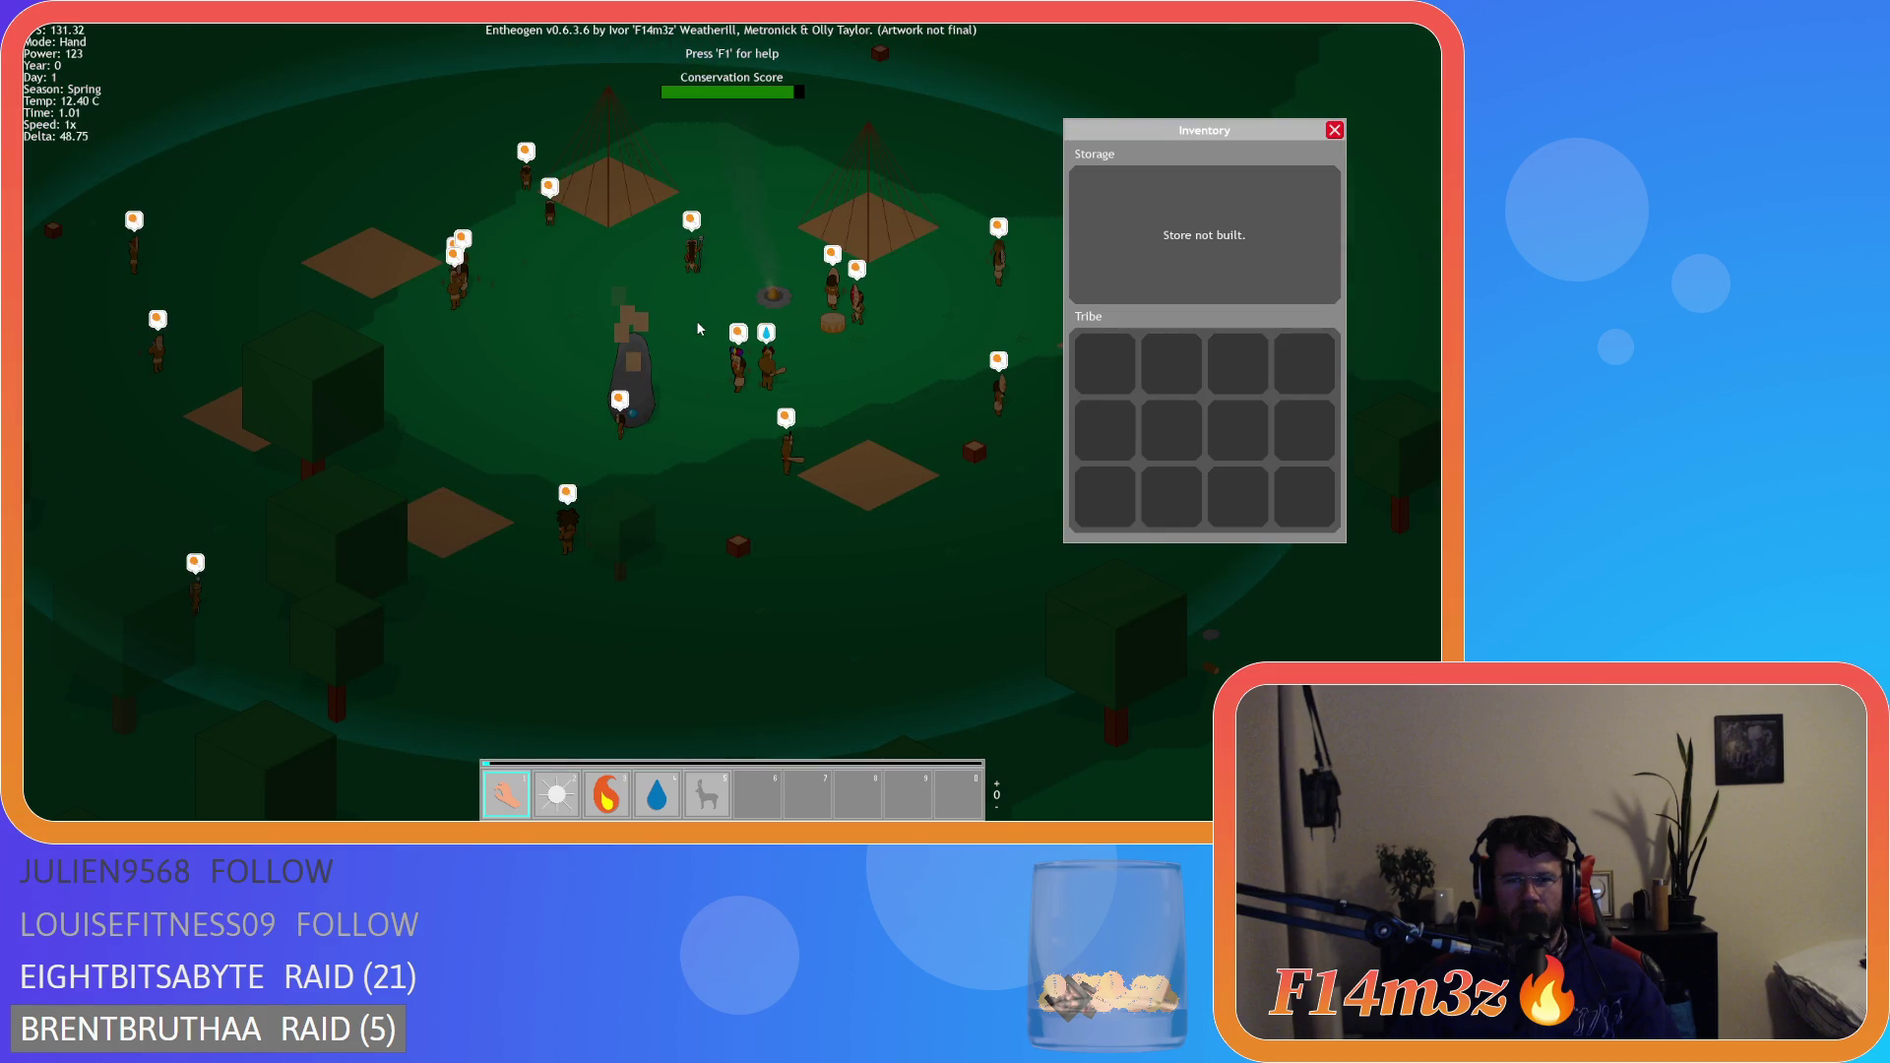
{"action": "key", "text": "d"}
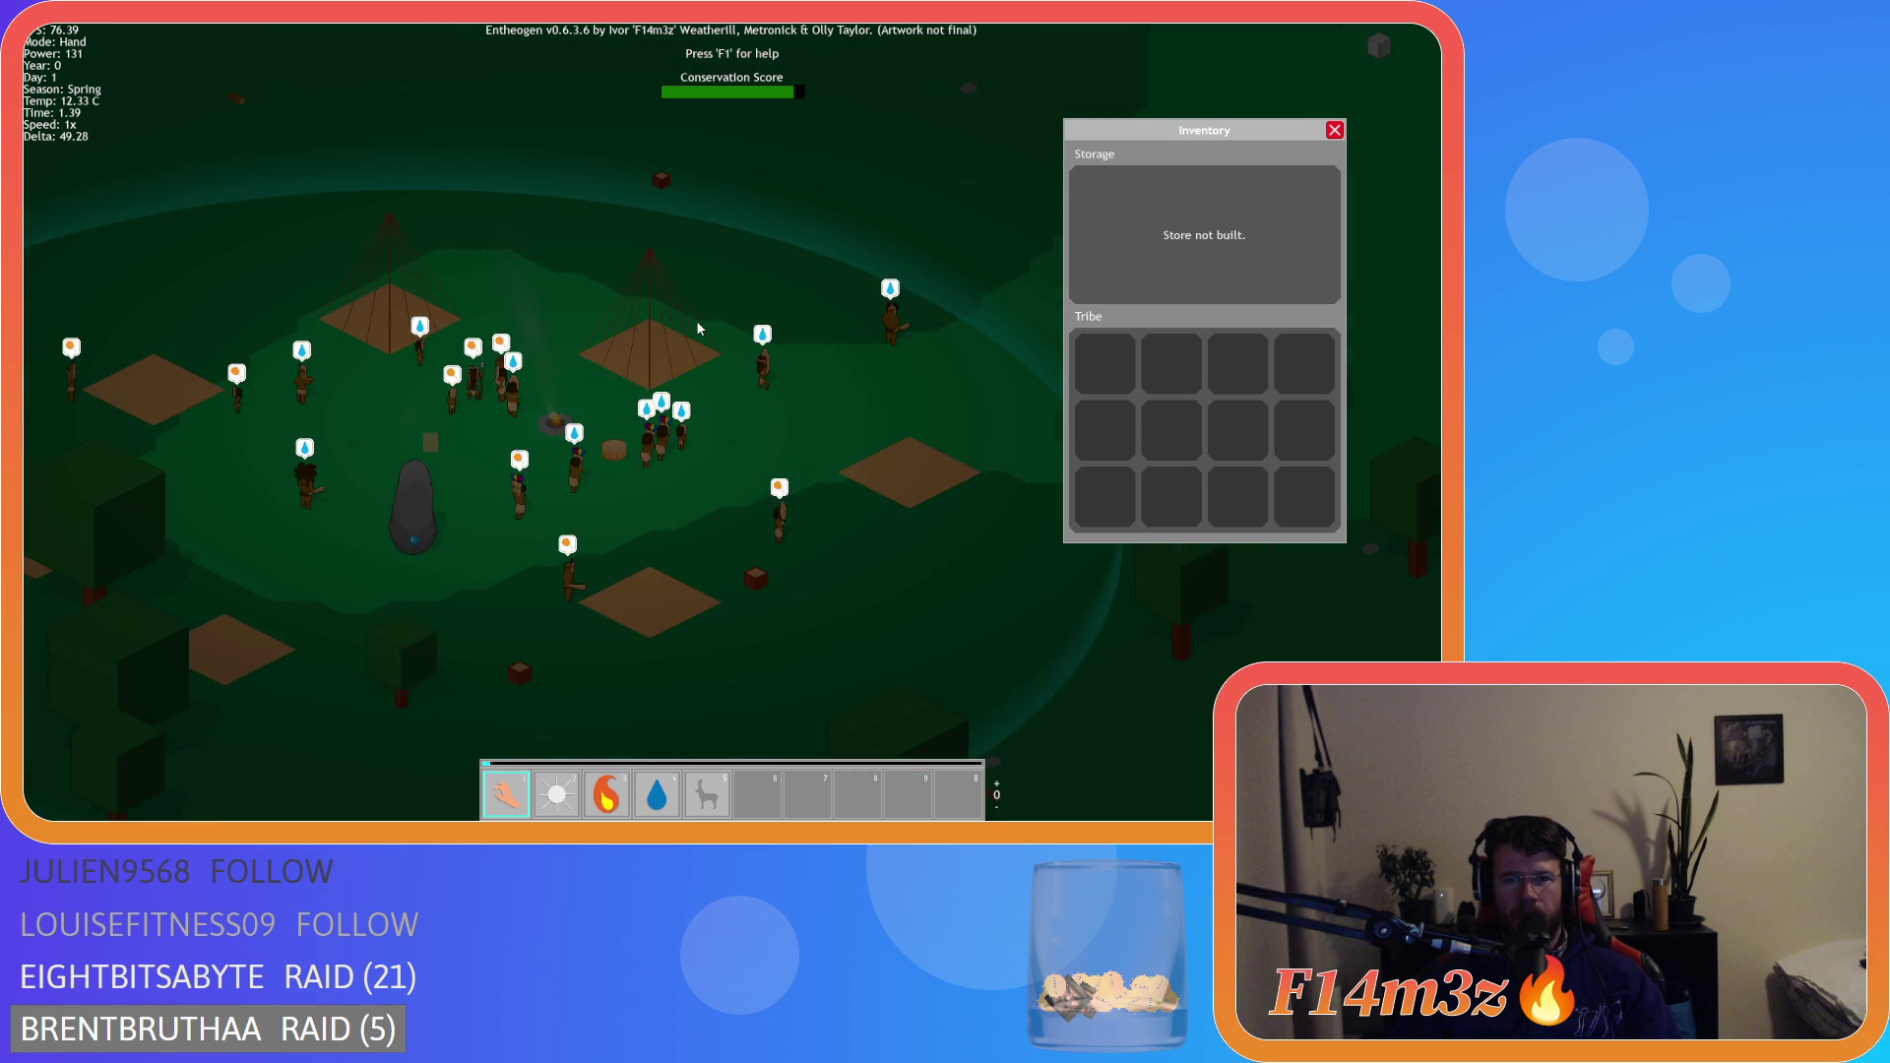
{"action": "key", "text": "a"}
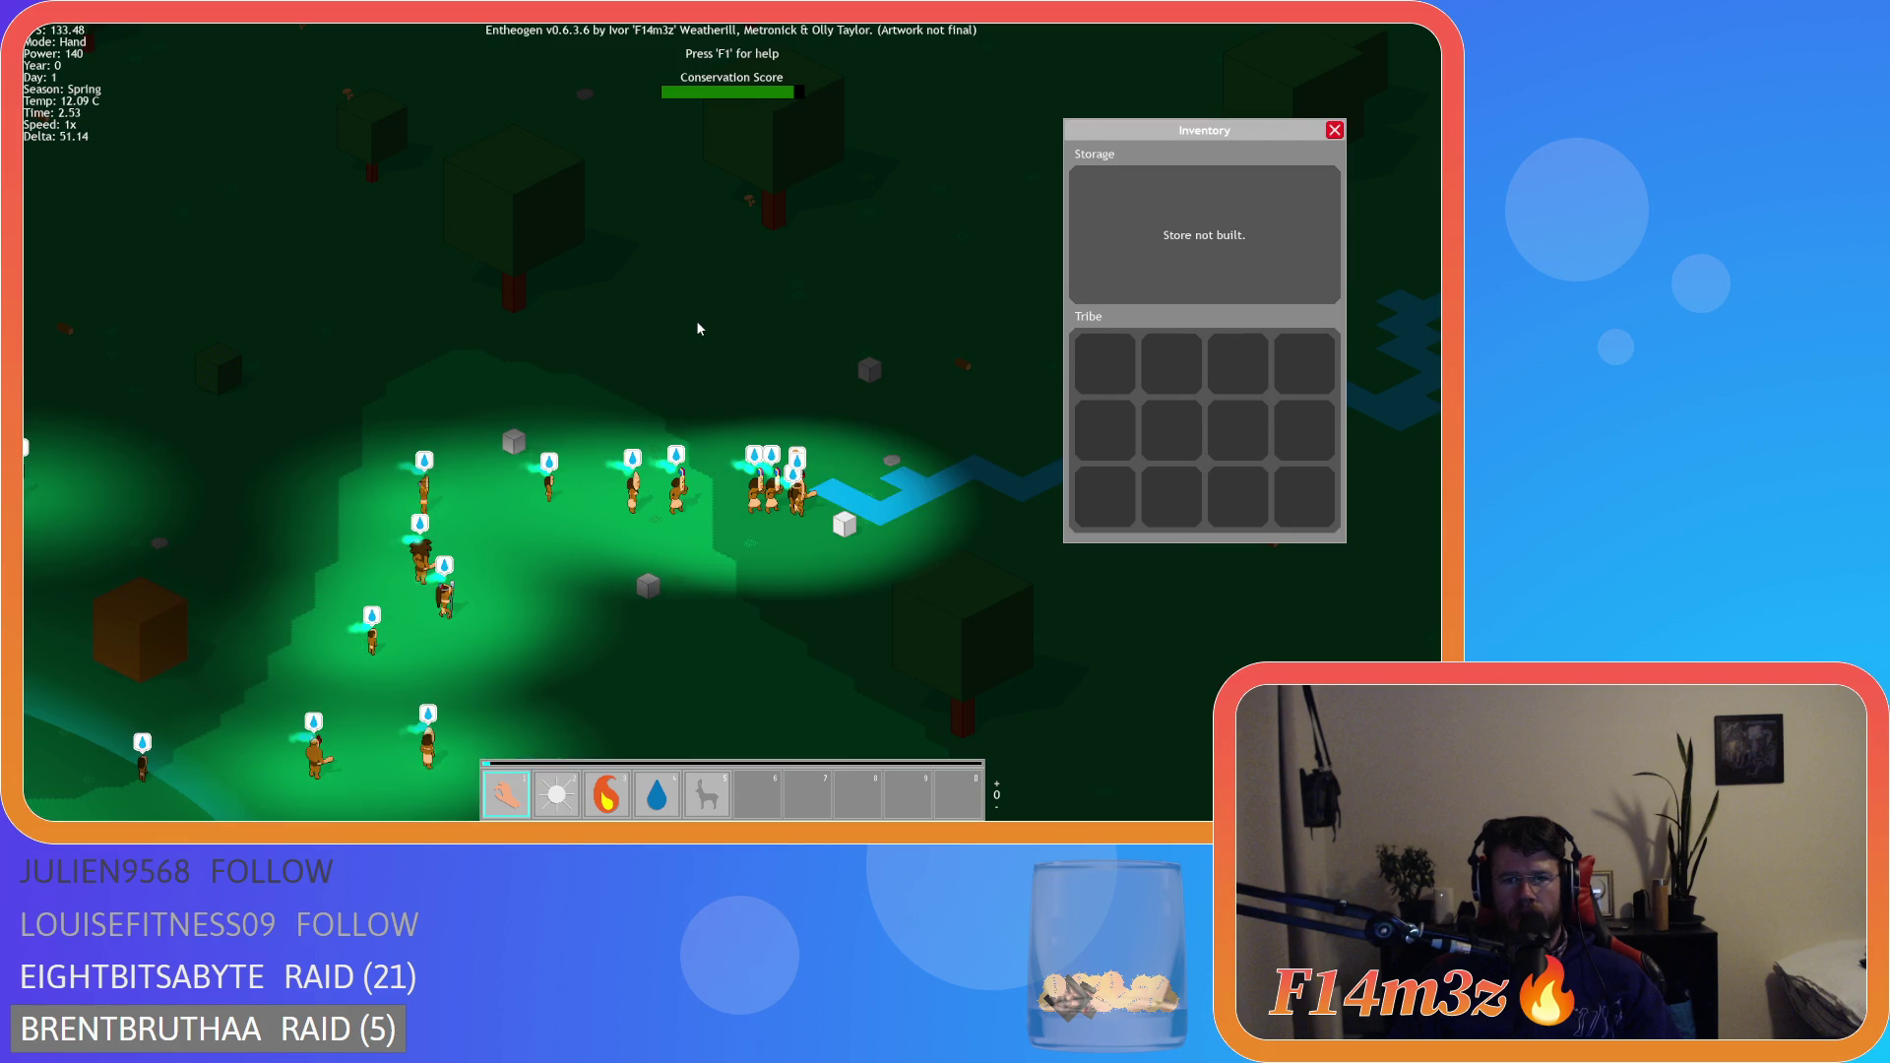
{"action": "key", "text": "space"}
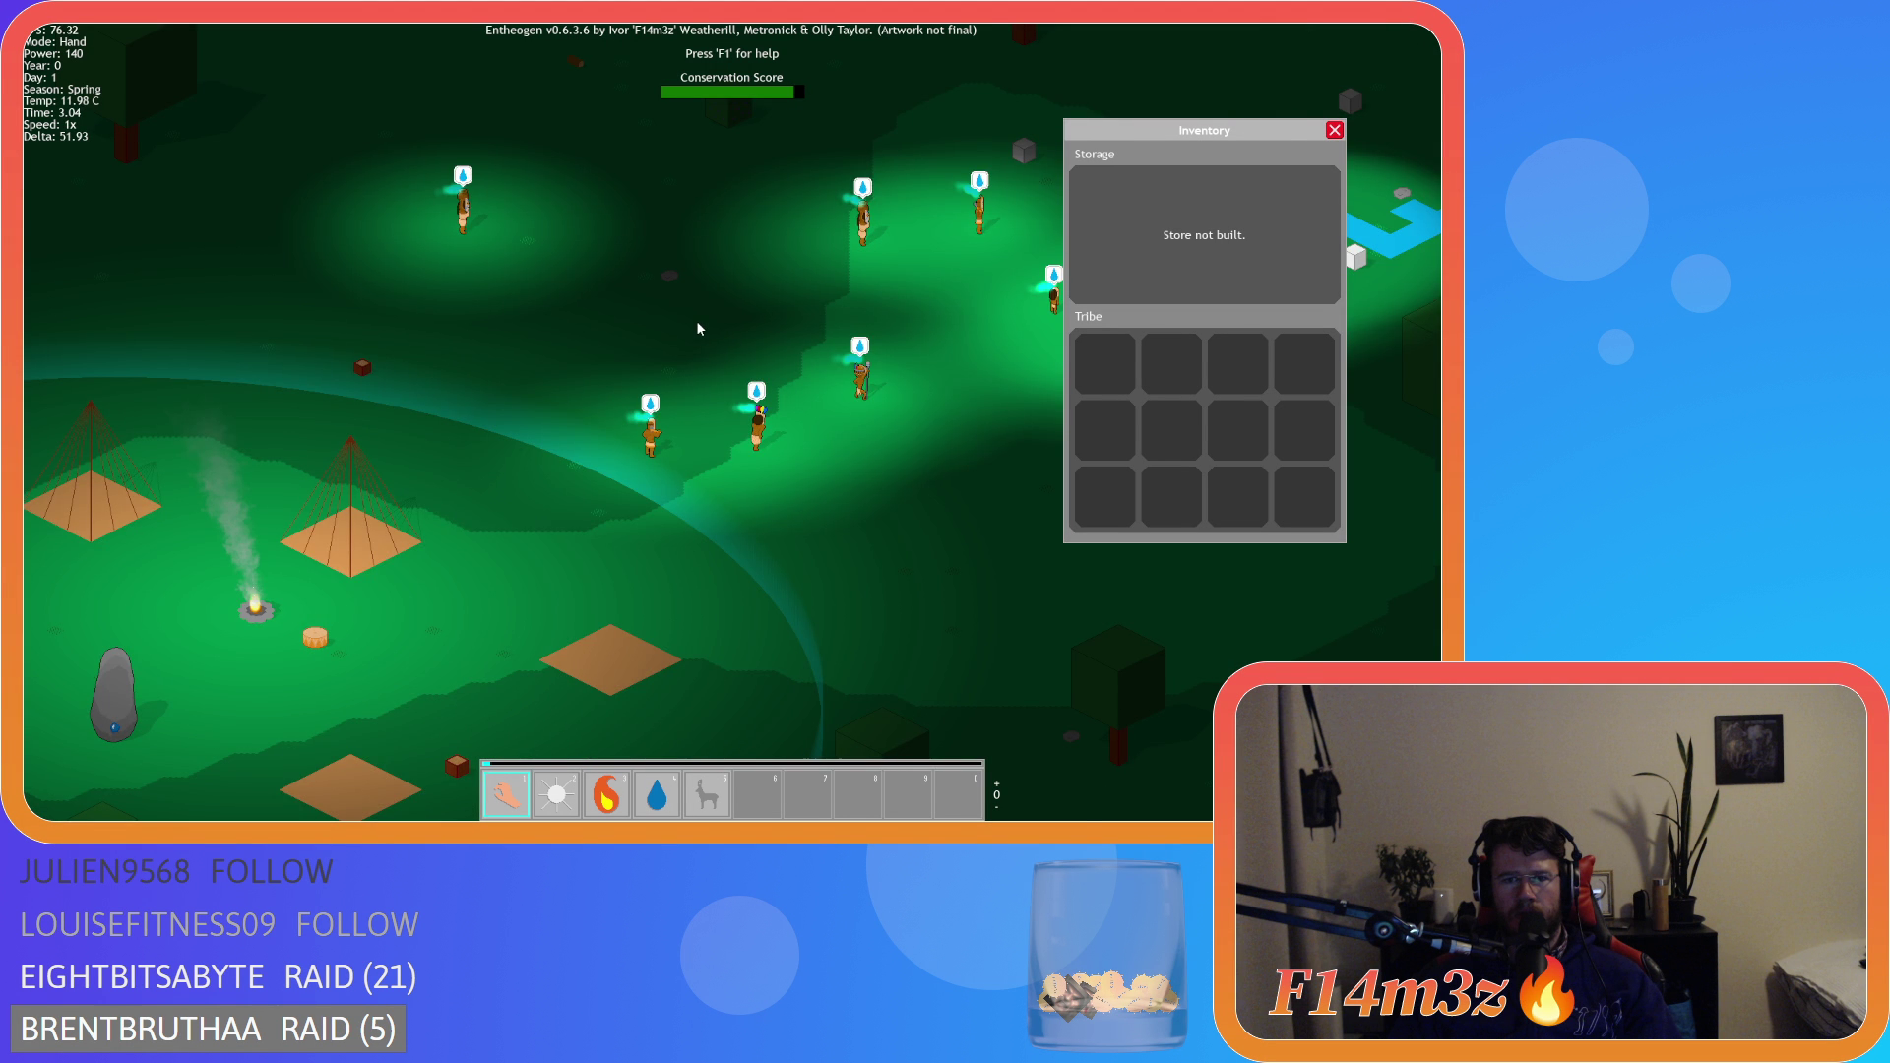
Open the tribe overview to review it, then close it.
{"action": "scroll", "coordinate": [698, 327], "scroll_direction": "down", "scroll_amount": 3}
{"action": "key", "text": "t"}
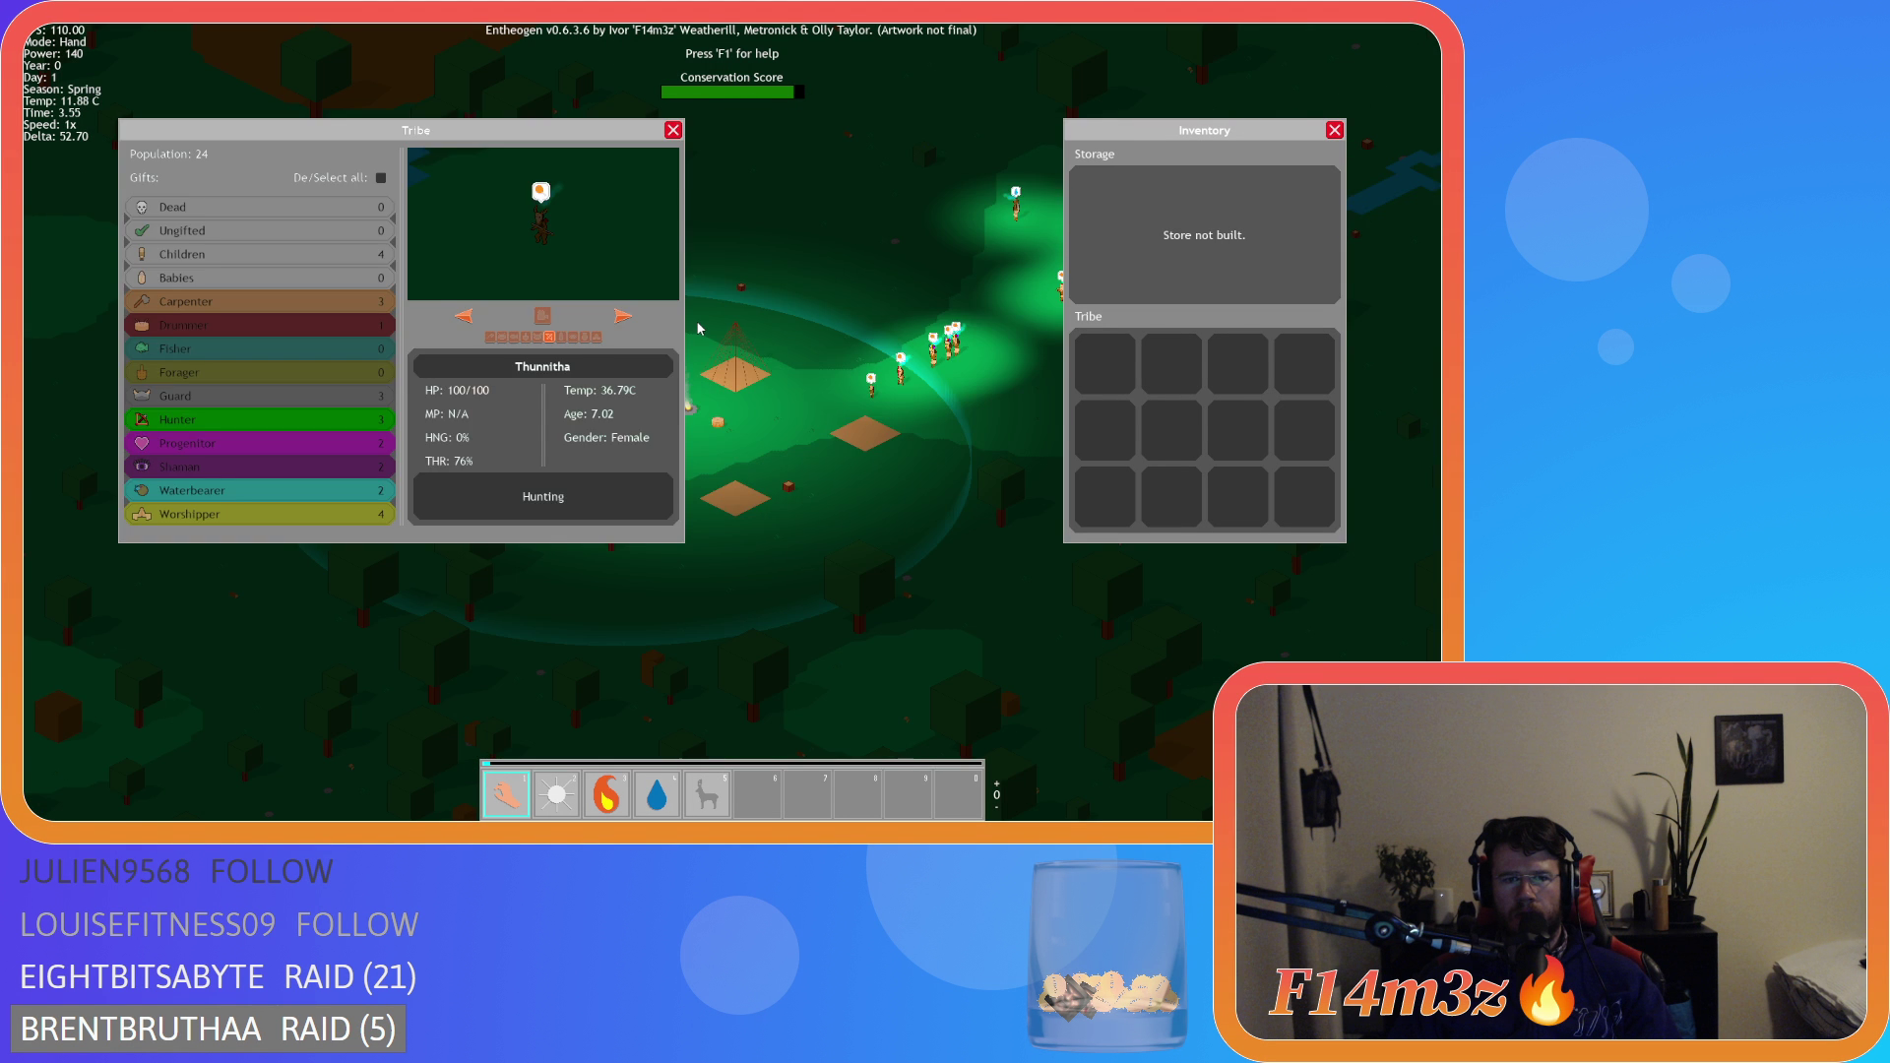
{"action": "key", "text": "t"}
Follow tribe members across the dark terrain past the red blocks toward the river.
{"action": "key", "text": "a"}
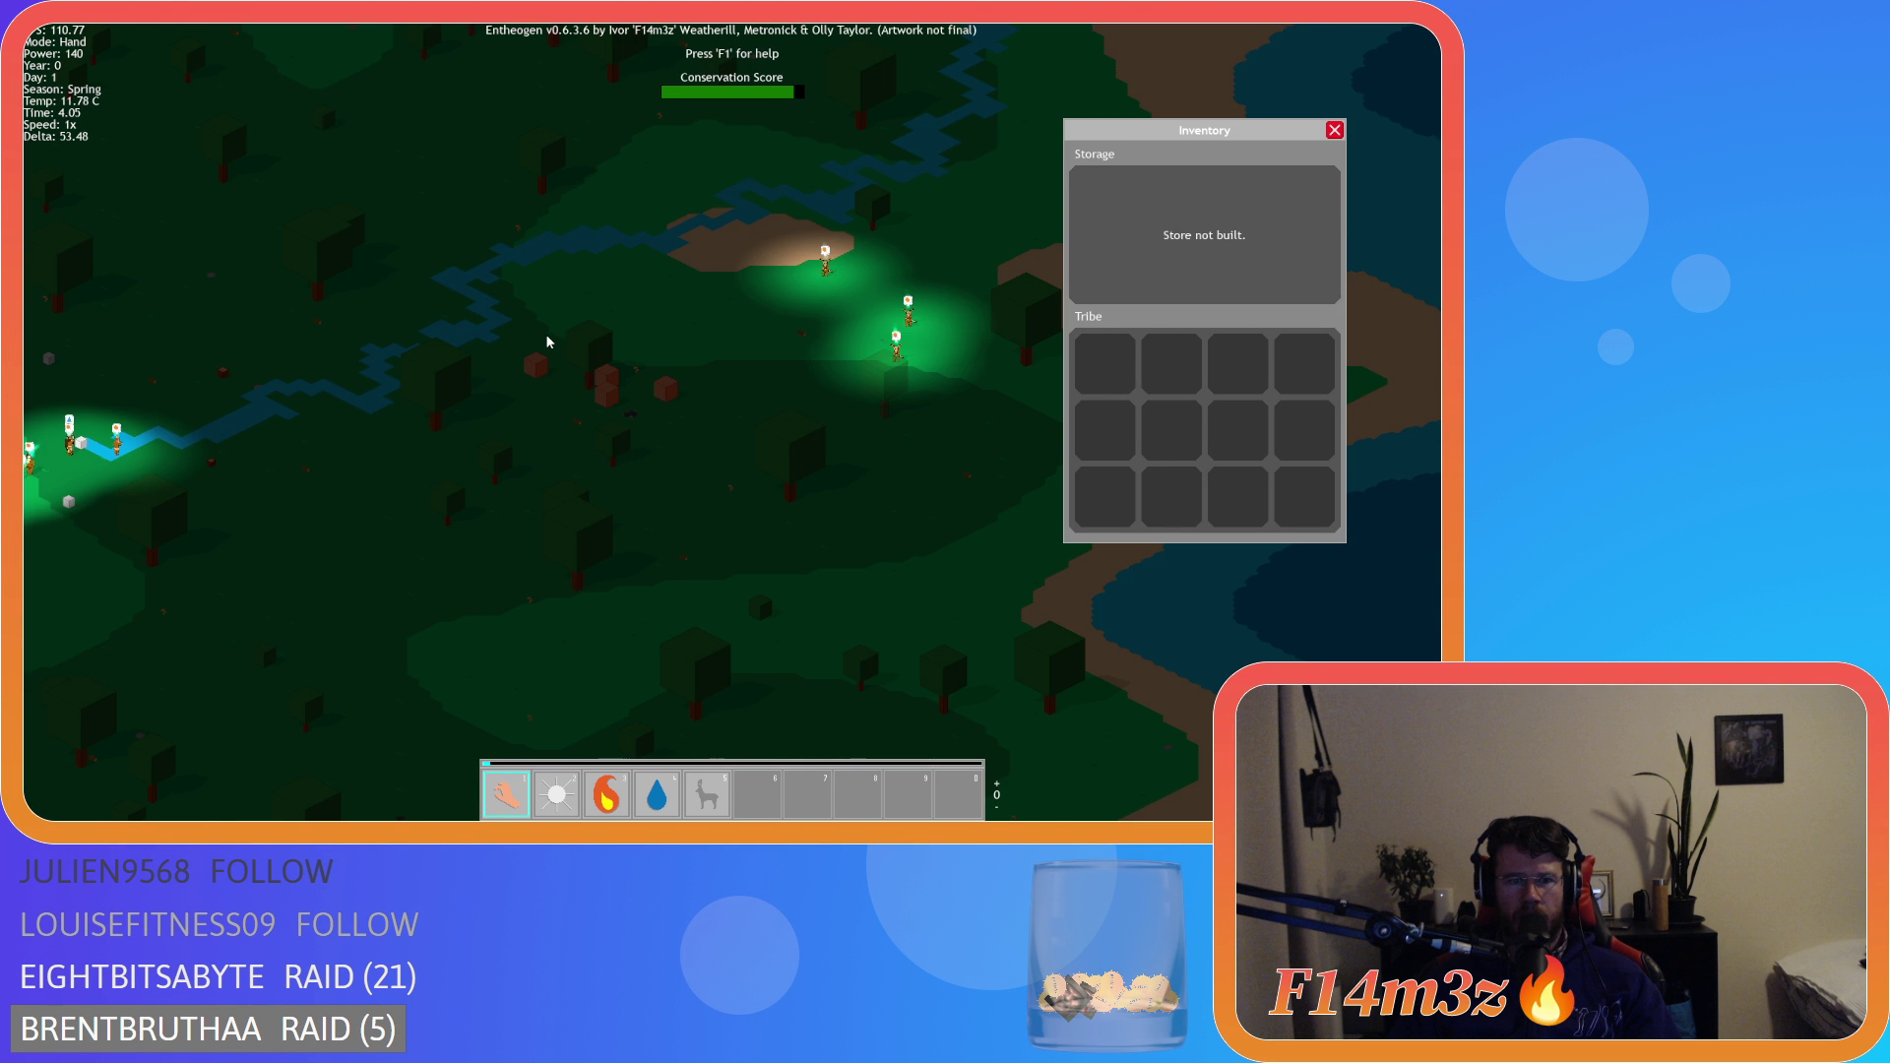
{"action": "key", "text": "s"}
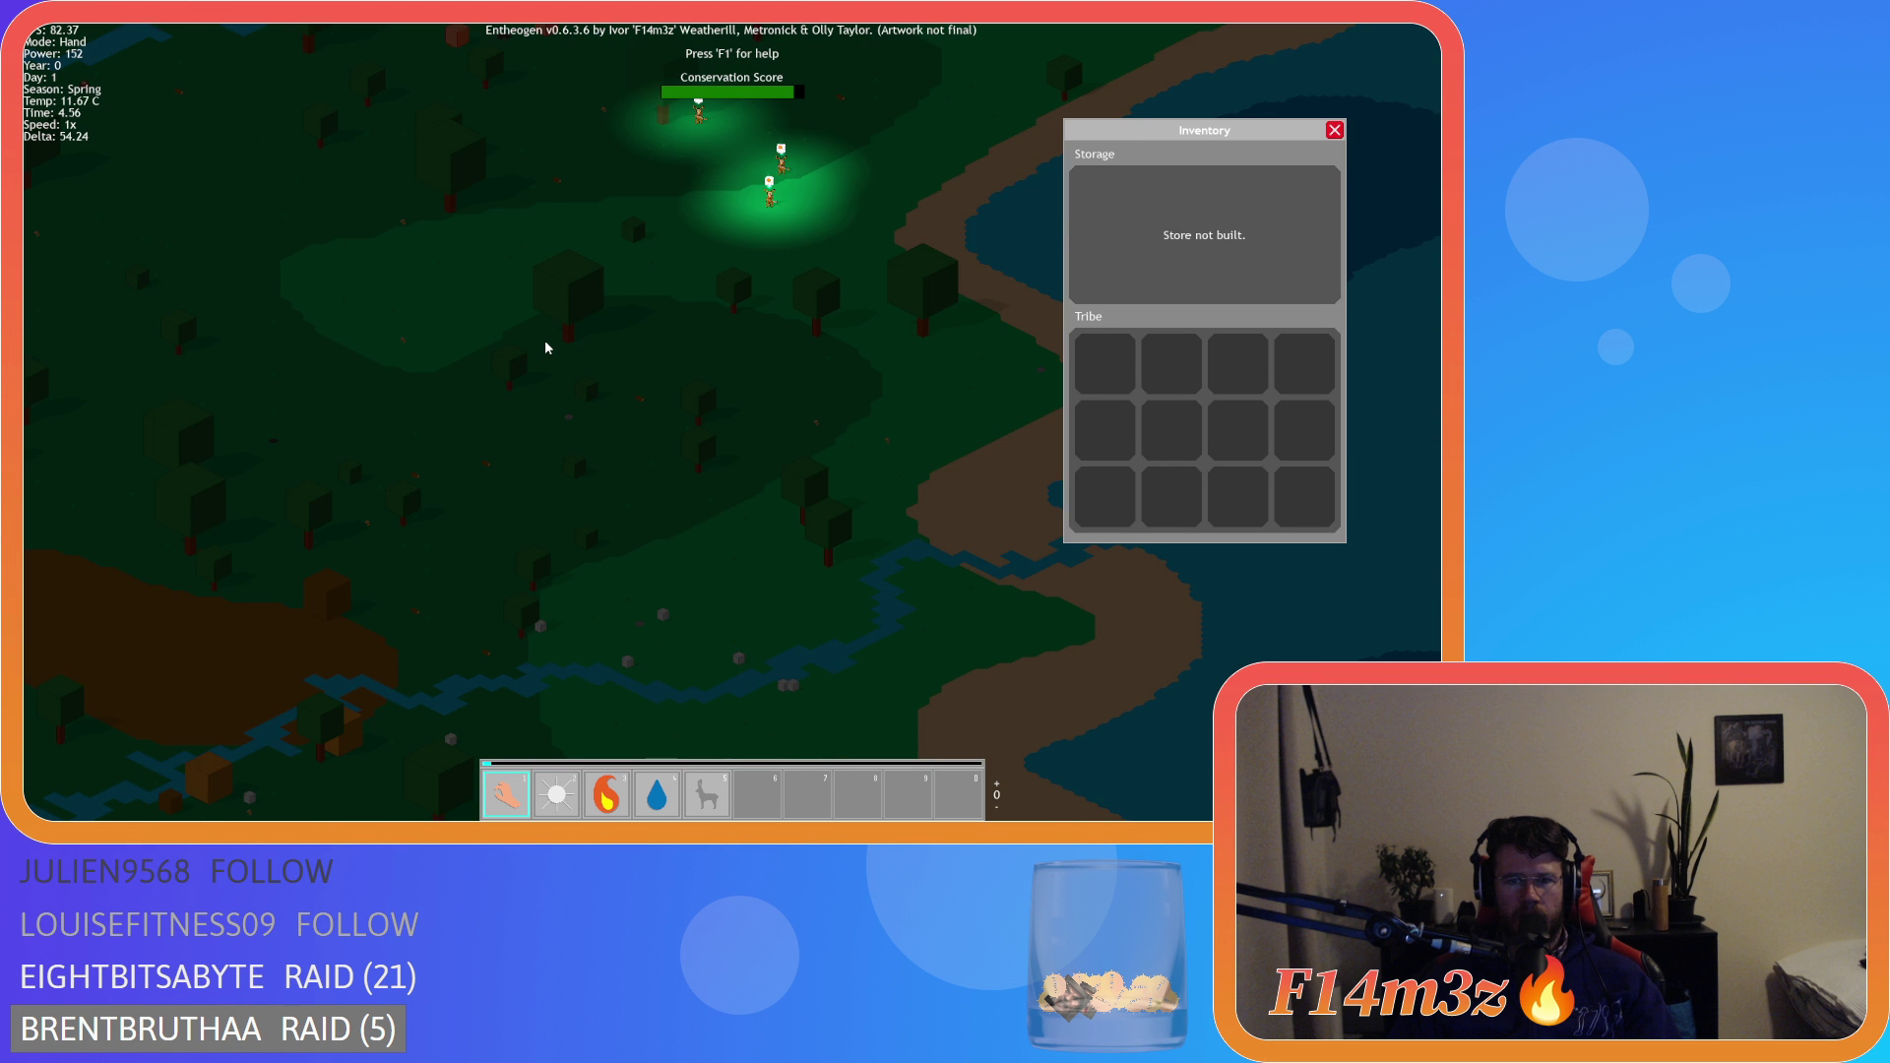
{"action": "key", "text": "w"}
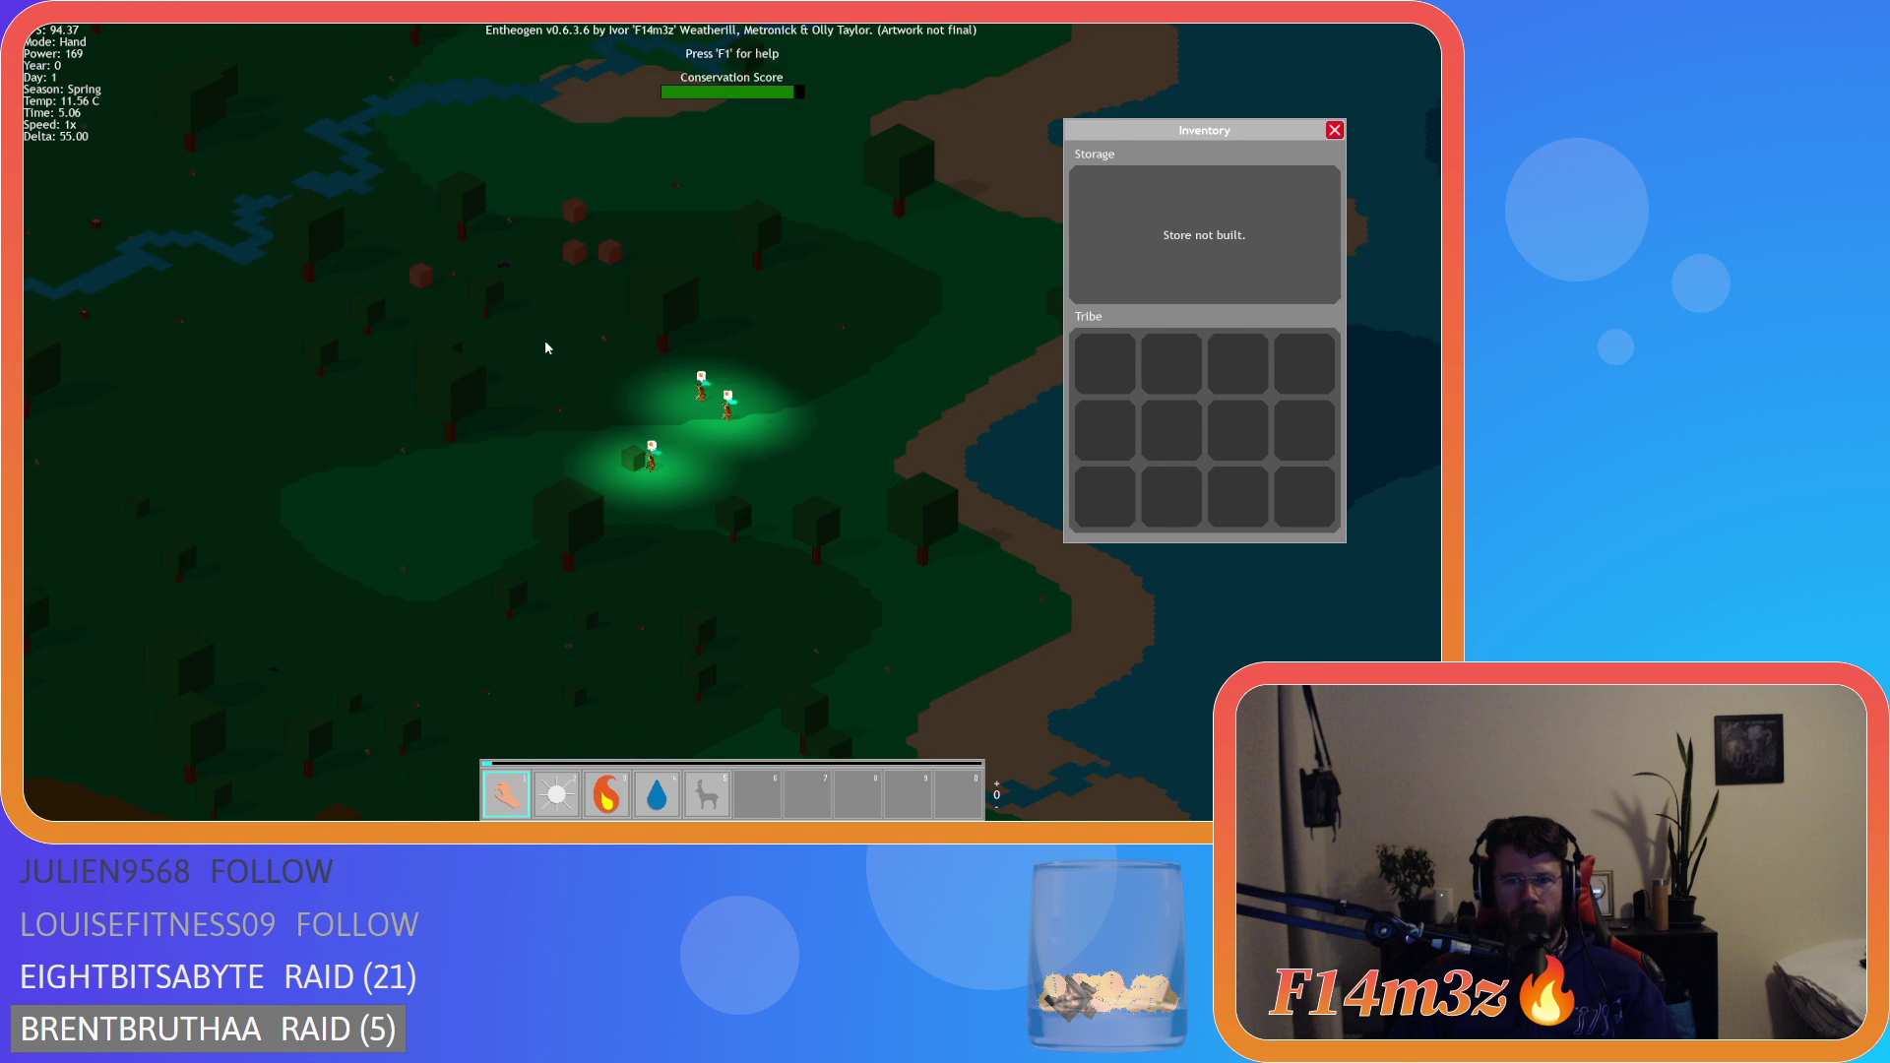
{"action": "key", "text": "w"}
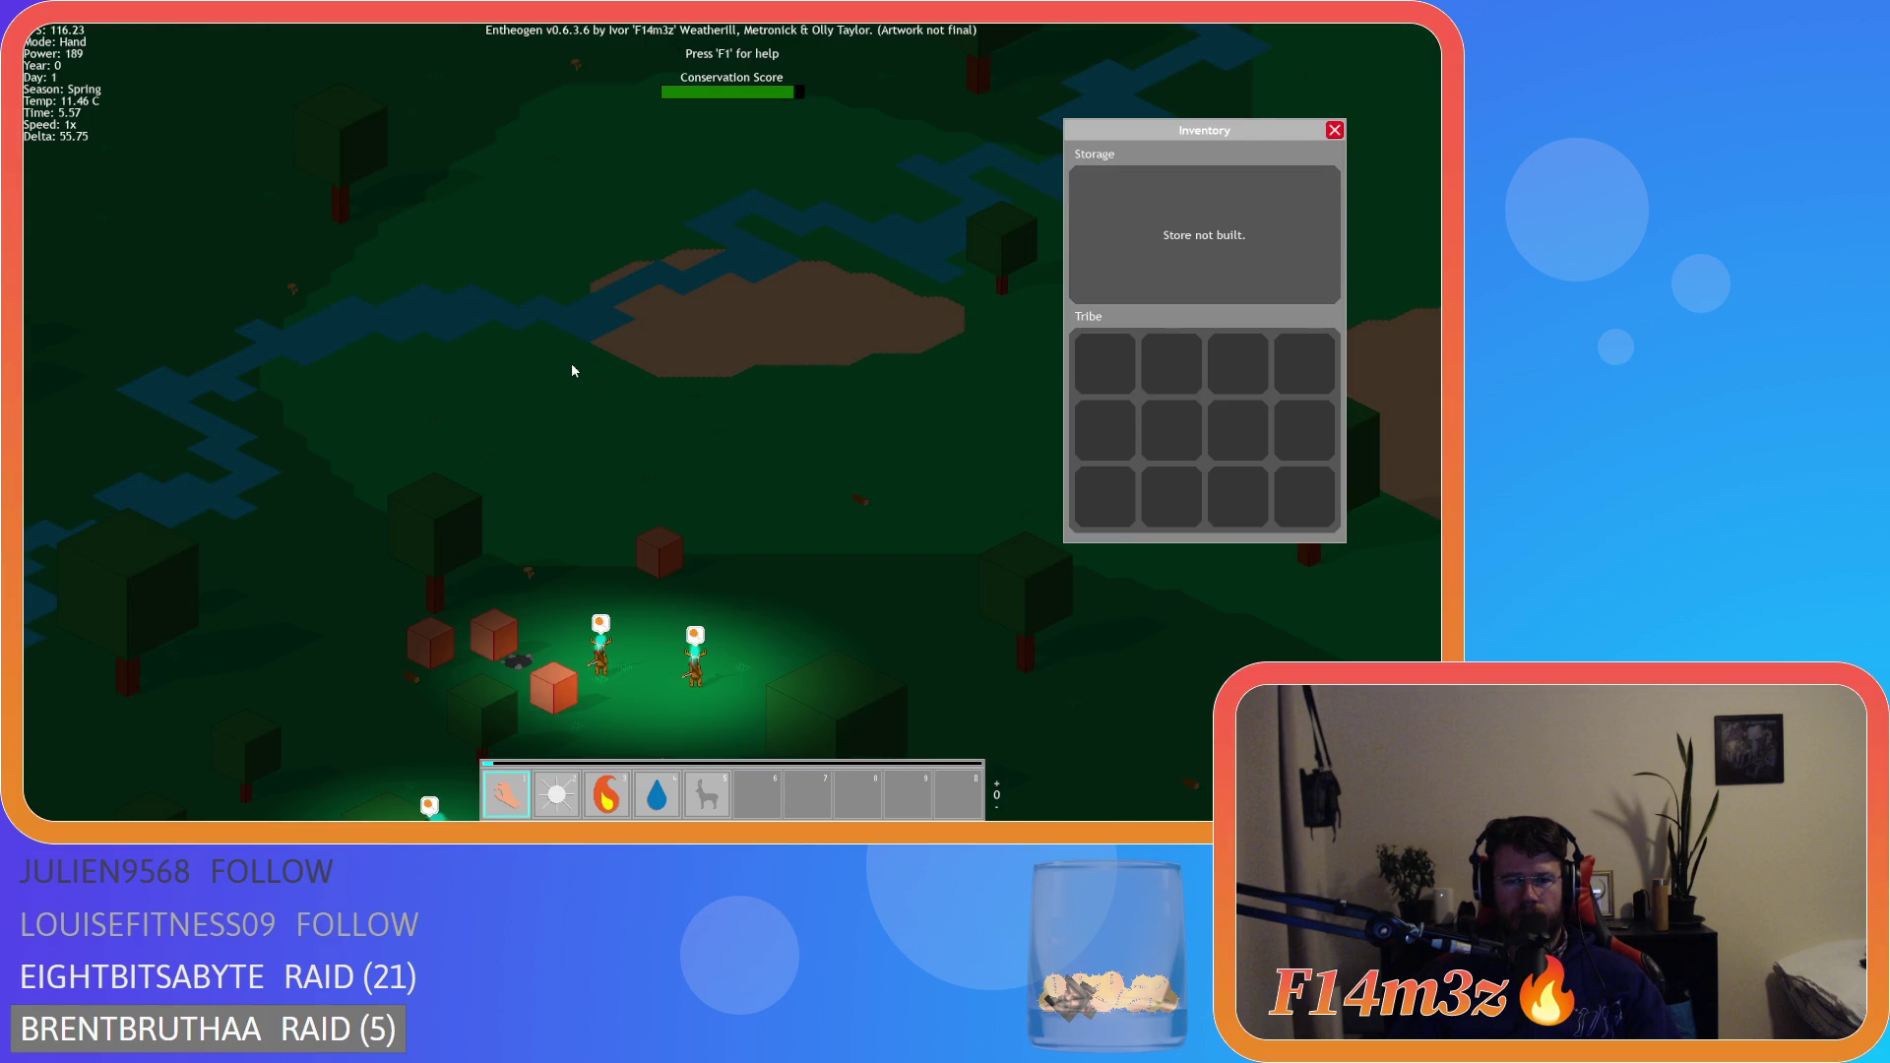
{"action": "key", "text": "w"}
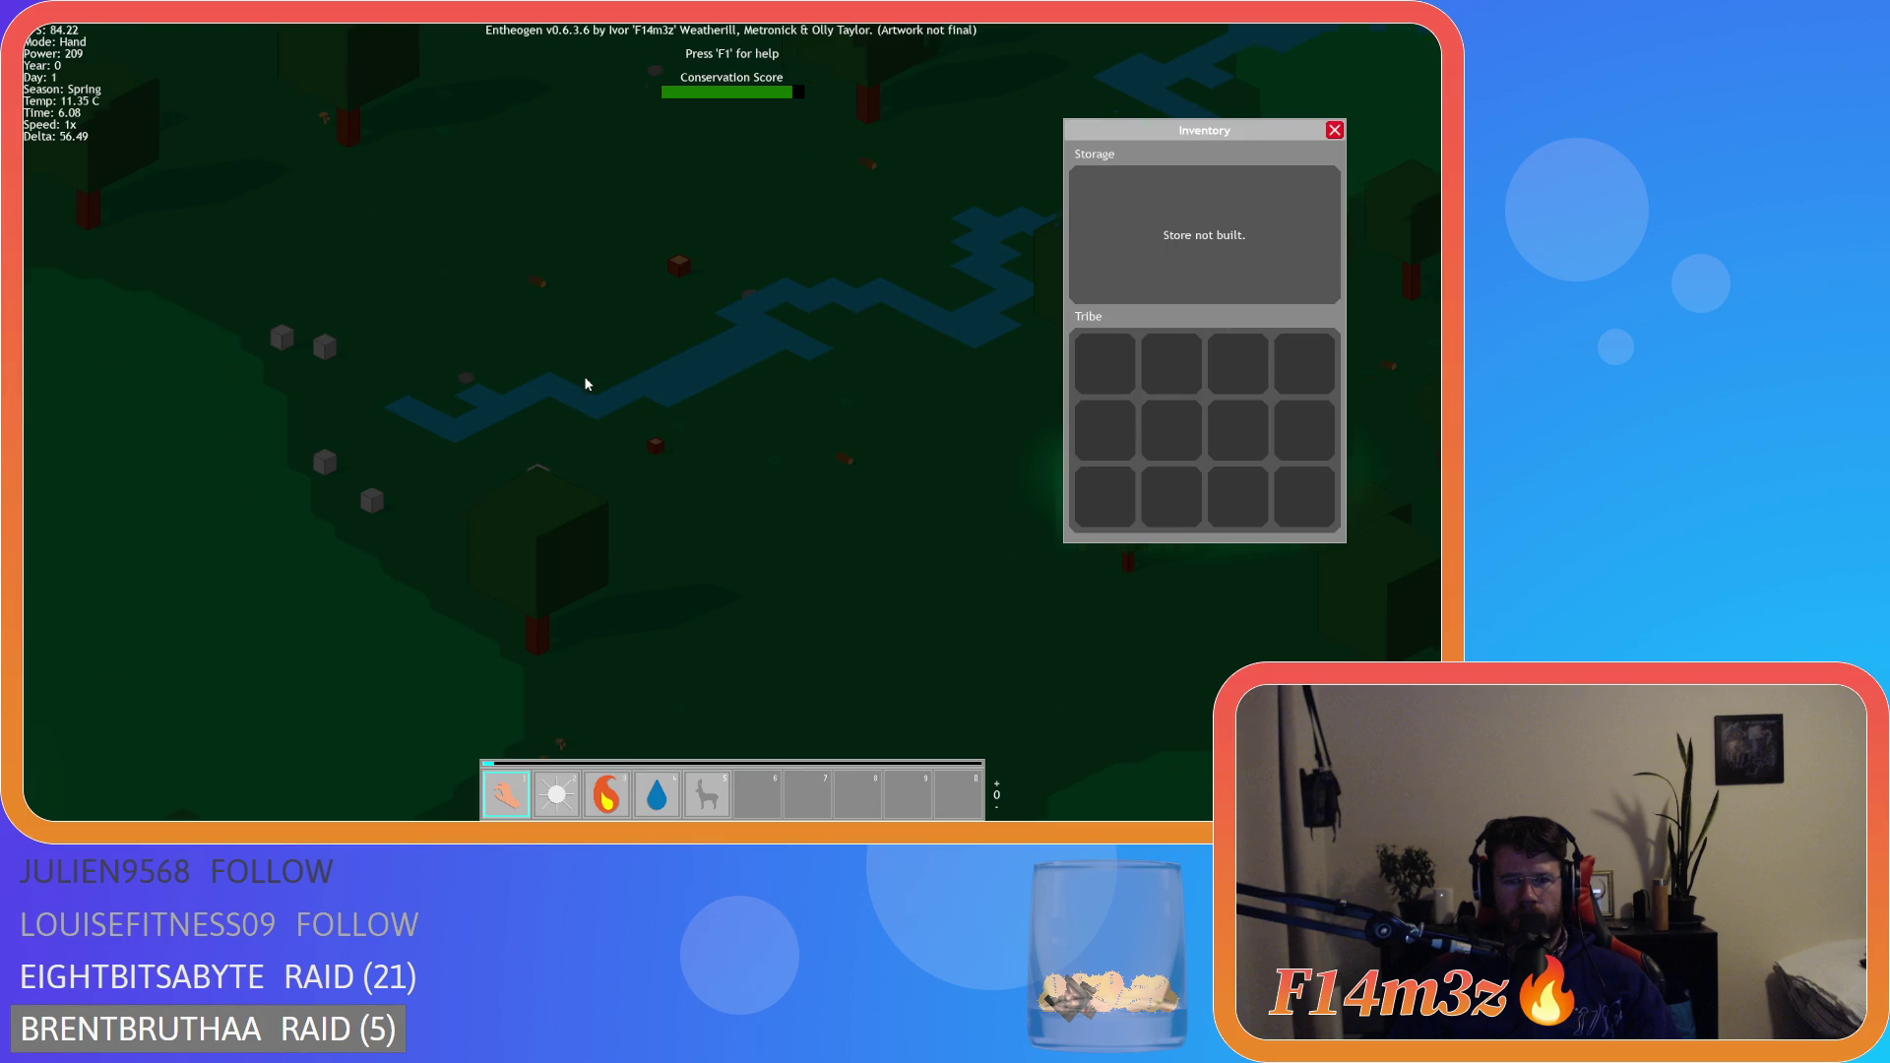
{"action": "key", "text": "w"}
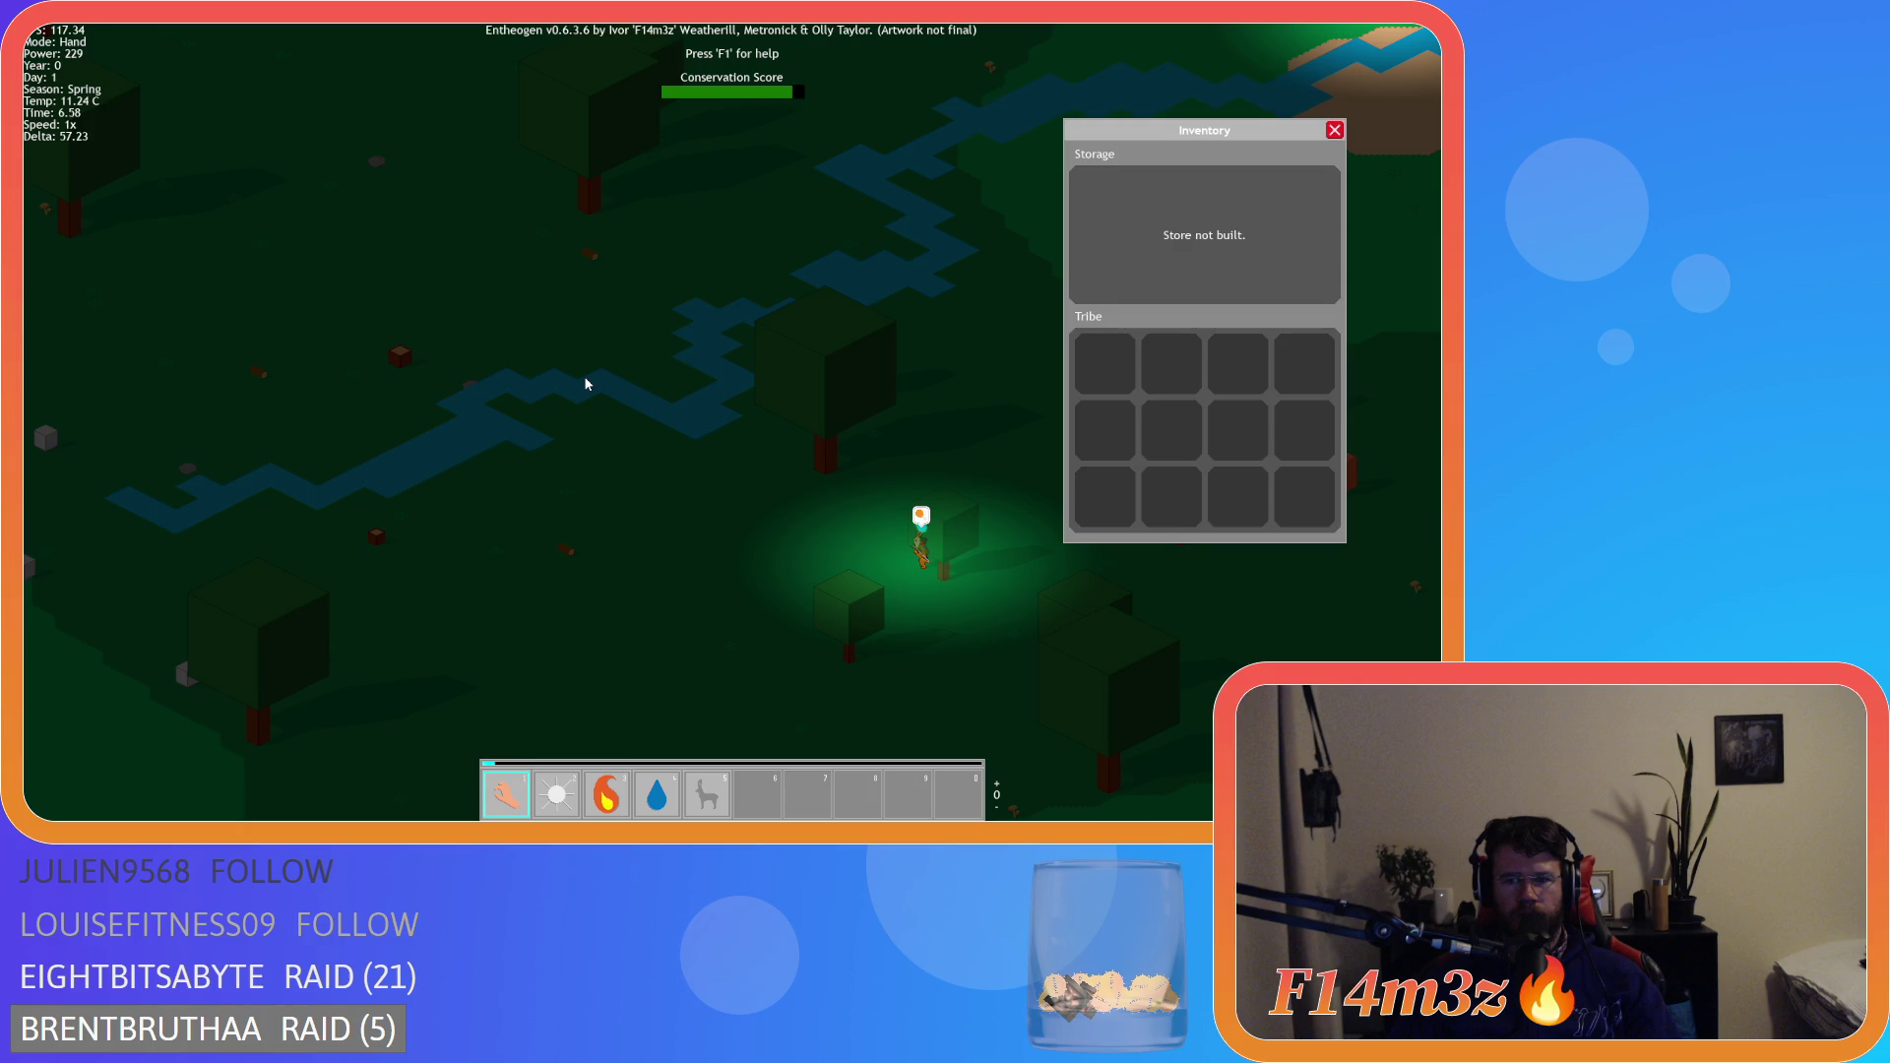
{"action": "key", "text": "a"}
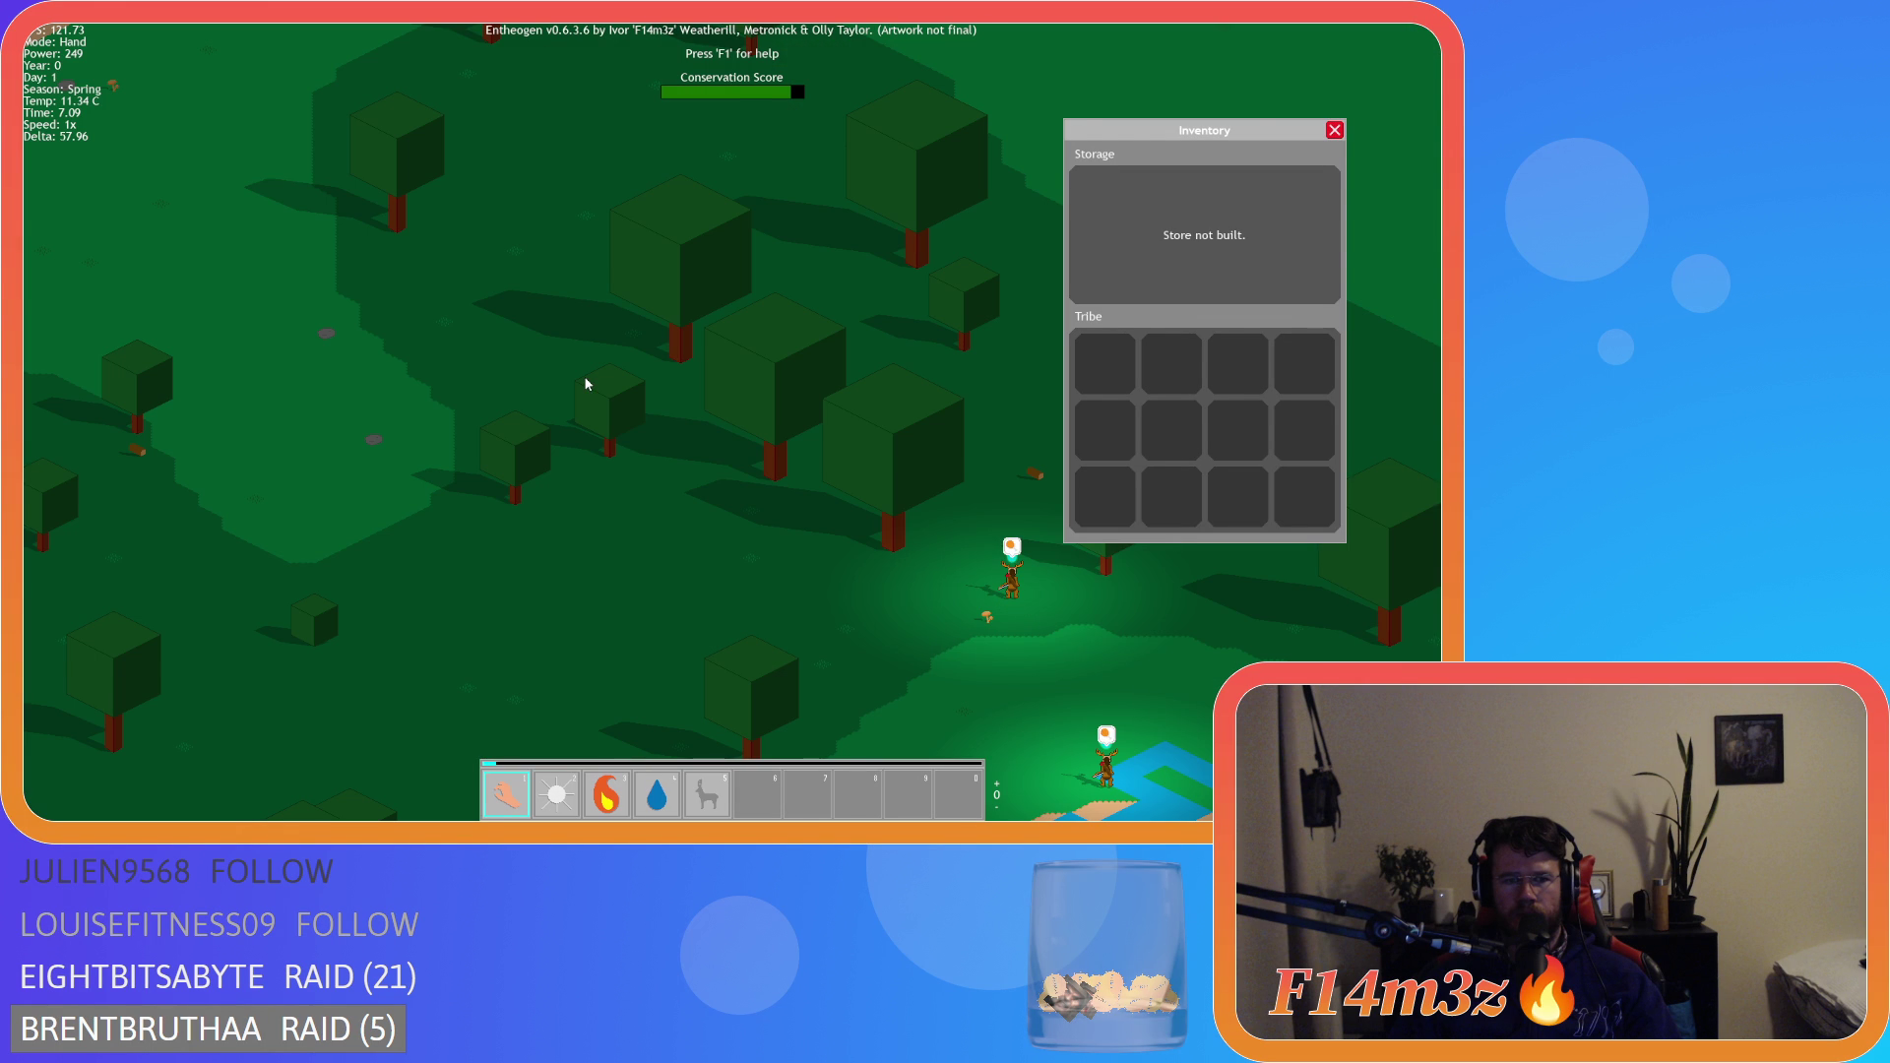
Survey the map toward the upper right to reveal the river, leaving the village camp at bottom right.
{"action": "scroll", "coordinate": [585, 384], "scroll_direction": "down", "scroll_amount": 5}
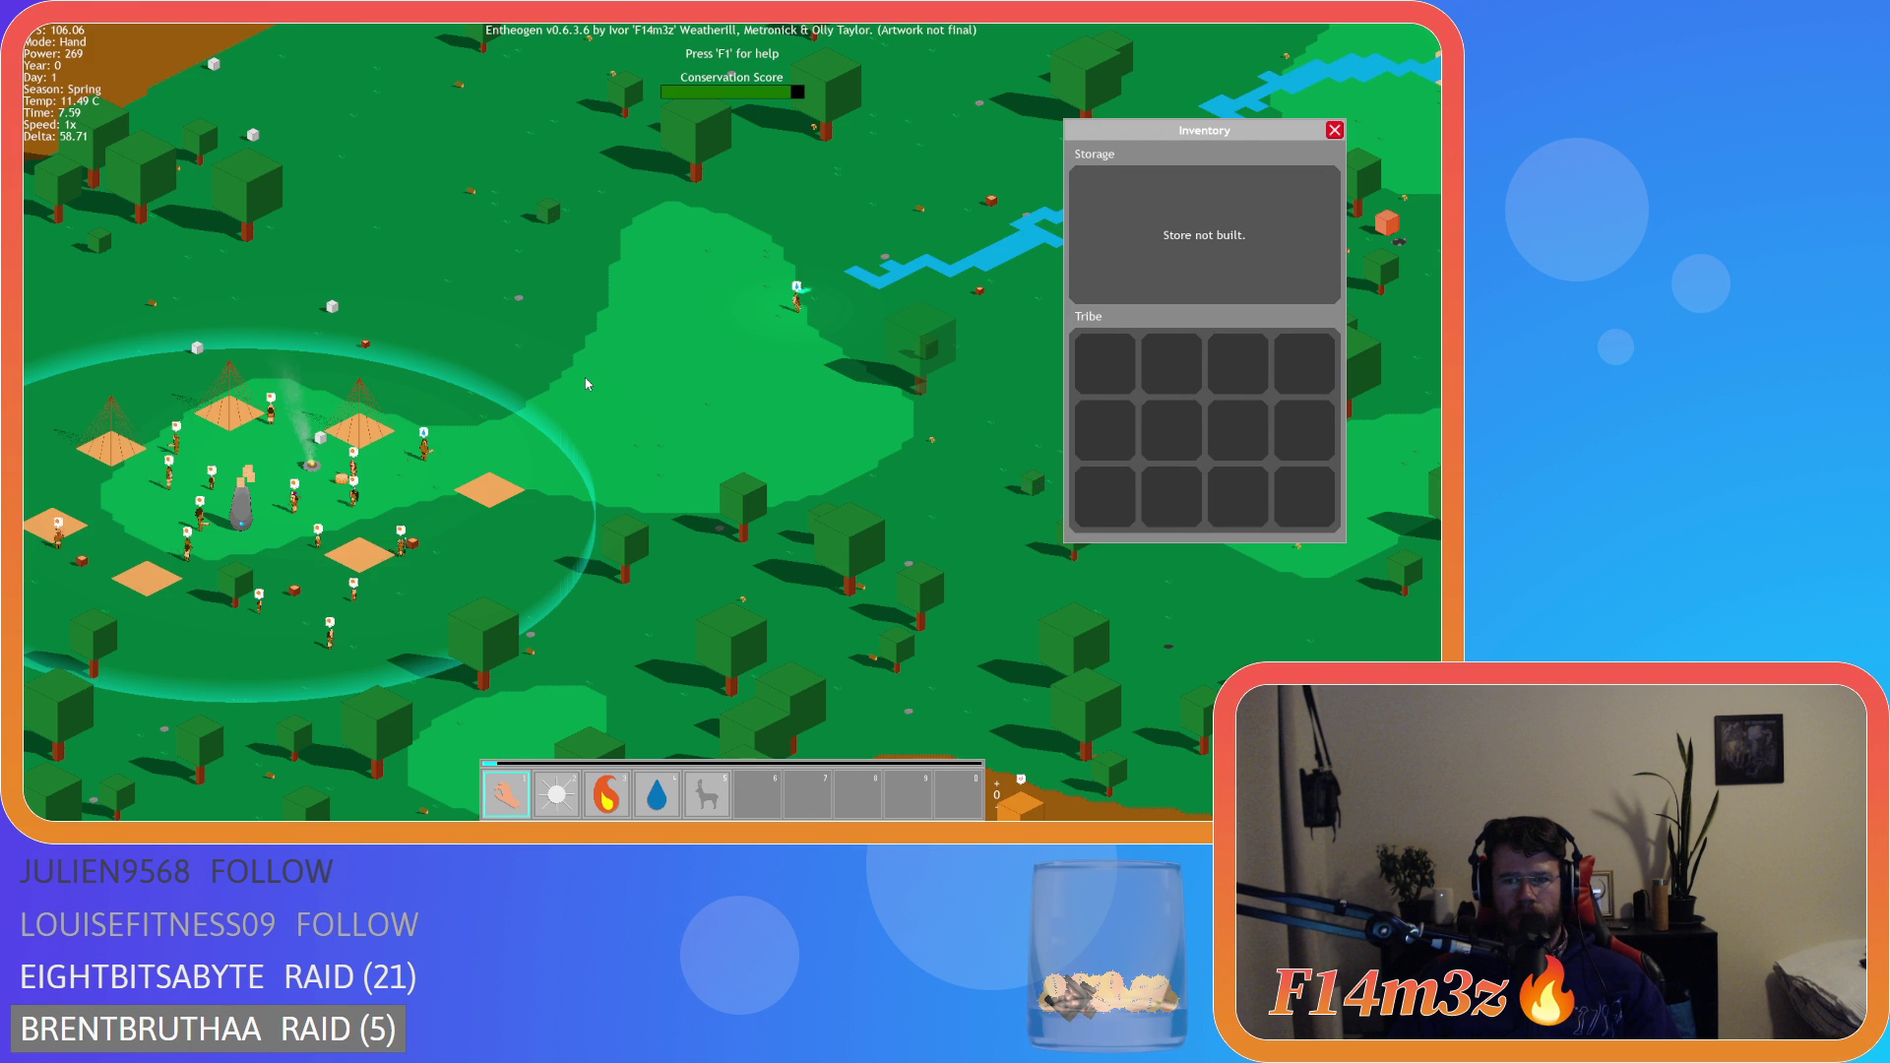
{"action": "key", "text": "w"}
{"action": "key", "text": "a"}
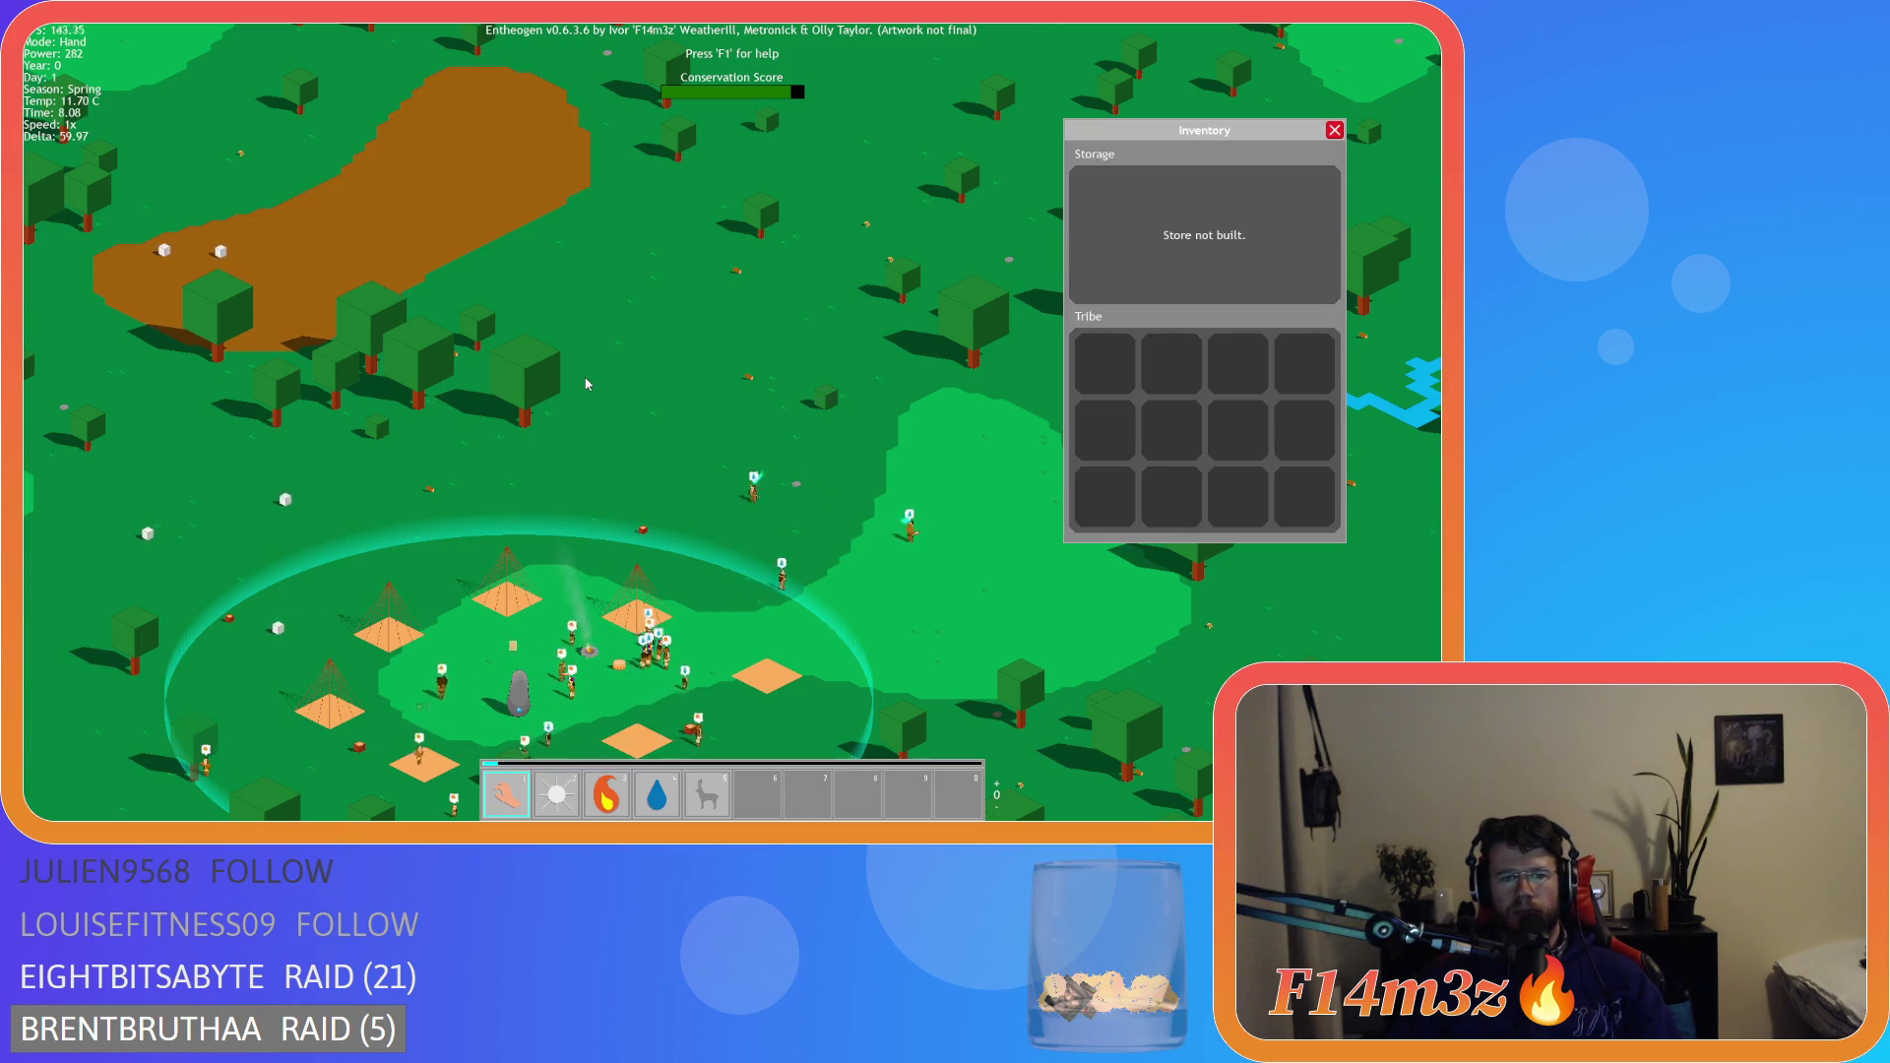
{"action": "key", "text": "s"}
{"action": "key", "text": "a"}
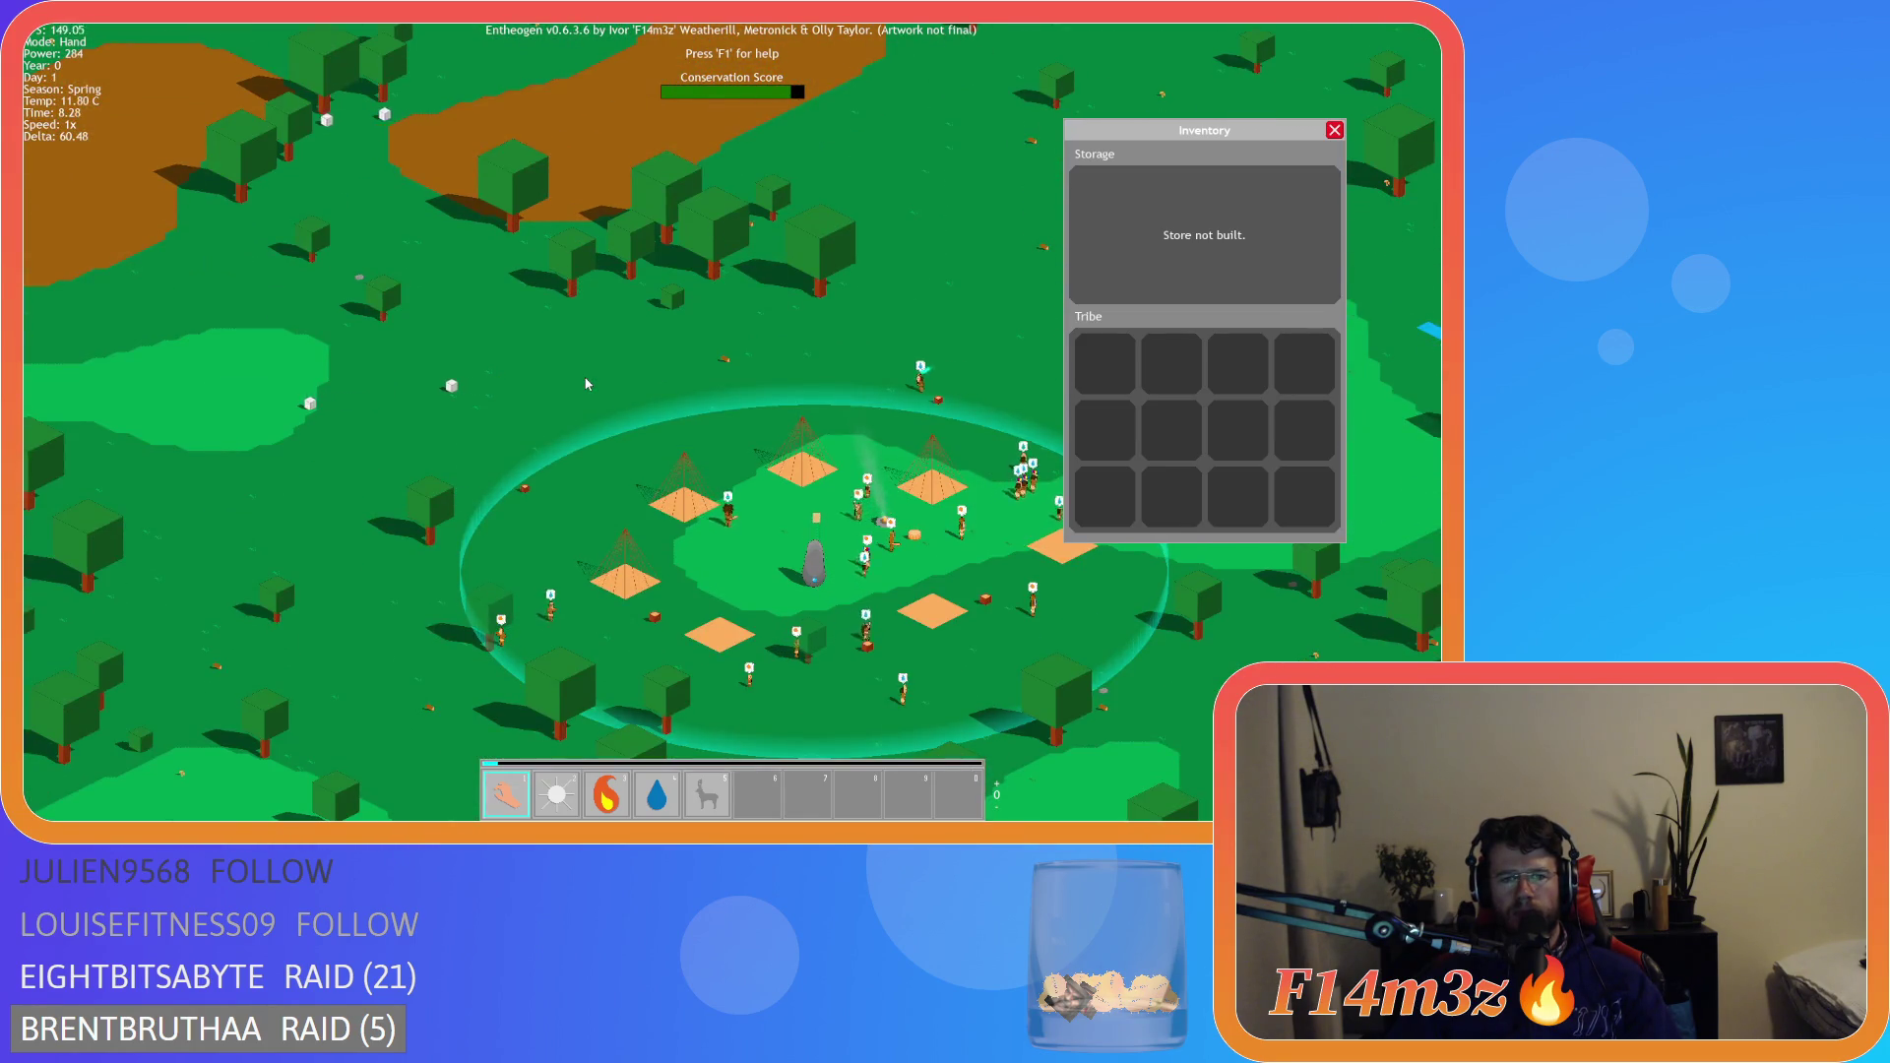
{"action": "key", "text": "a"}
{"action": "key", "text": "d"}
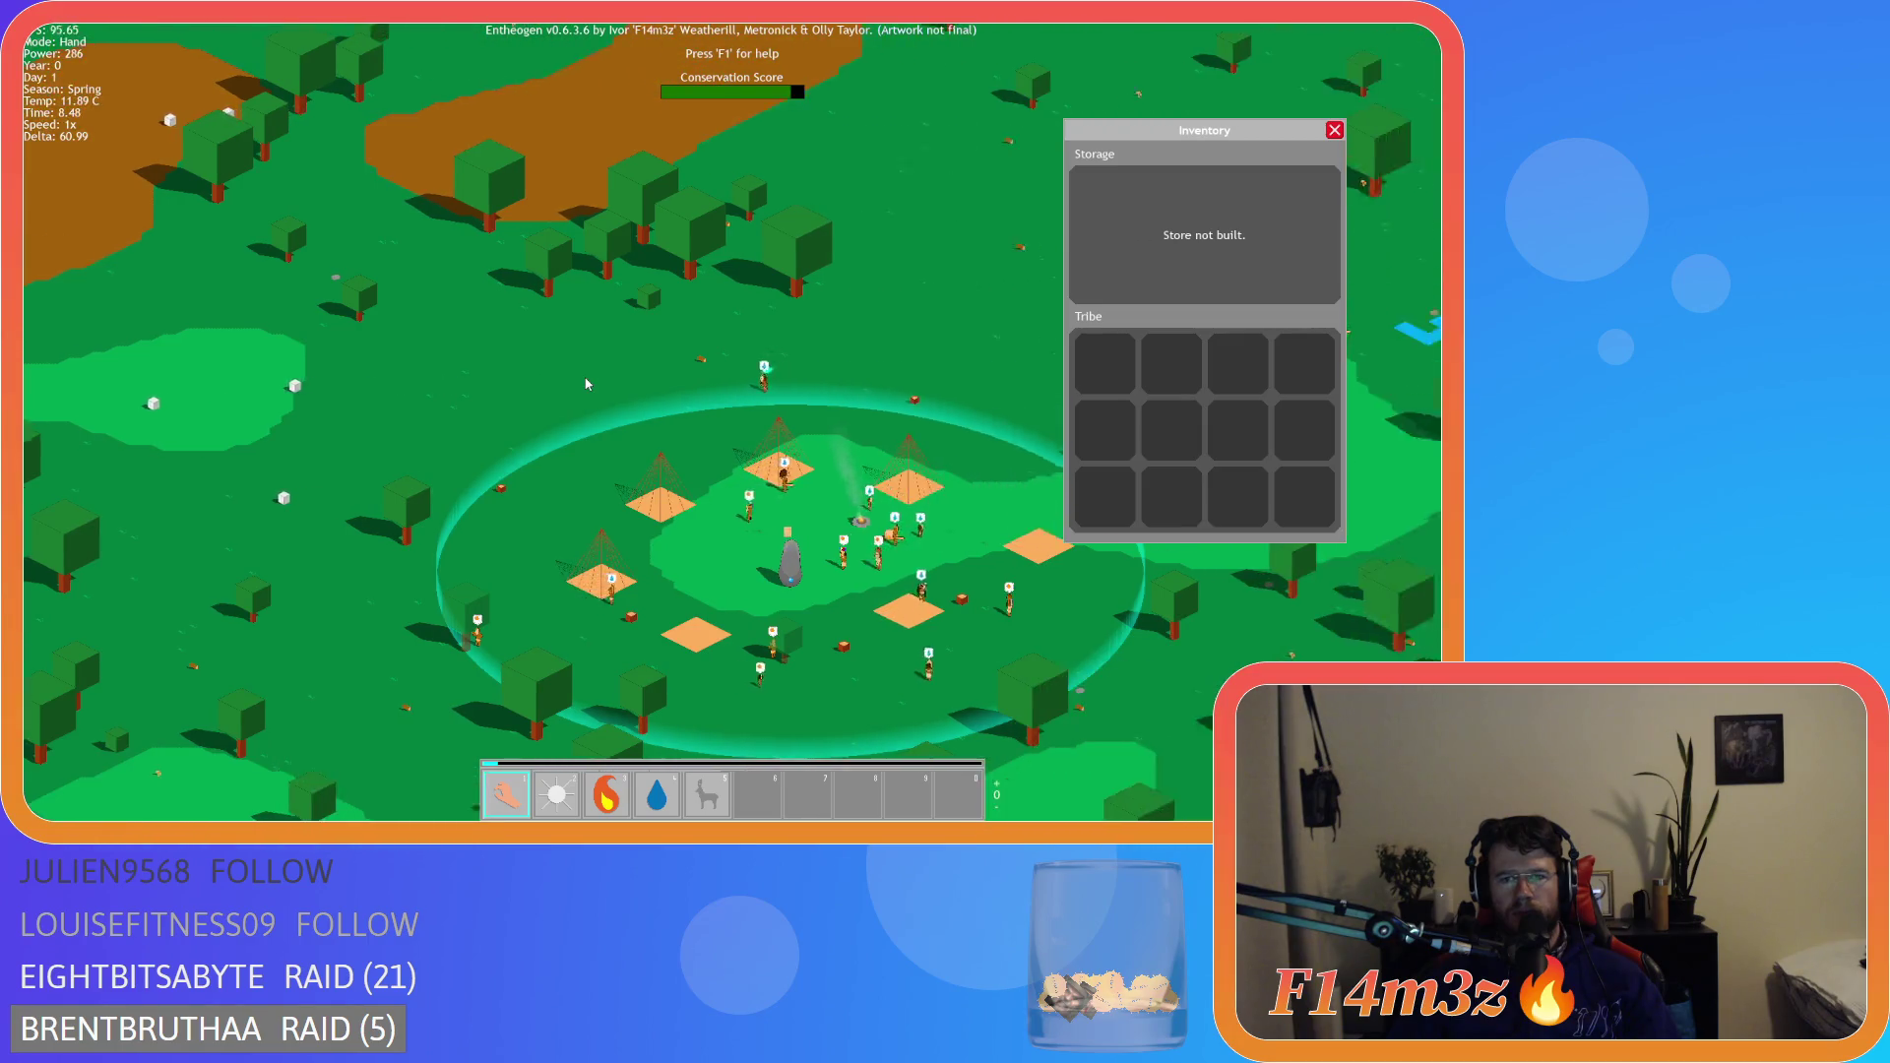
{"action": "key", "text": "w"}
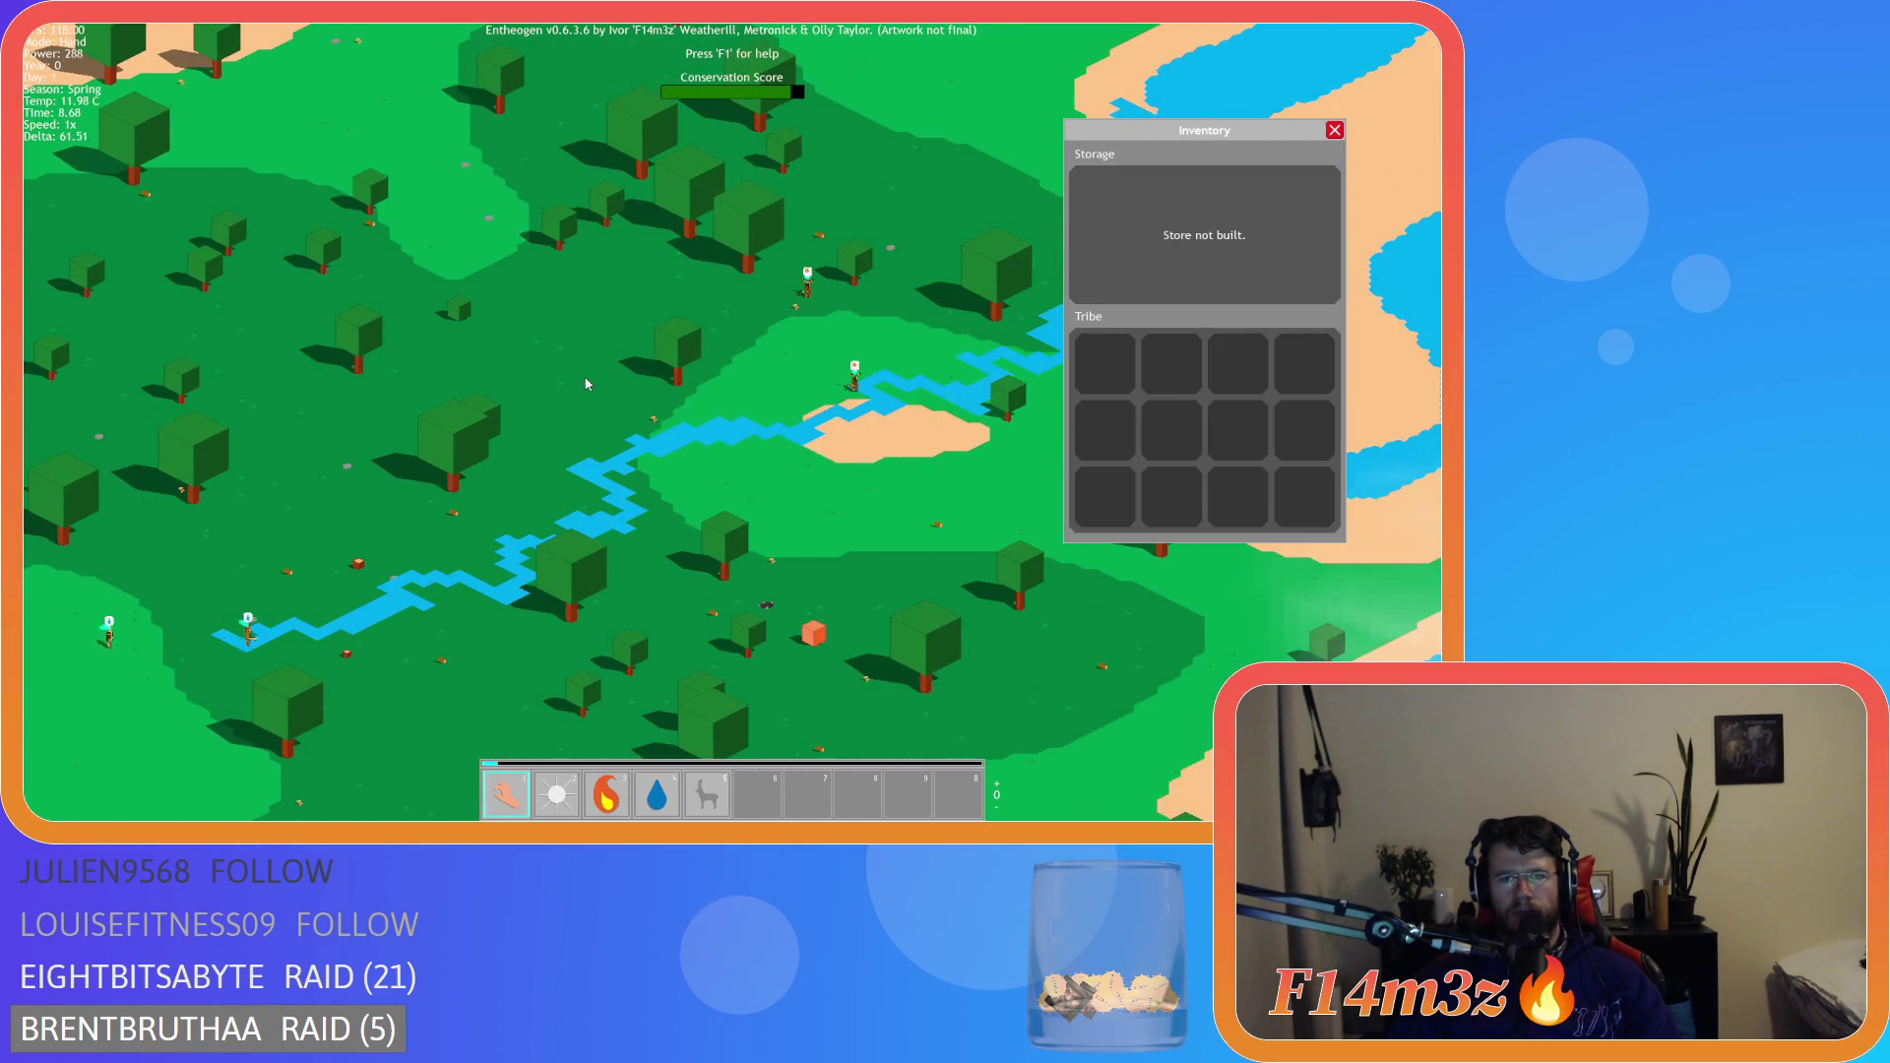
{"action": "scroll", "coordinate": [586, 384], "scroll_direction": "up", "scroll_amount": 5}
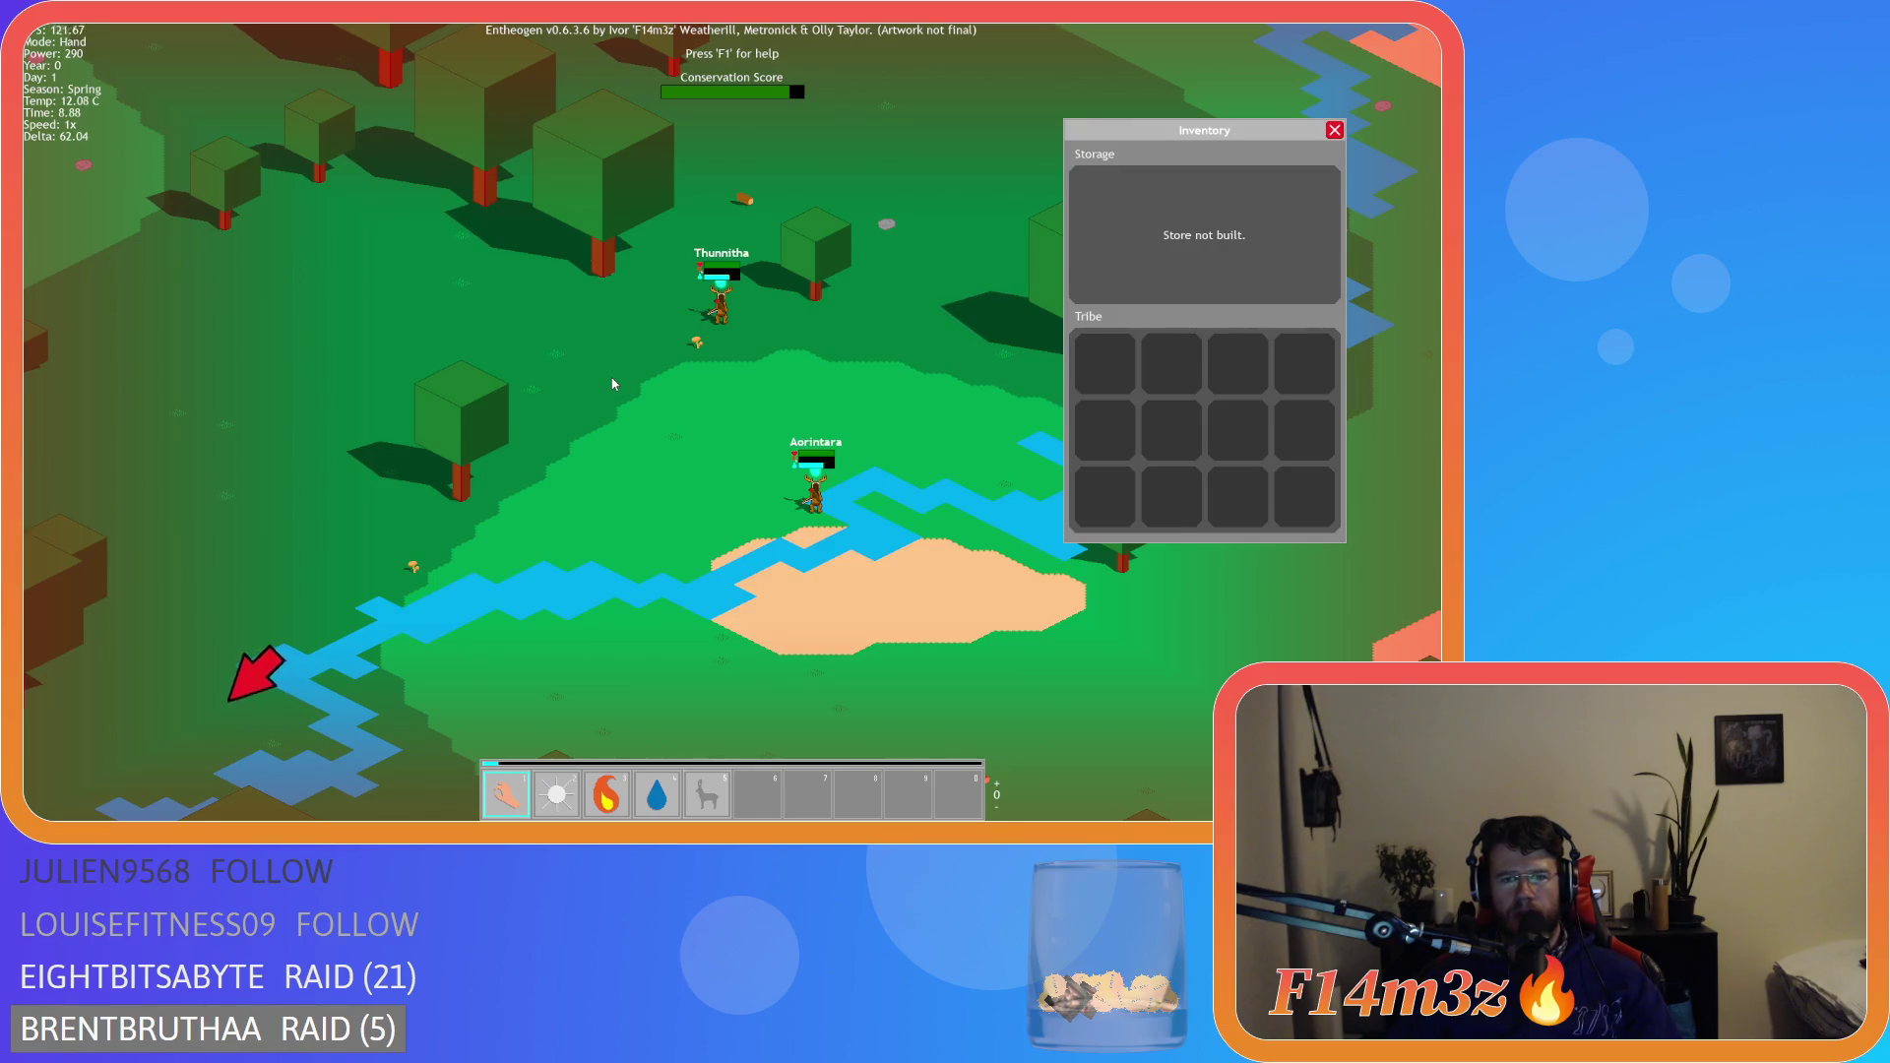
{"action": "scroll", "coordinate": [586, 384], "scroll_direction": "up", "scroll_amount": 5}
{"action": "scroll", "coordinate": [581, 386], "scroll_direction": "down", "scroll_amount": 10}
{"action": "scroll", "coordinate": [451, 378], "scroll_direction": "down", "scroll_amount": 5}
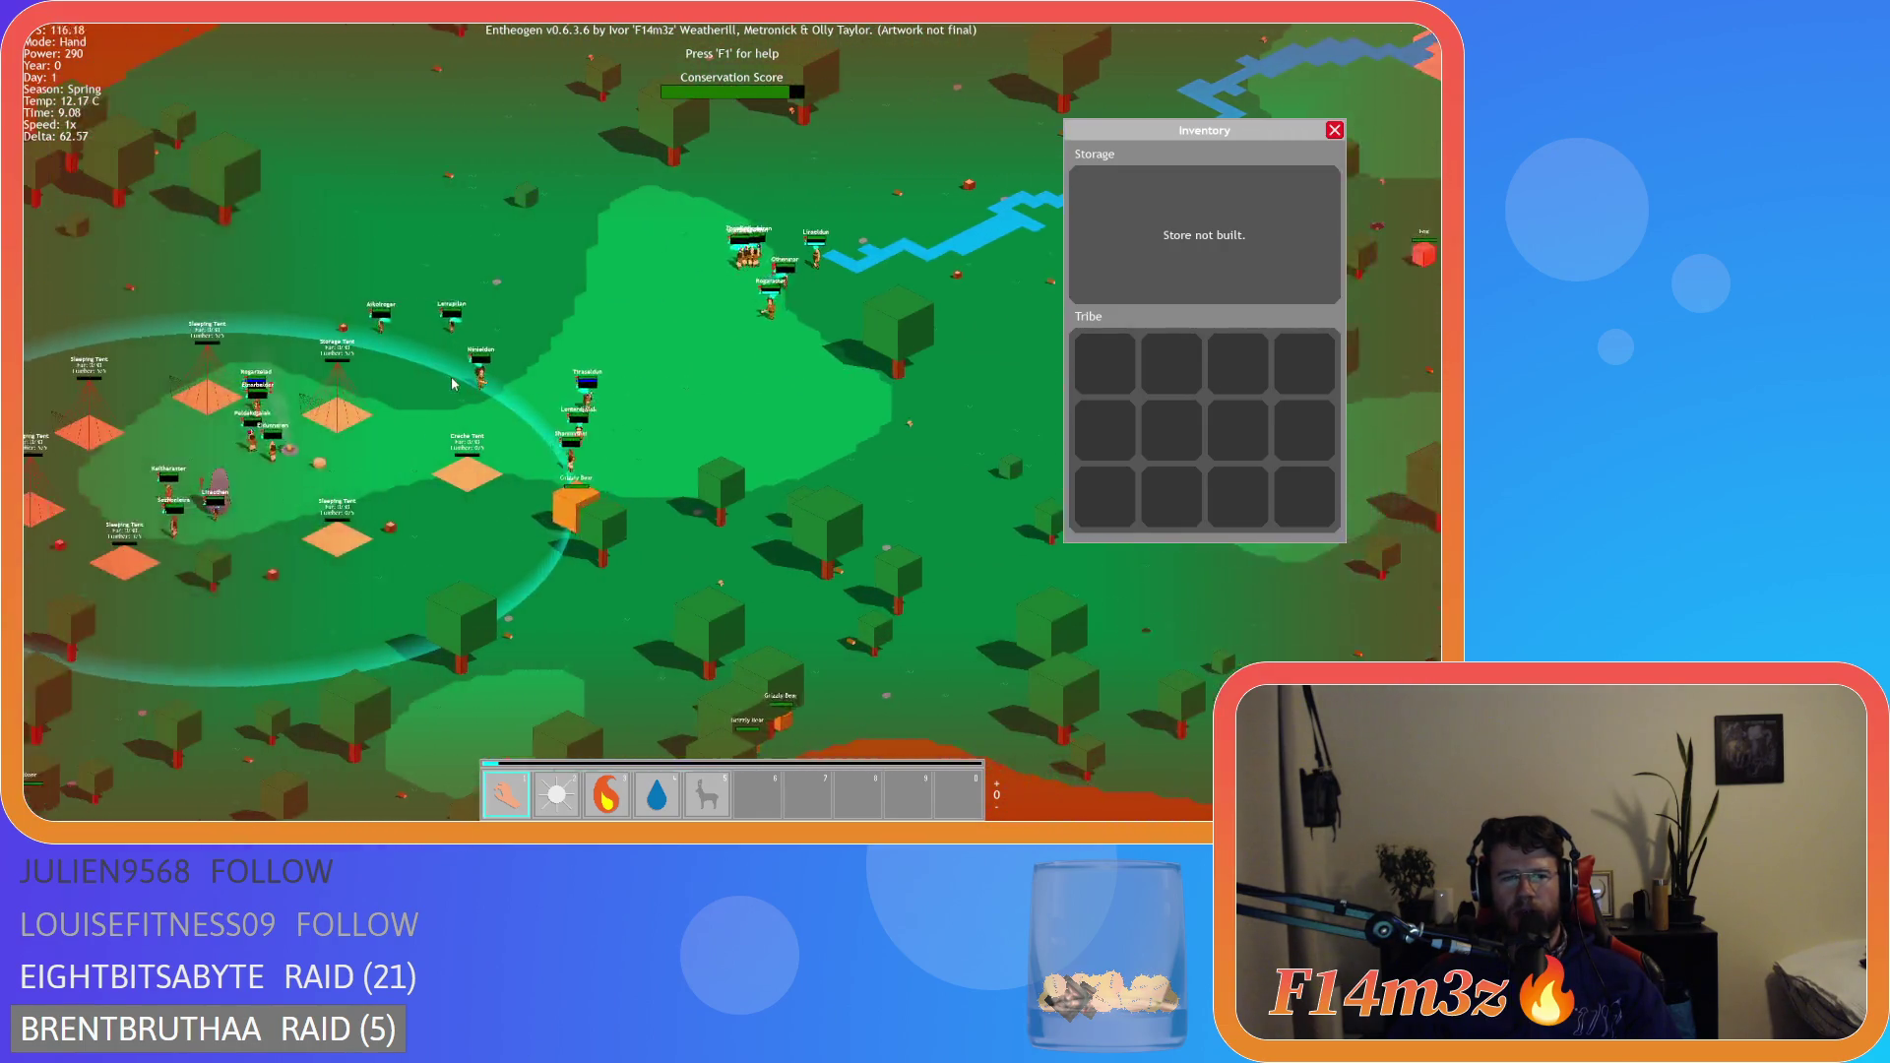
{"action": "key", "text": "a"}
Survey the pillar and forest, ending on the upper lake beside a lone villager.
{"action": "scroll", "coordinate": [449, 378], "scroll_direction": "up", "scroll_amount": 5}
{"action": "scroll", "coordinate": [494, 407], "scroll_direction": "up", "scroll_amount": 5}
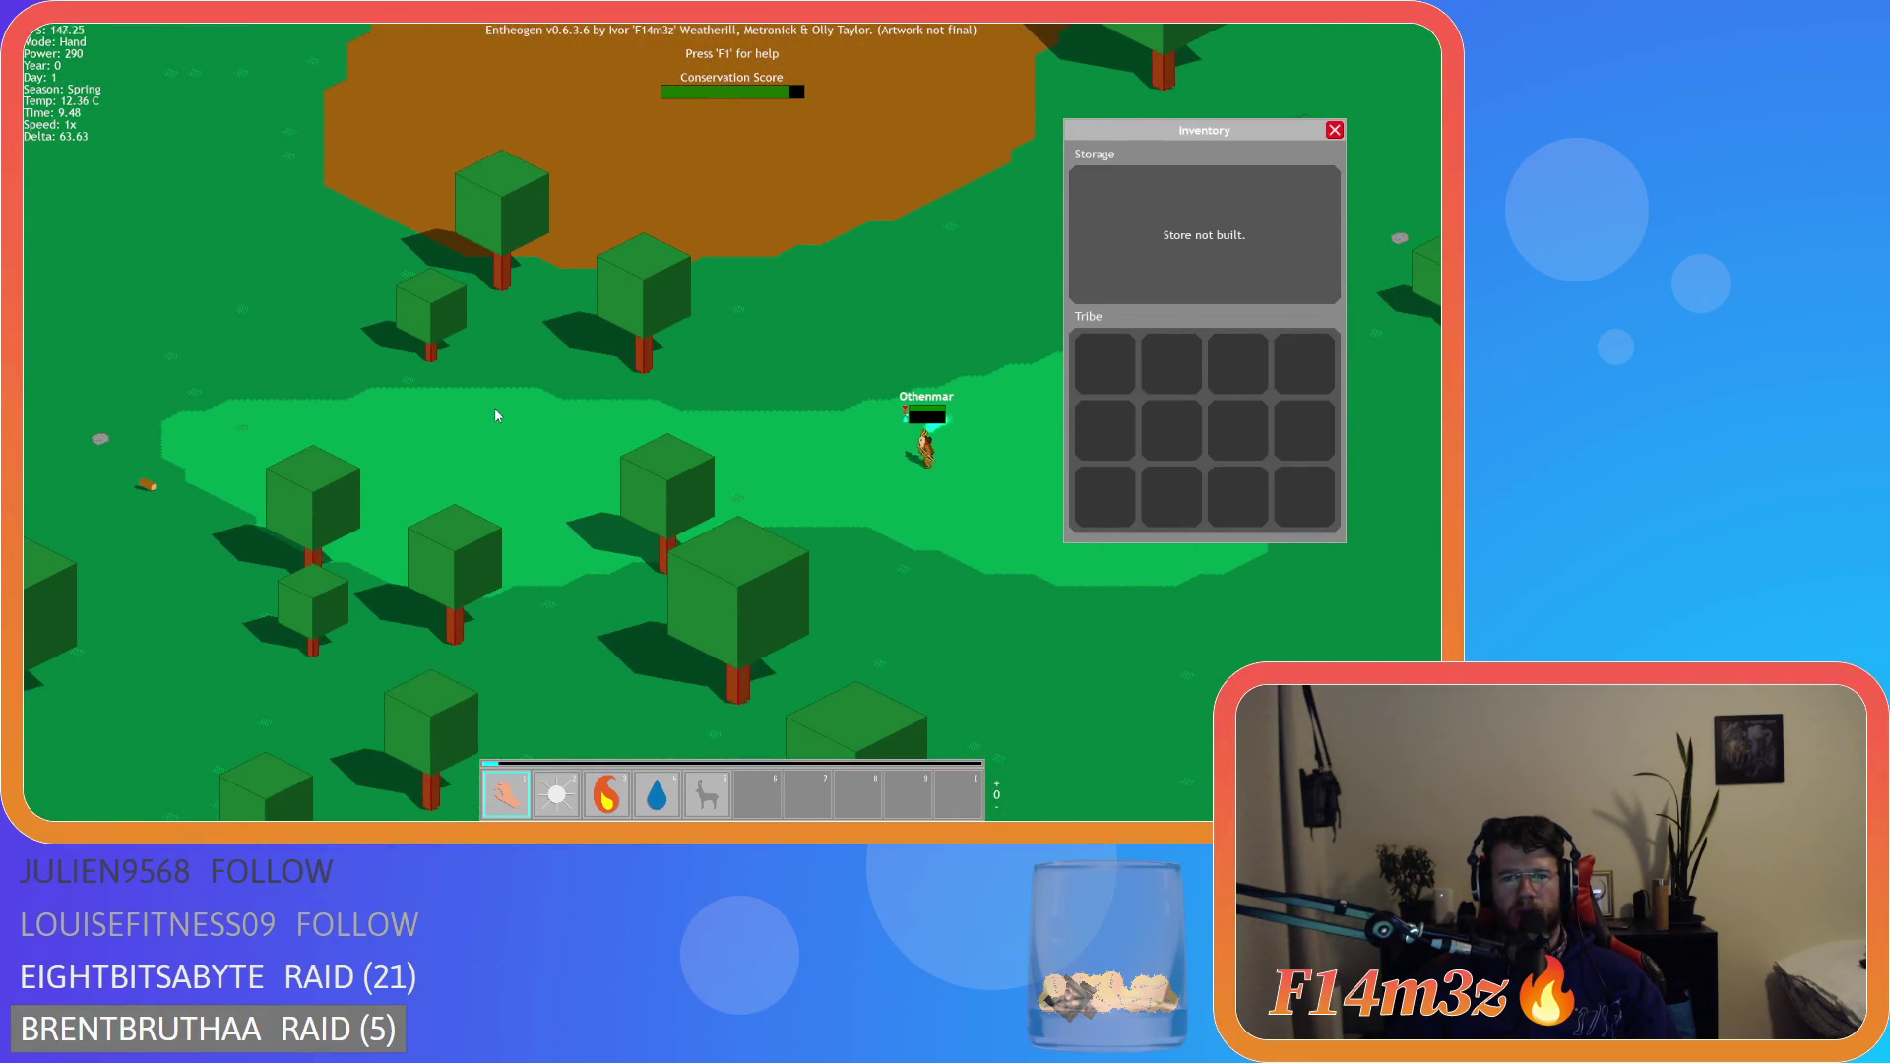
{"action": "scroll", "coordinate": [494, 408], "scroll_direction": "down", "scroll_amount": 5}
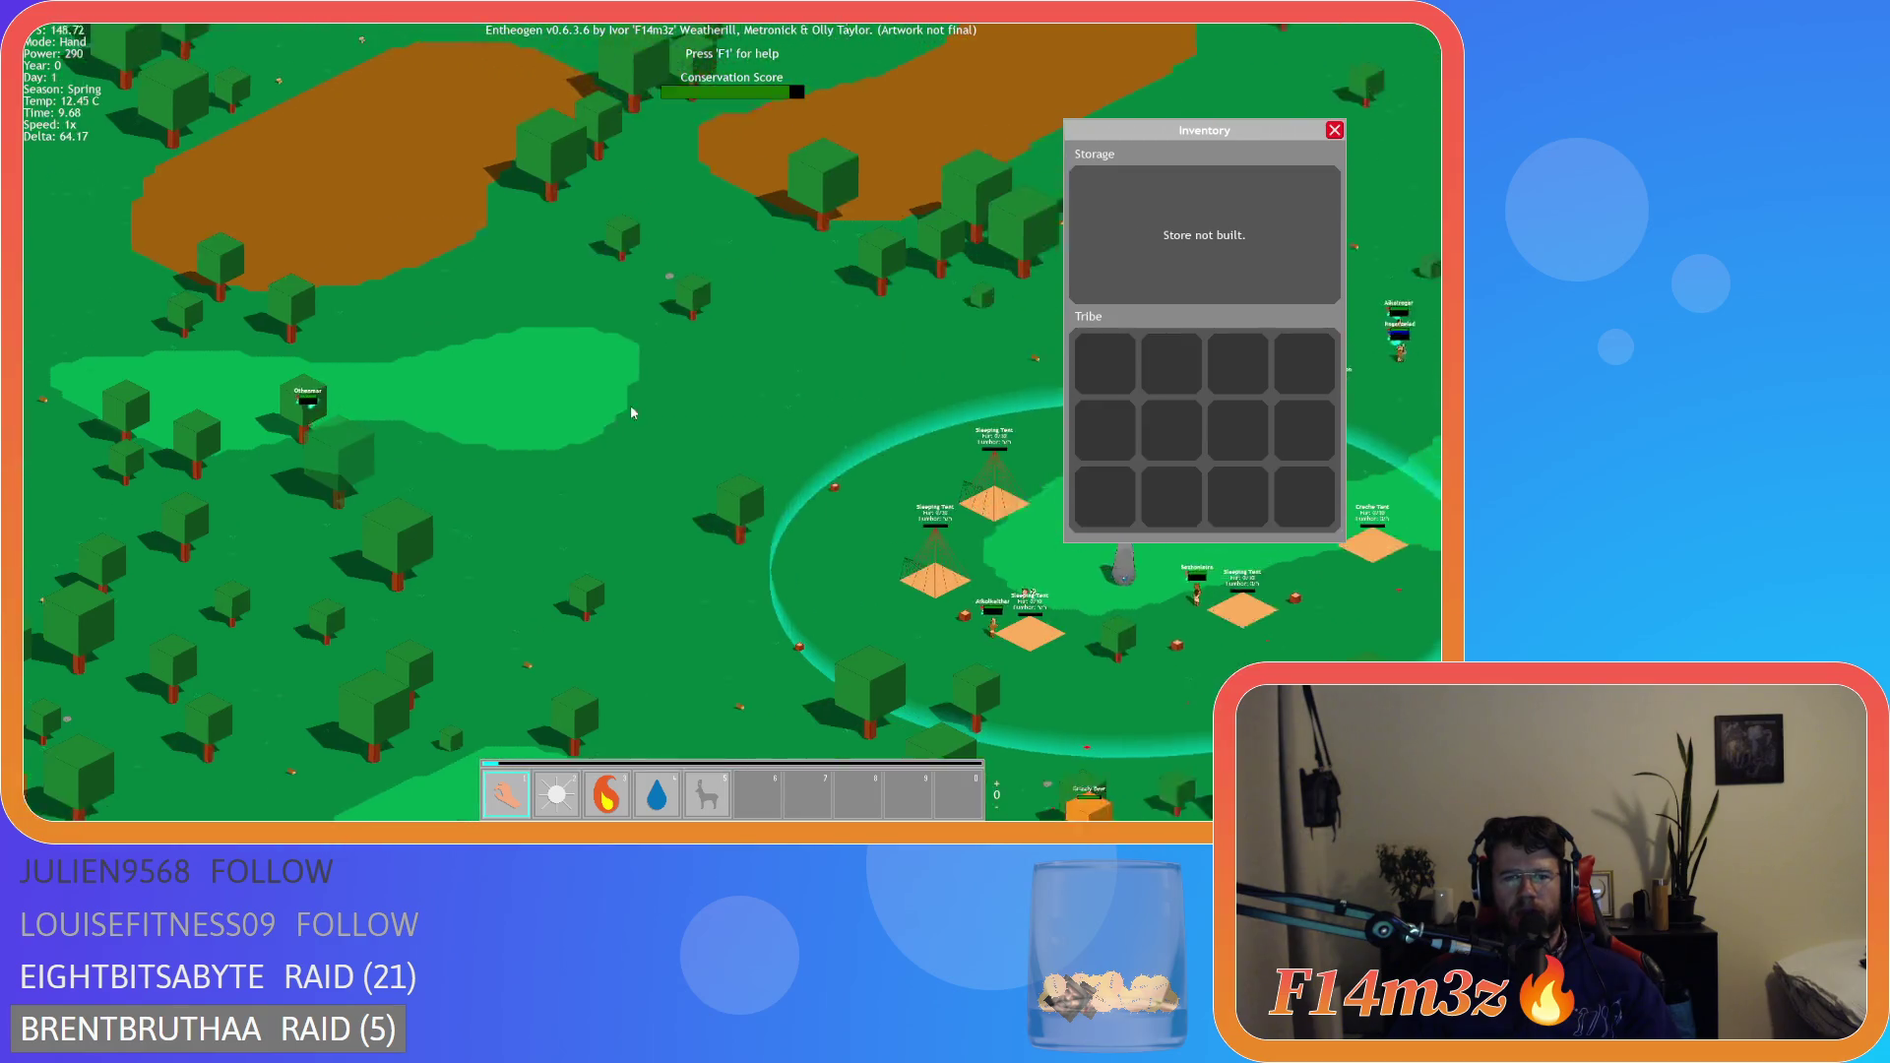
{"action": "scroll", "coordinate": [630, 405], "scroll_direction": "down", "scroll_amount": 5}
{"action": "key", "text": "d"}
{"action": "scroll", "coordinate": [650, 457], "scroll_direction": "up", "scroll_amount": 3}
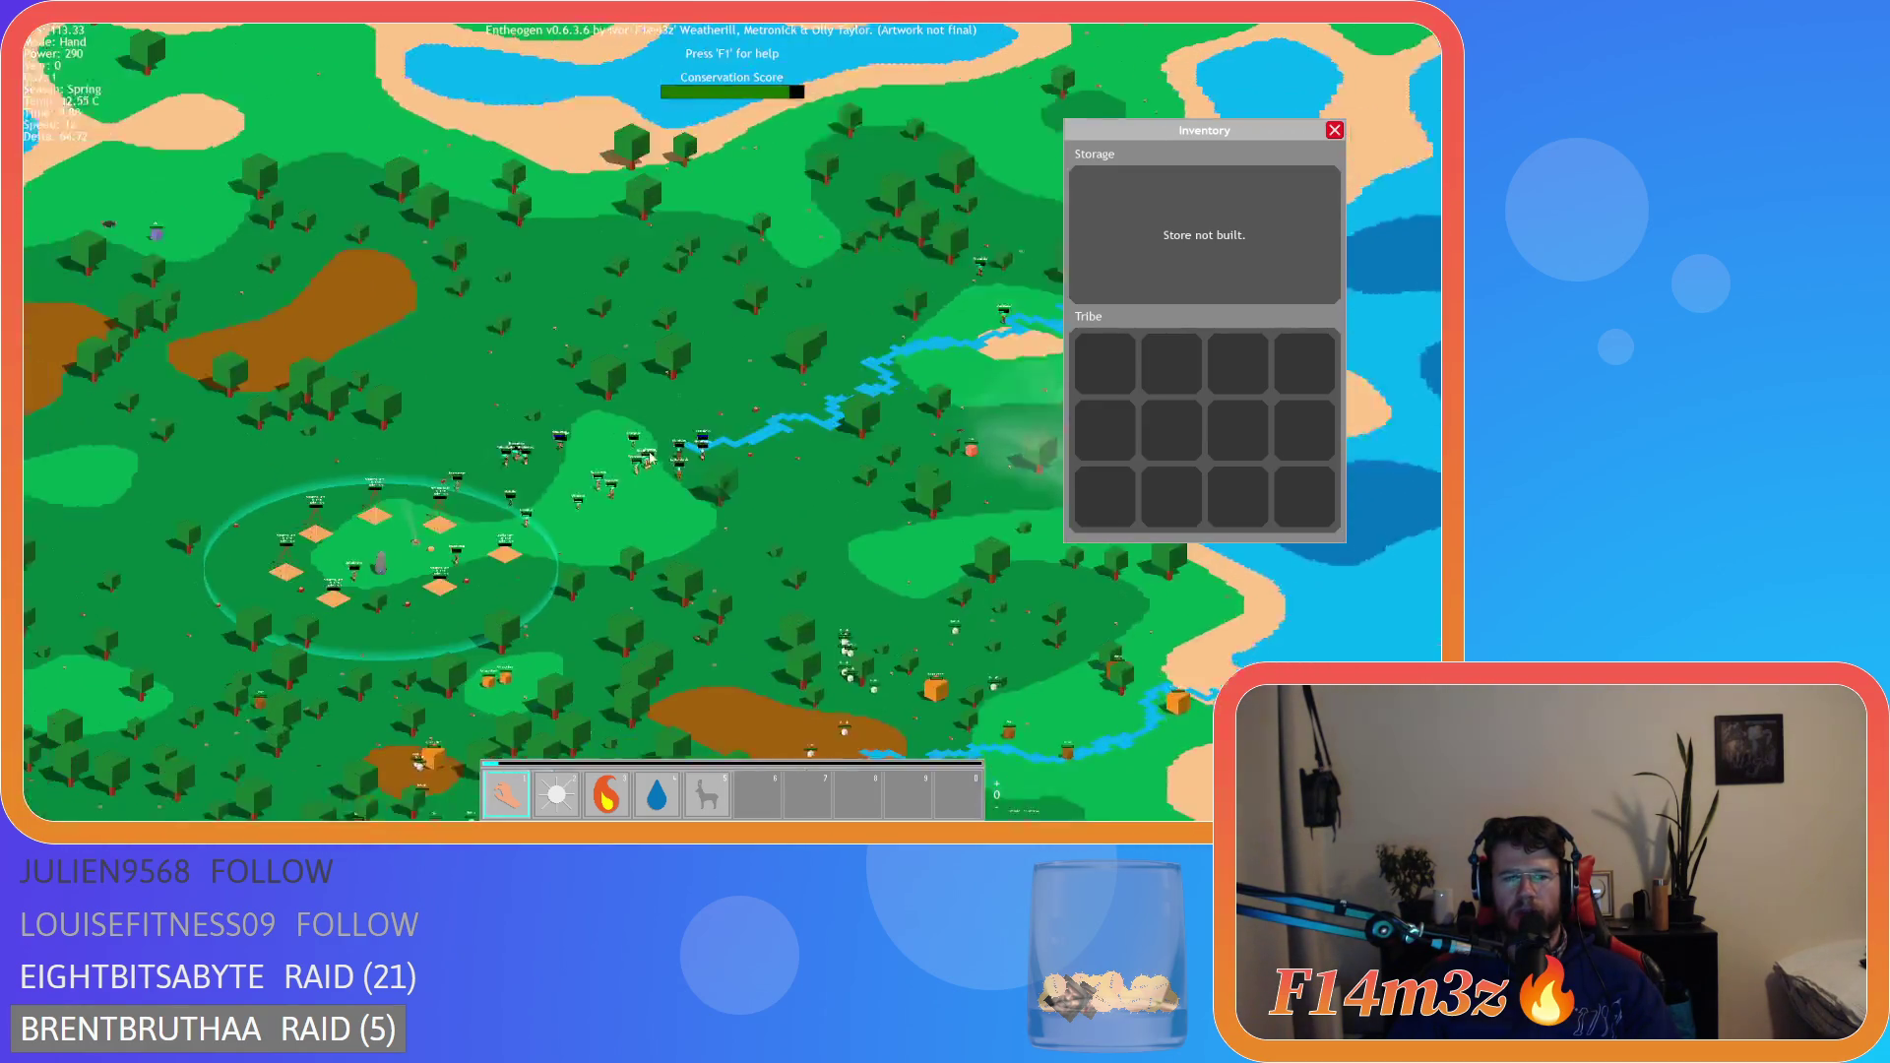
{"action": "scroll", "coordinate": [480, 492], "scroll_direction": "up", "scroll_amount": 5}
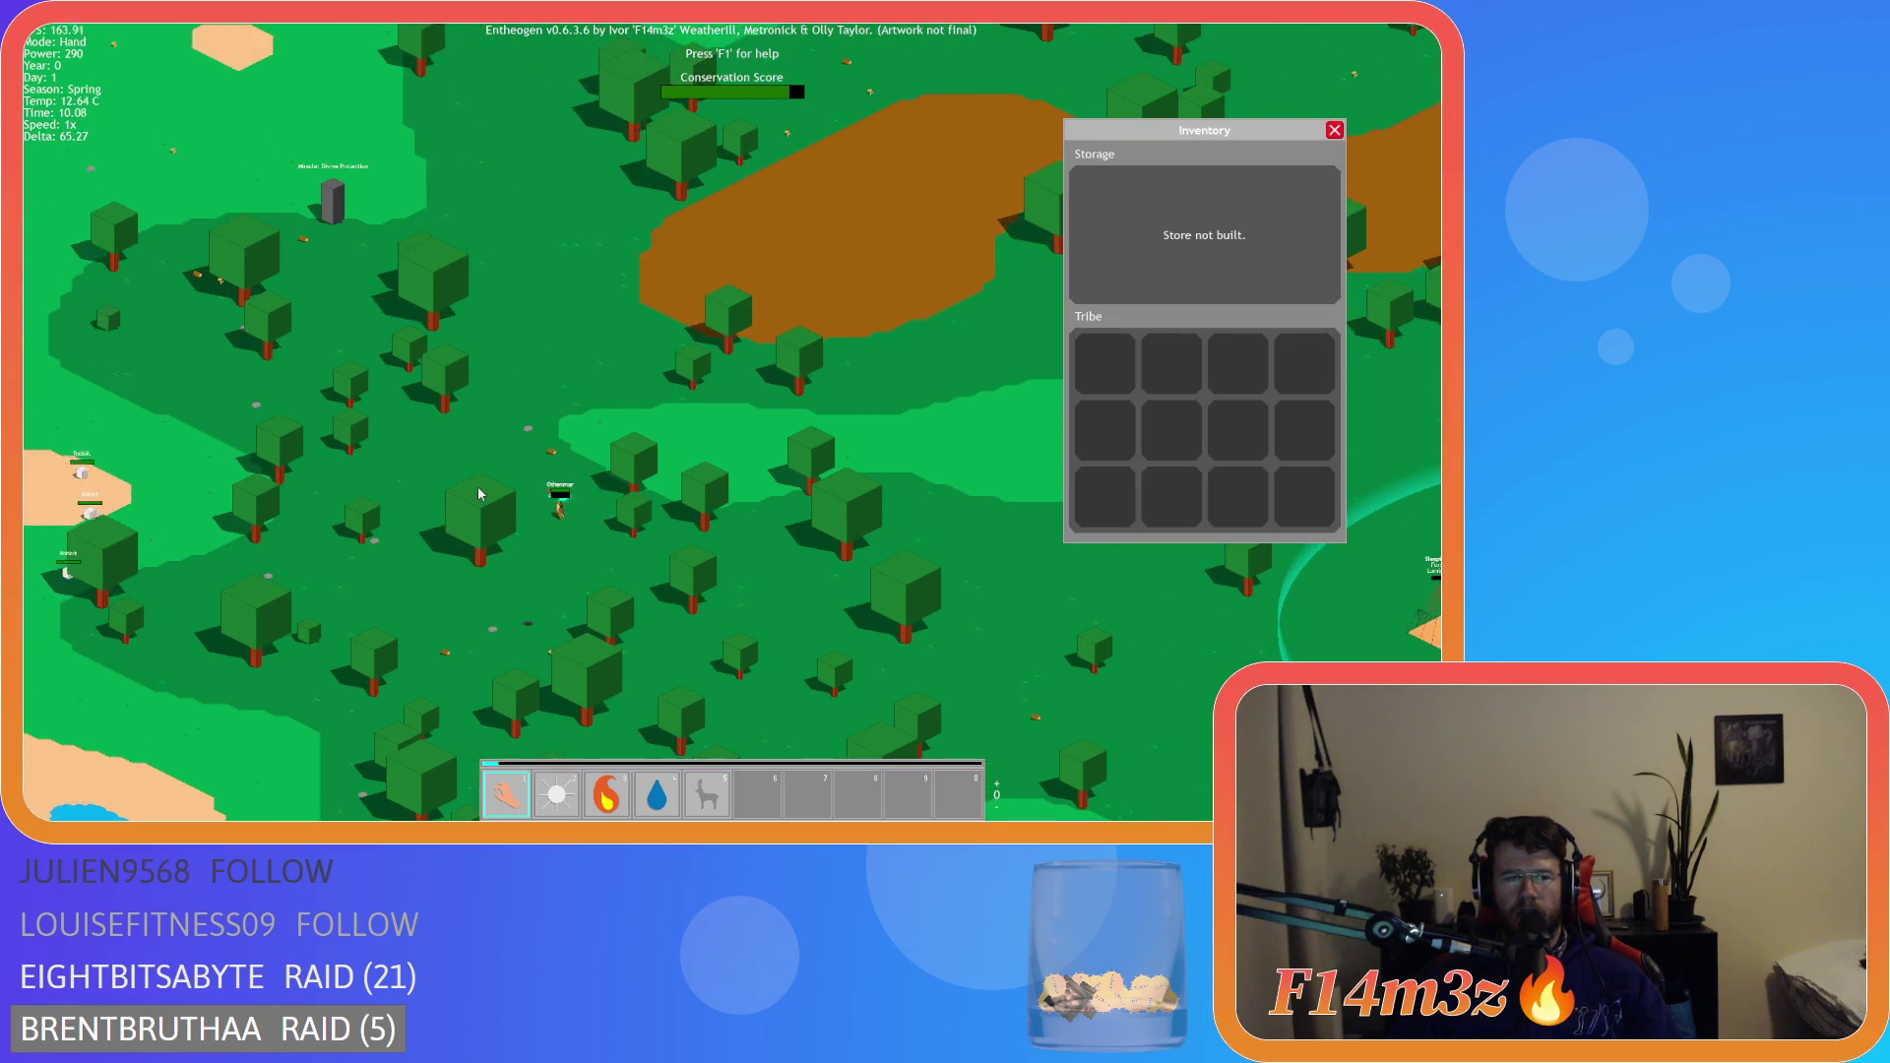
{"action": "scroll", "coordinate": [479, 494], "scroll_direction": "down", "scroll_amount": 3}
{"action": "key", "text": "a"}
{"action": "scroll", "coordinate": [480, 494], "scroll_direction": "up", "scroll_amount": 3}
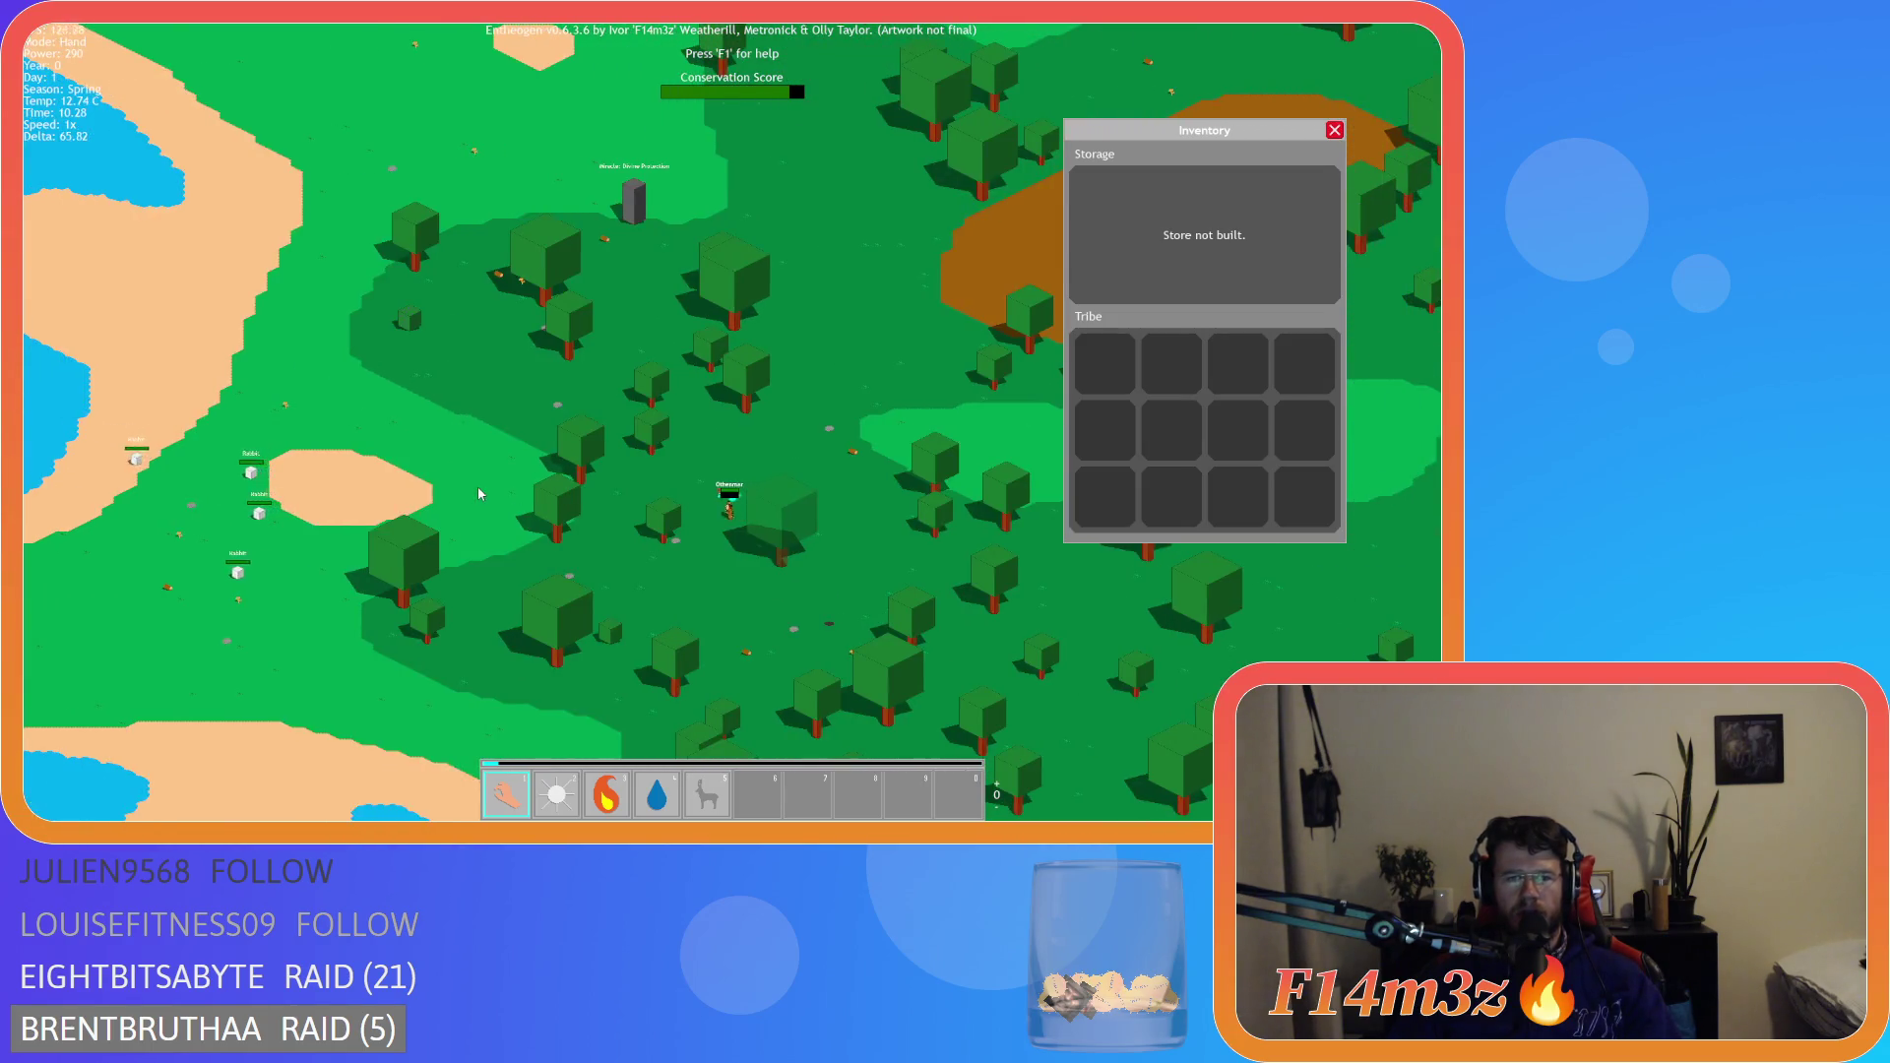
{"action": "key", "text": "a"}
{"action": "key", "text": "s"}
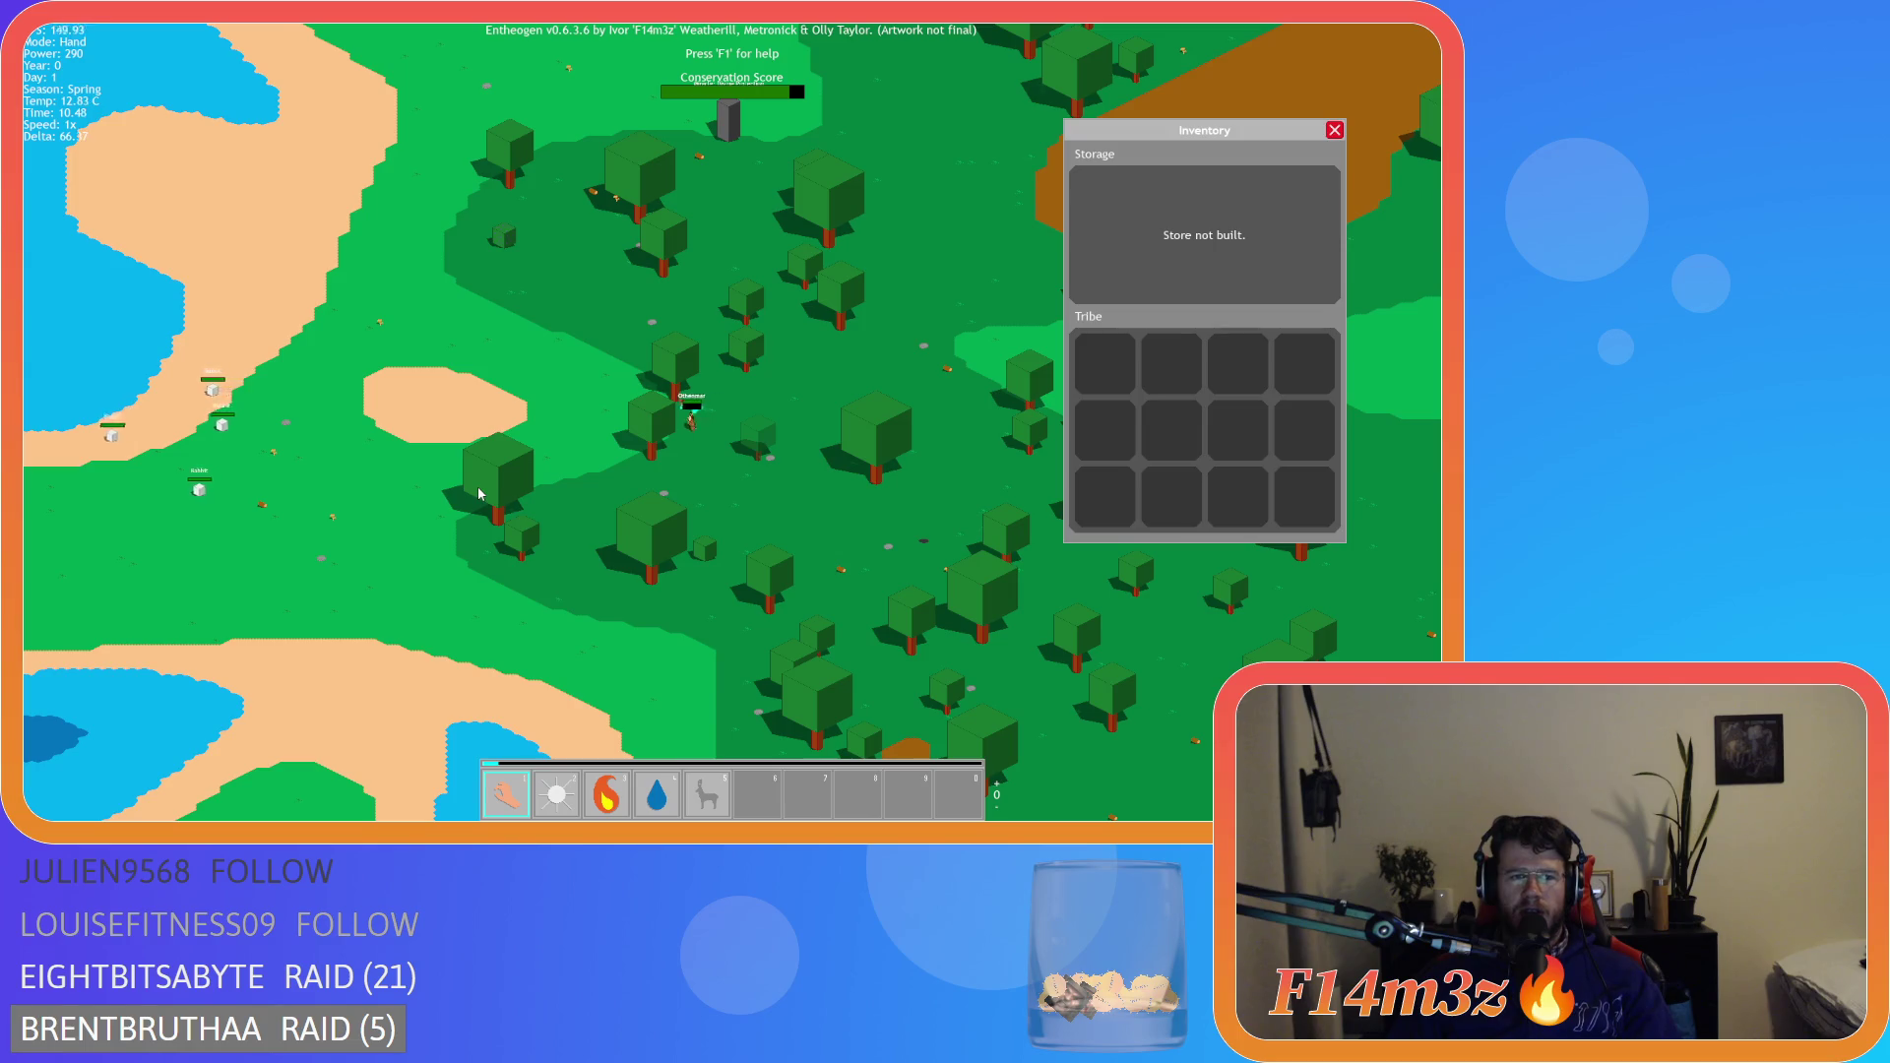
{"action": "key", "text": "a"}
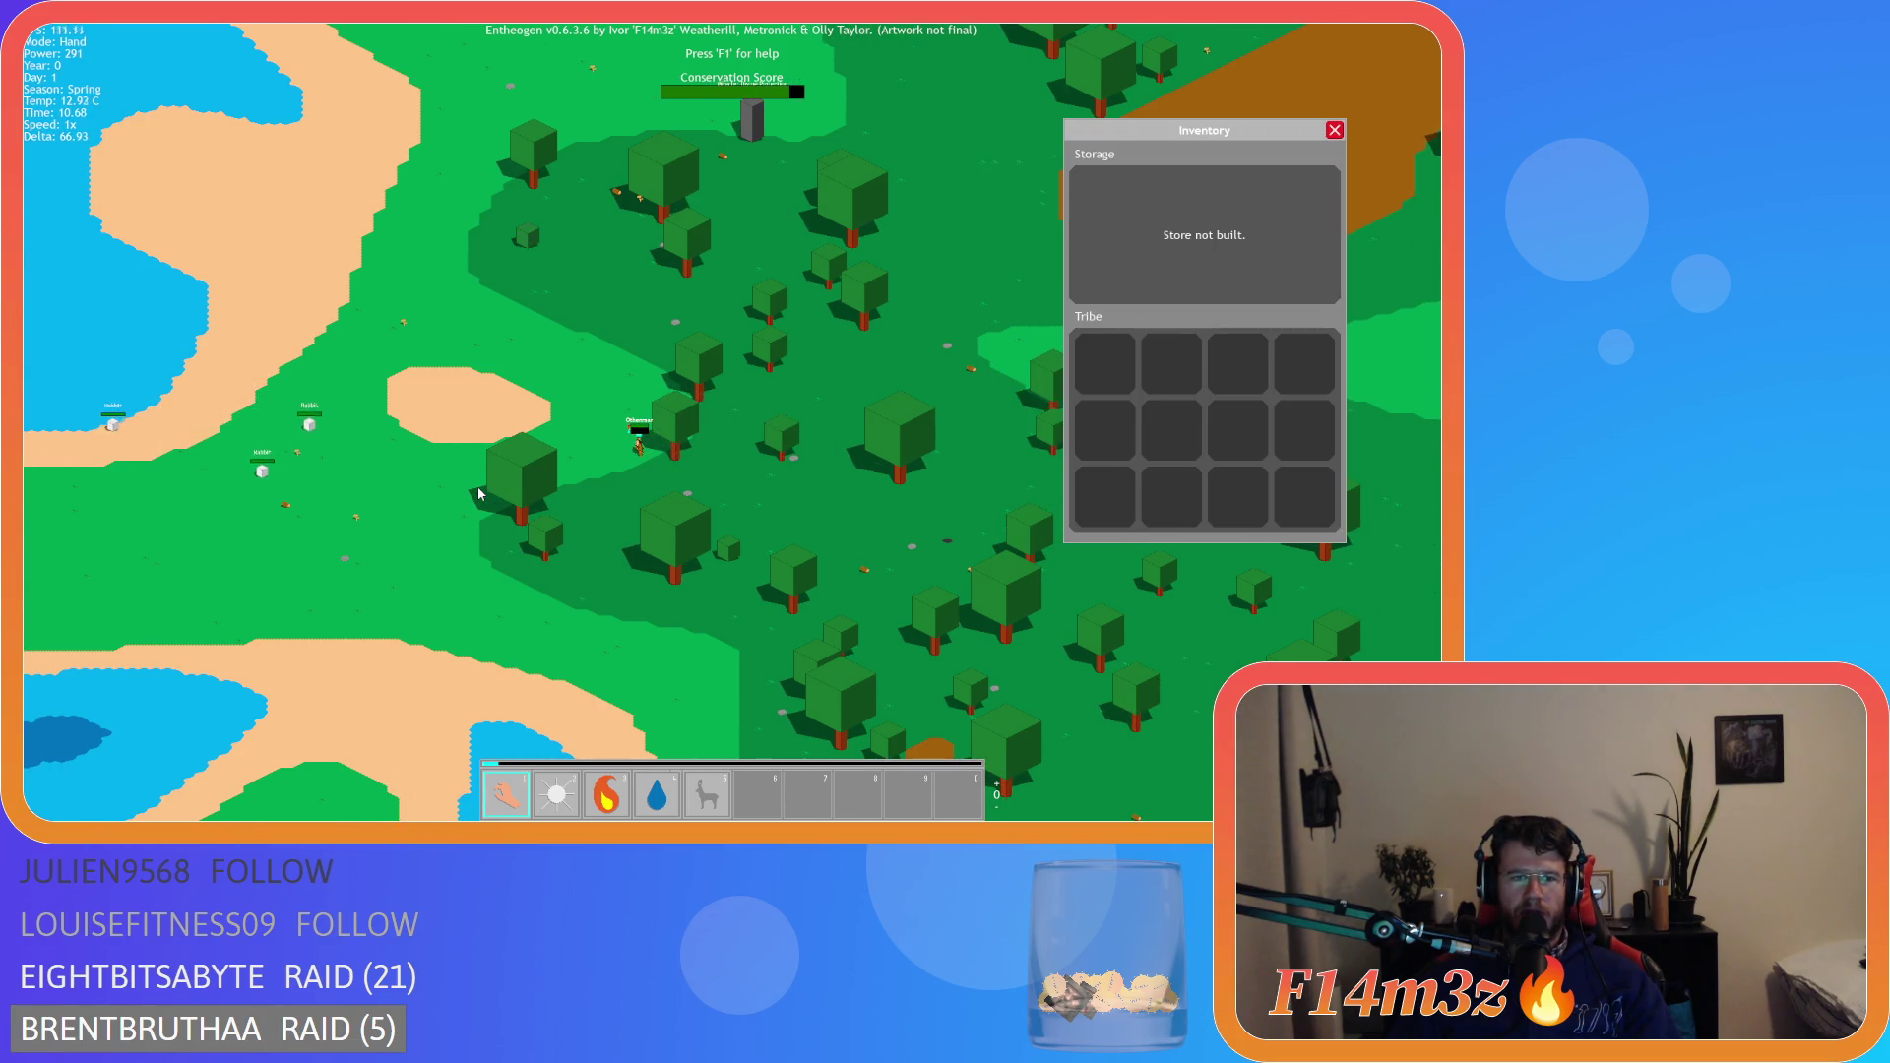
{"action": "scroll", "coordinate": [480, 494], "scroll_direction": "up", "scroll_amount": 3}
{"action": "scroll", "coordinate": [478, 488], "scroll_direction": "up", "scroll_amount": 2}
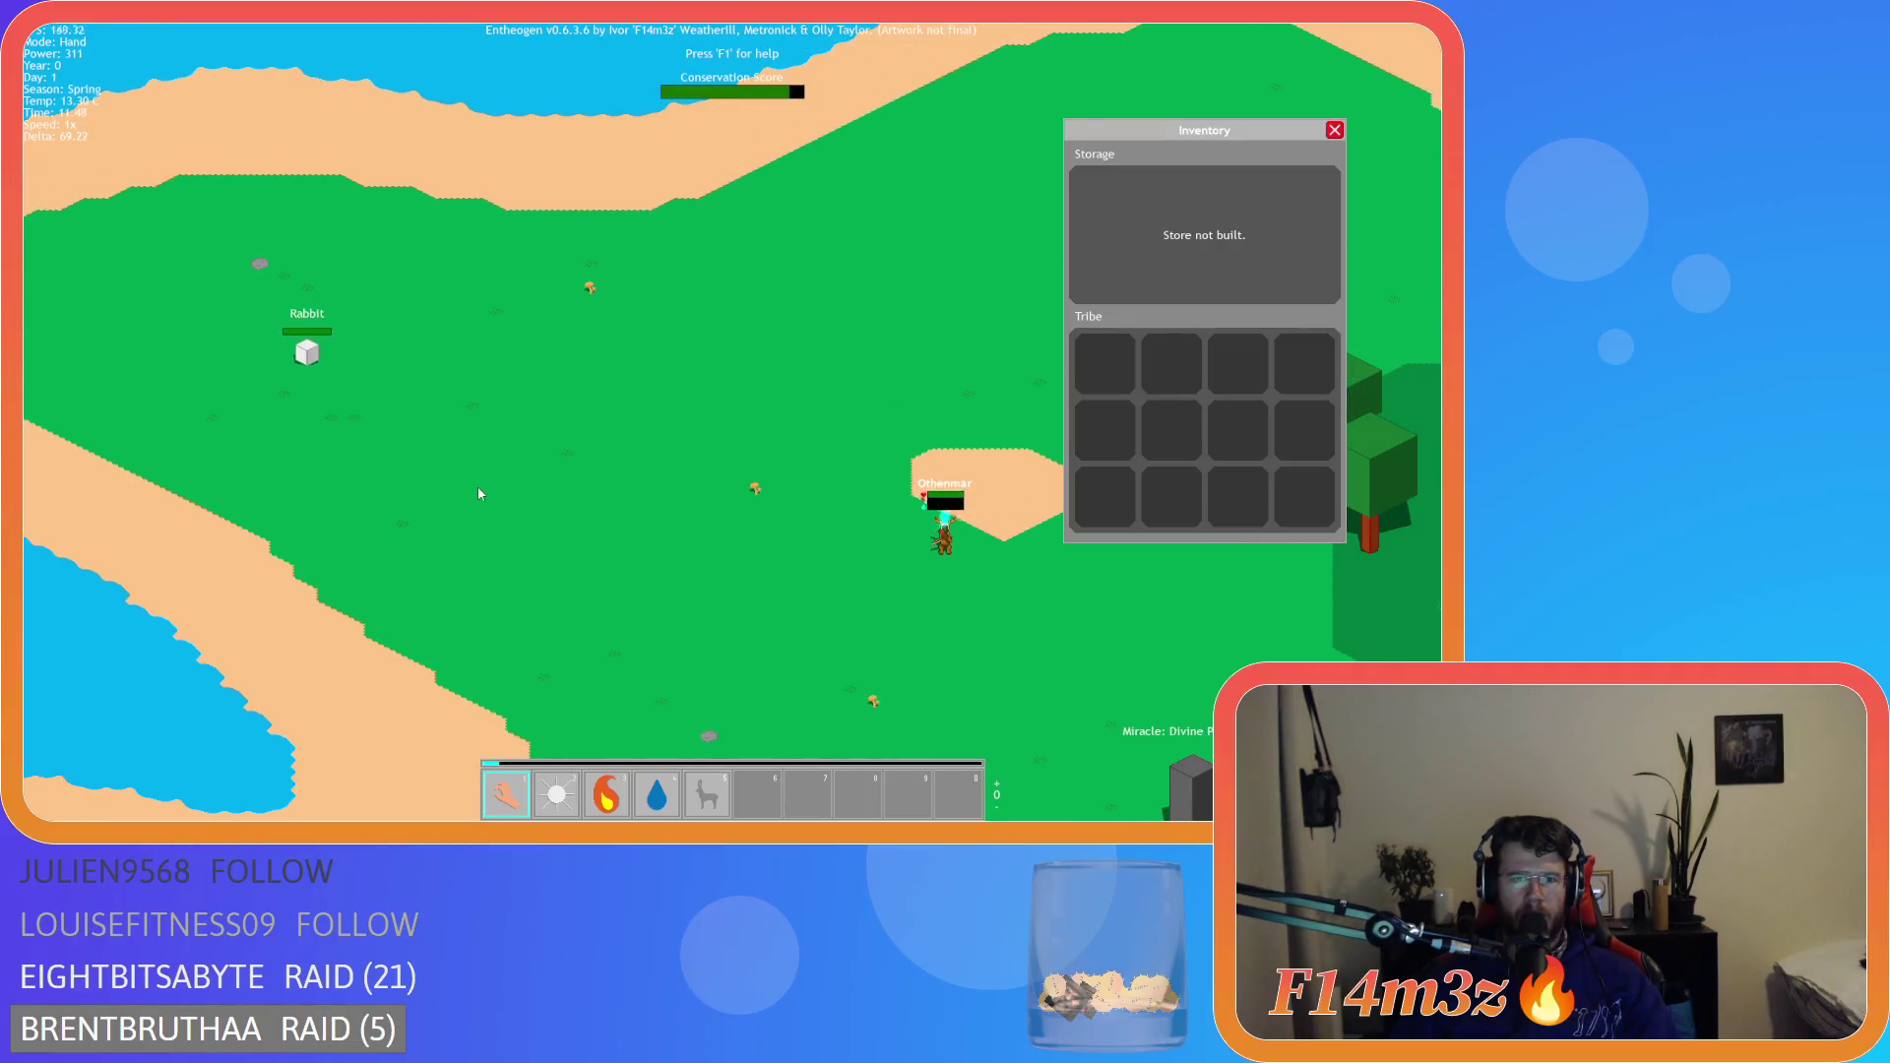
{"action": "key", "text": "d"}
{"action": "key", "text": "w"}
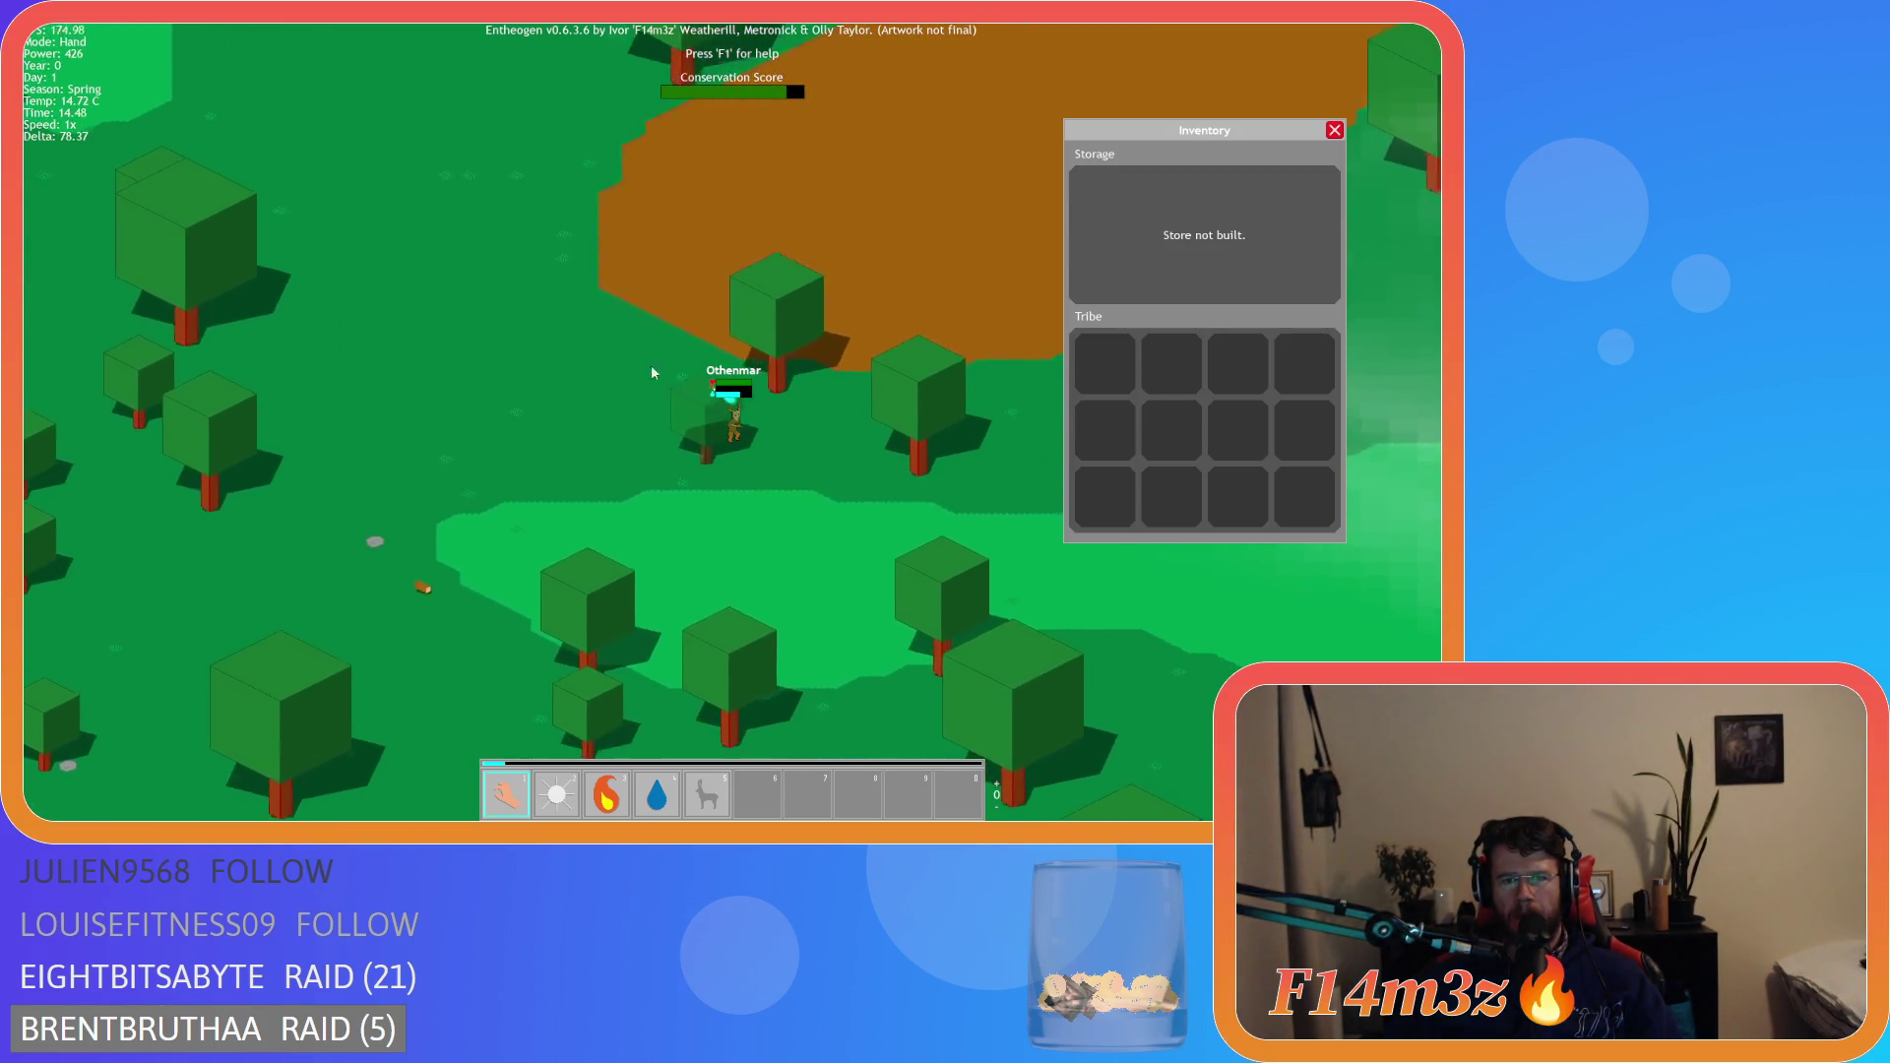
{"action": "scroll", "coordinate": [638, 373], "scroll_direction": "down", "scroll_amount": 5}
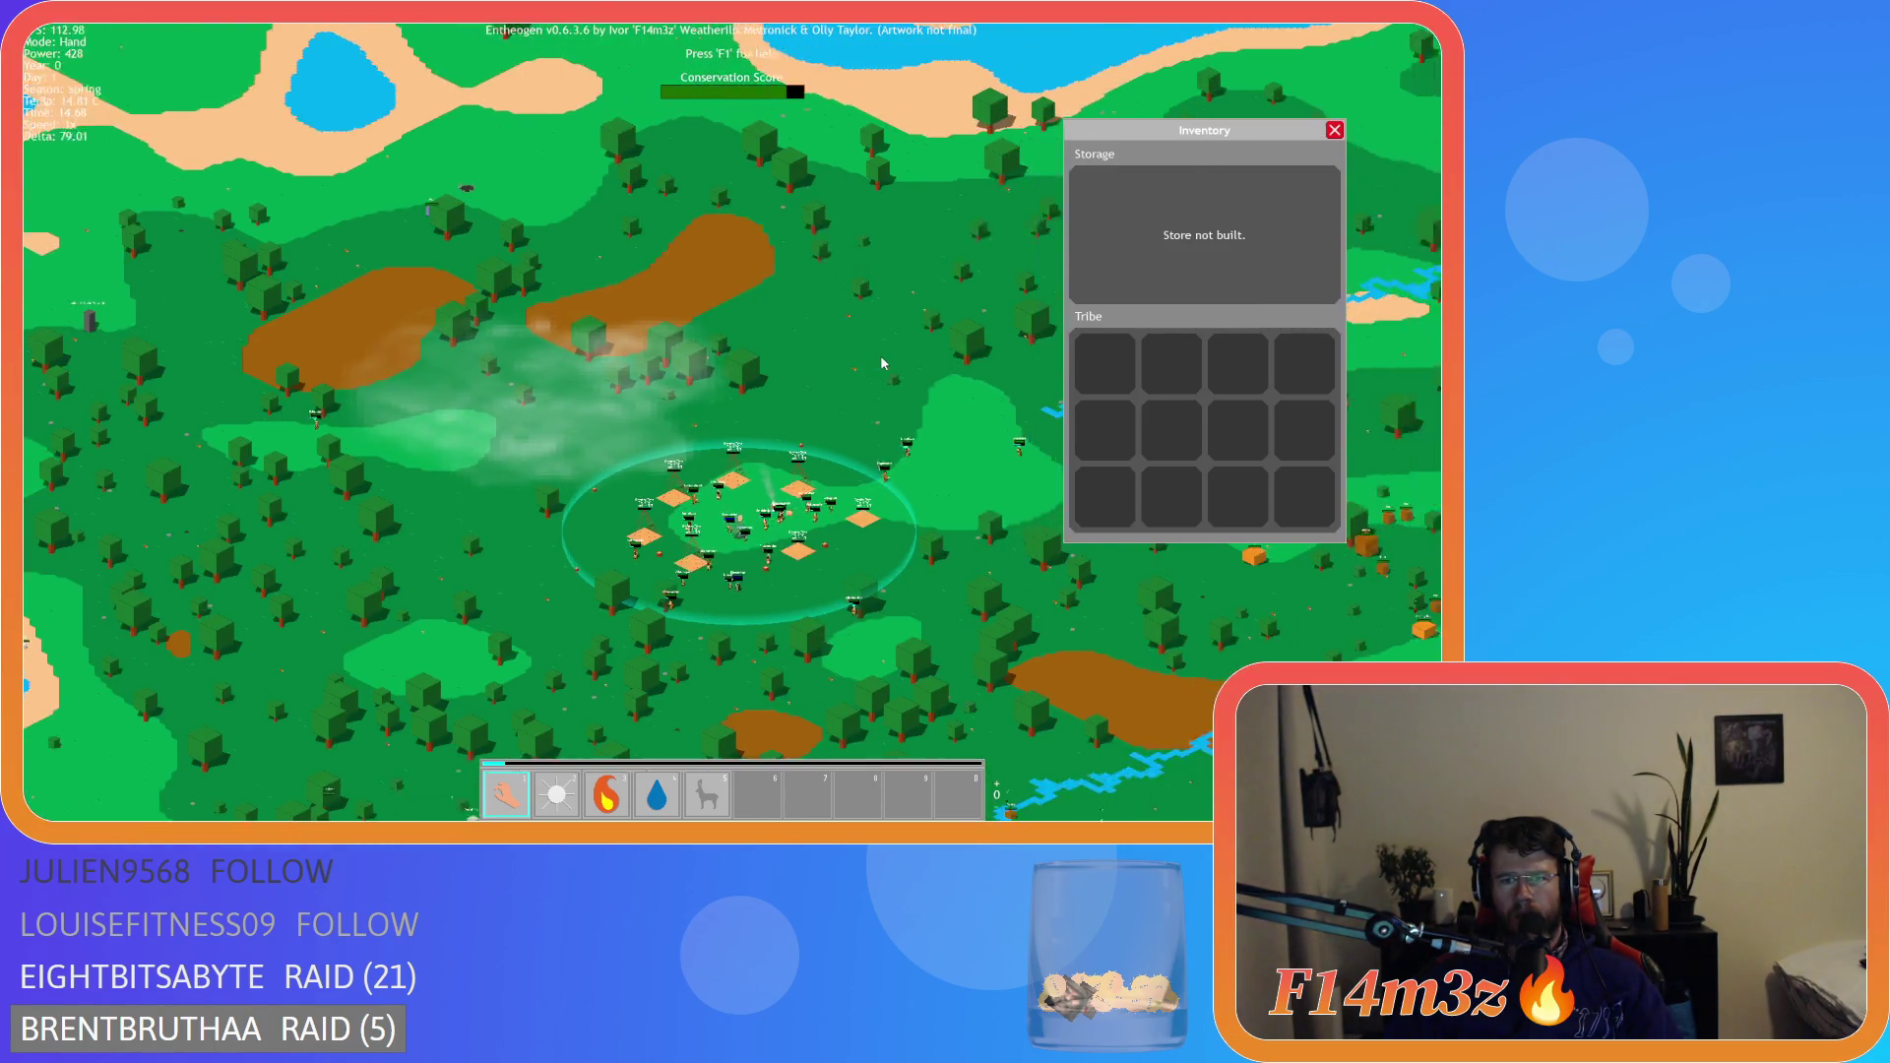
{"action": "key", "text": "d"}
{"action": "key", "text": "s"}
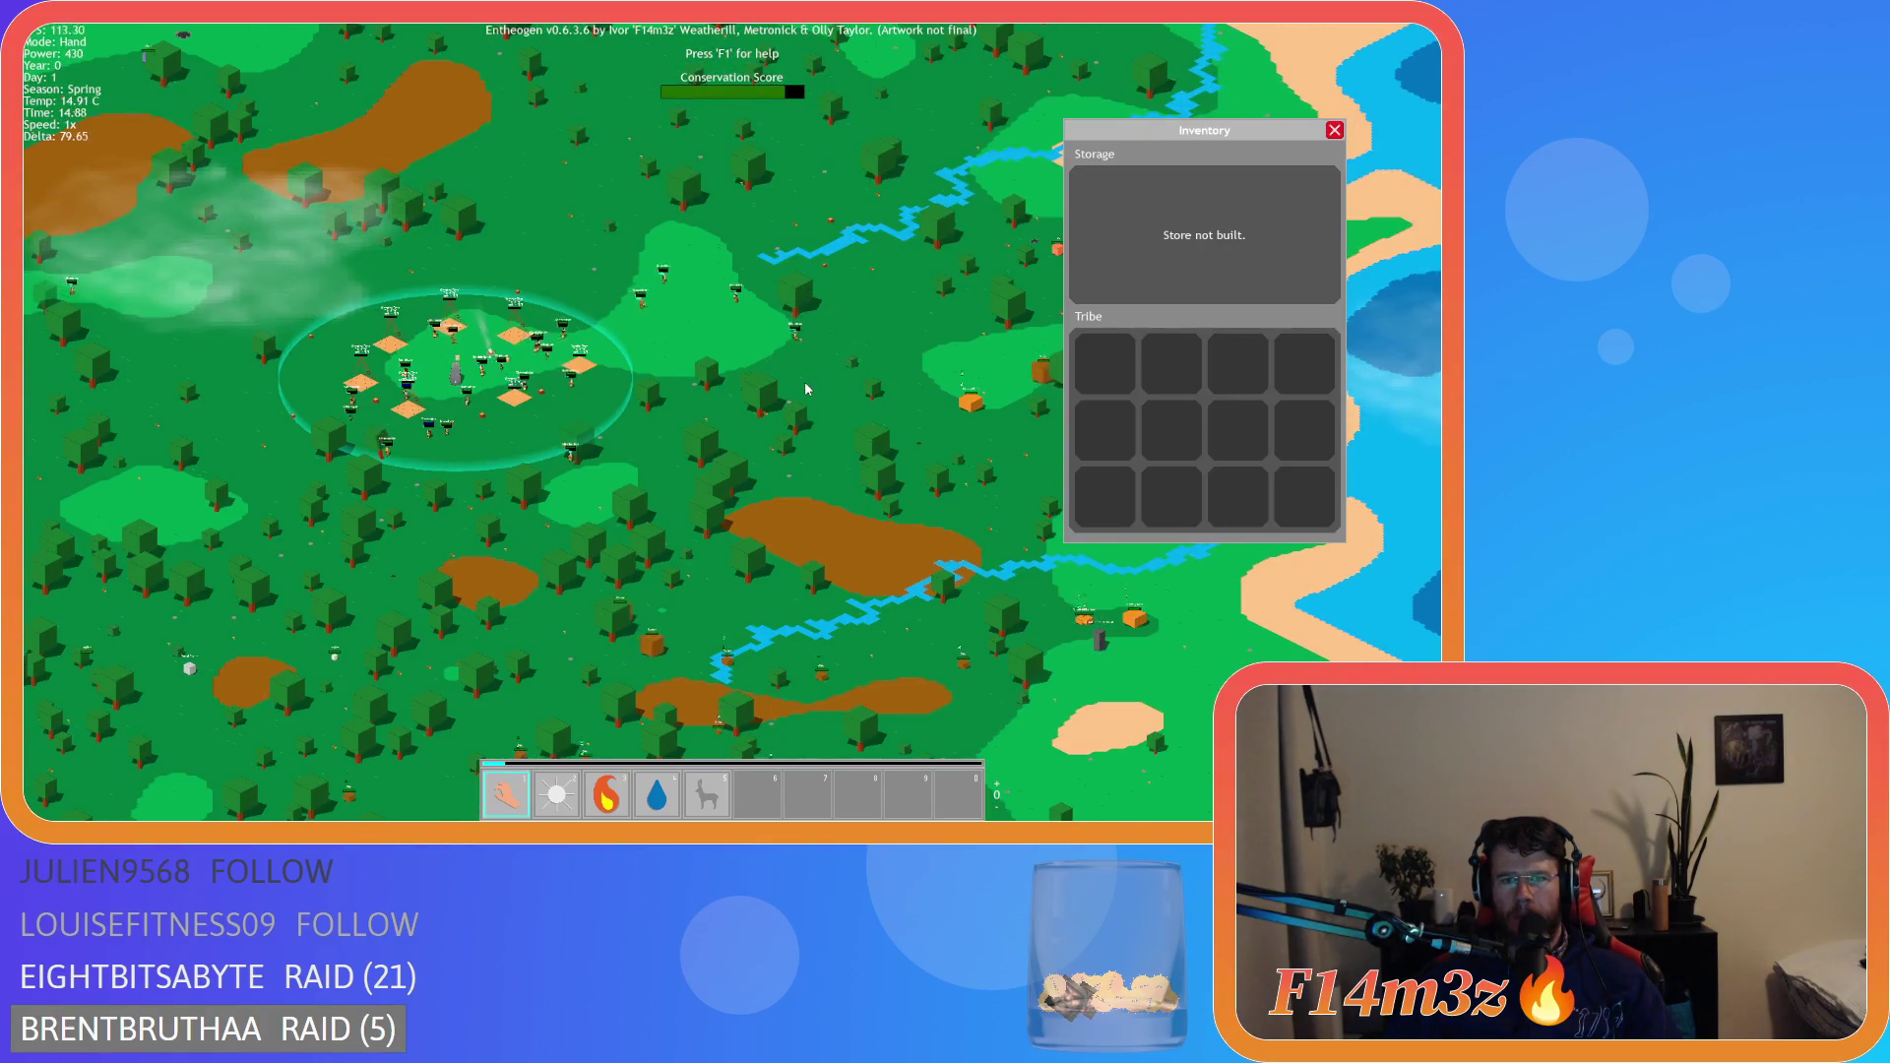
{"action": "scroll", "coordinate": [806, 388], "scroll_direction": "up", "scroll_amount": 4}
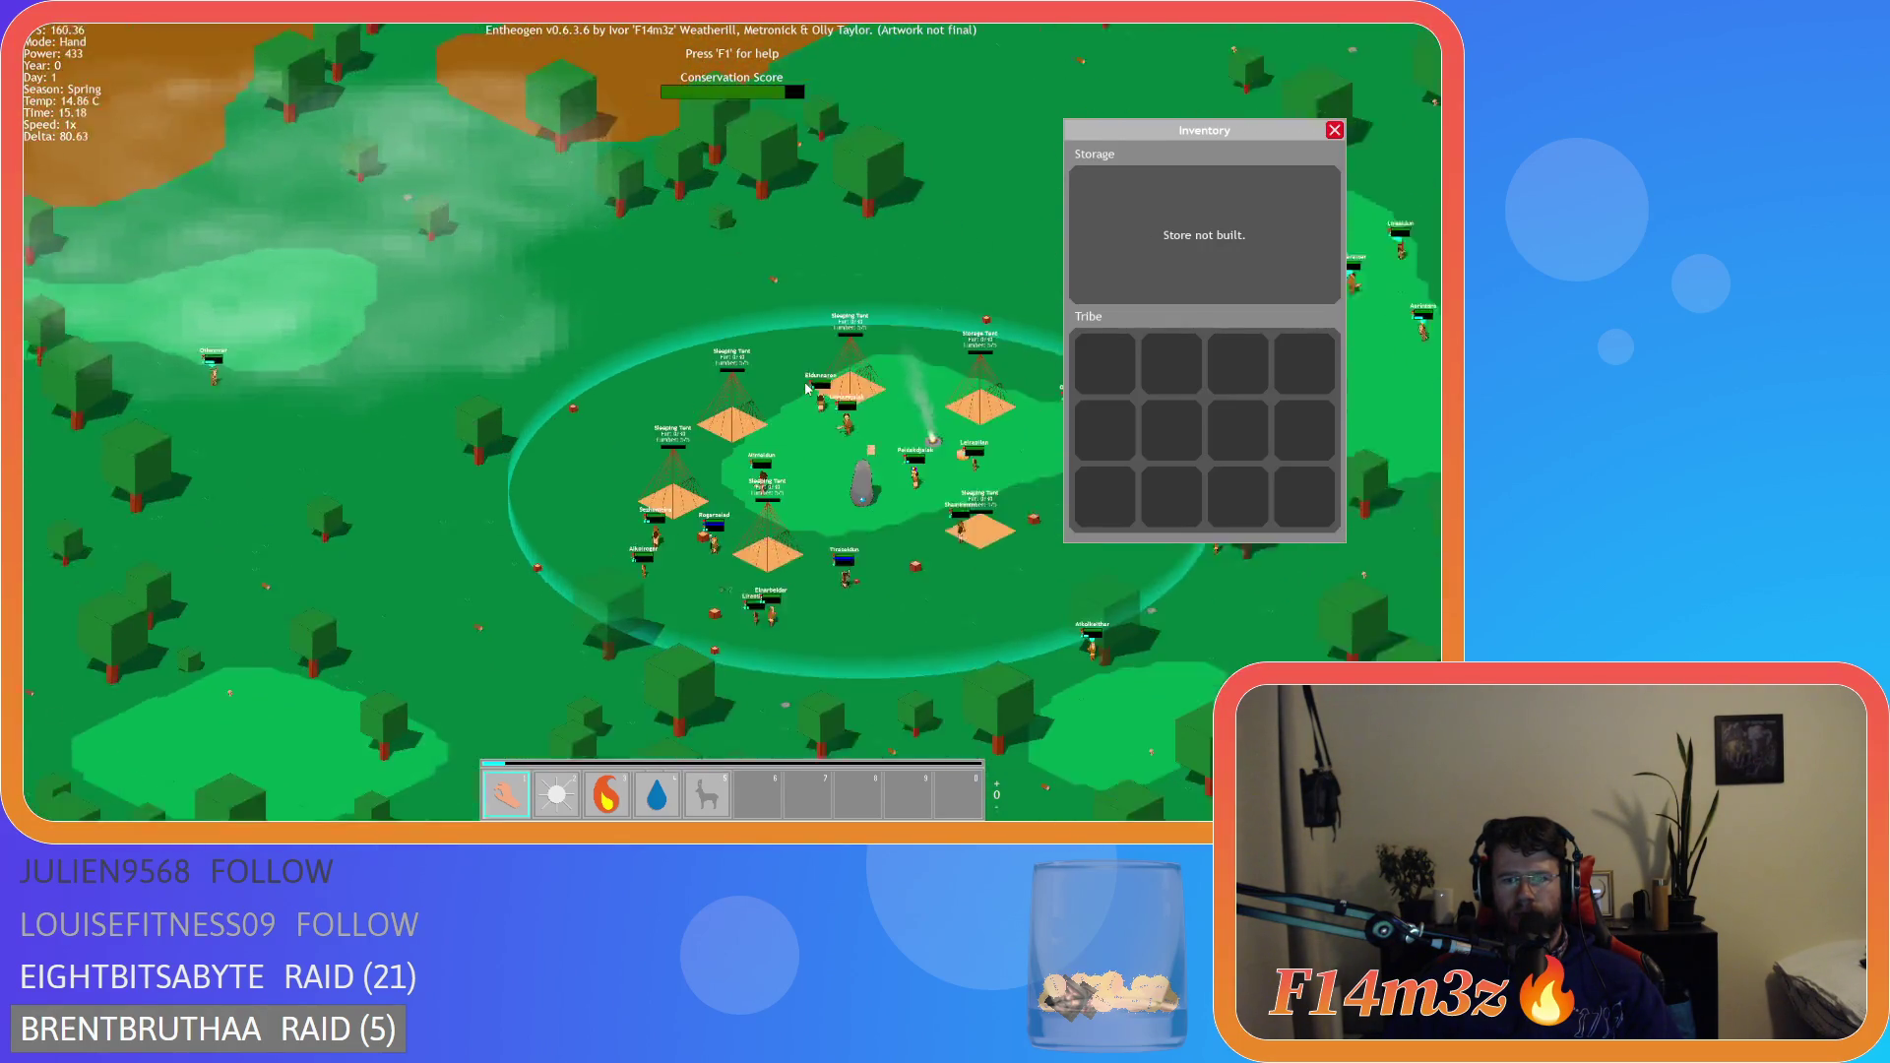
{"action": "key", "text": "s"}
{"action": "key", "text": "d"}
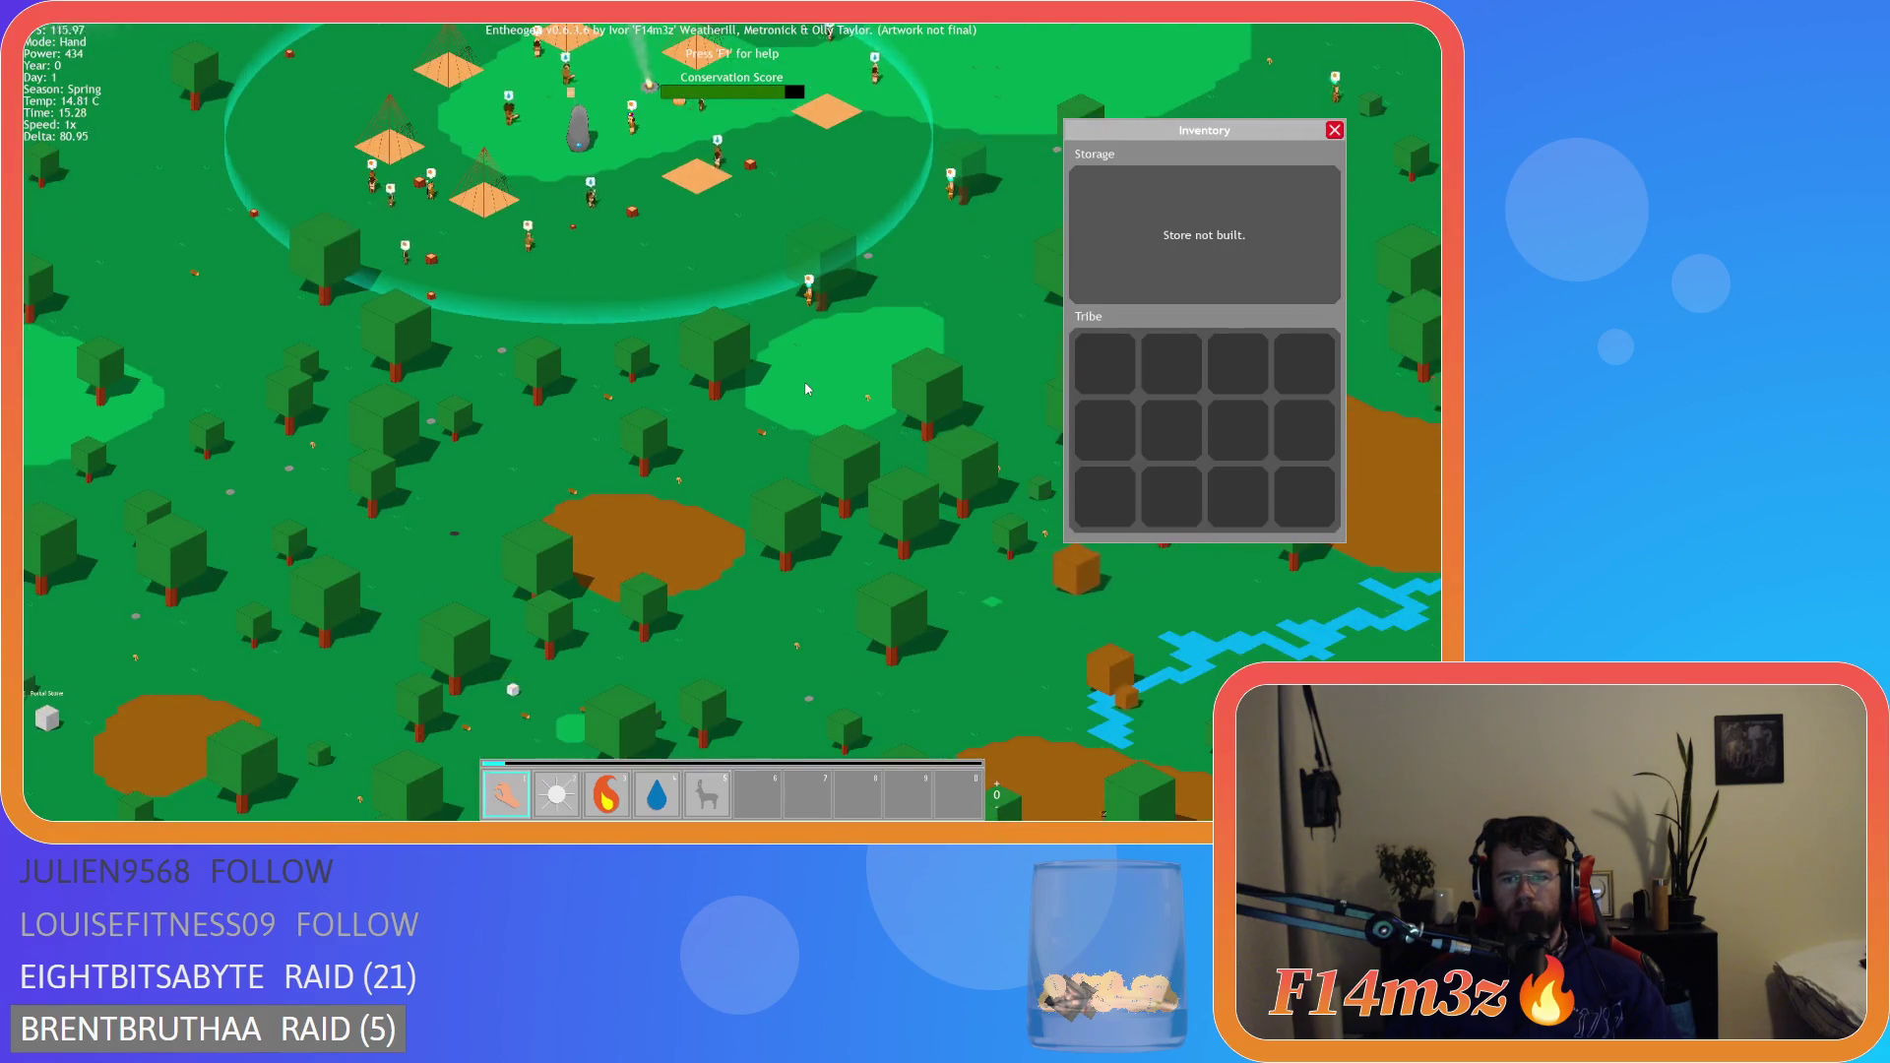
{"action": "key", "text": "d"}
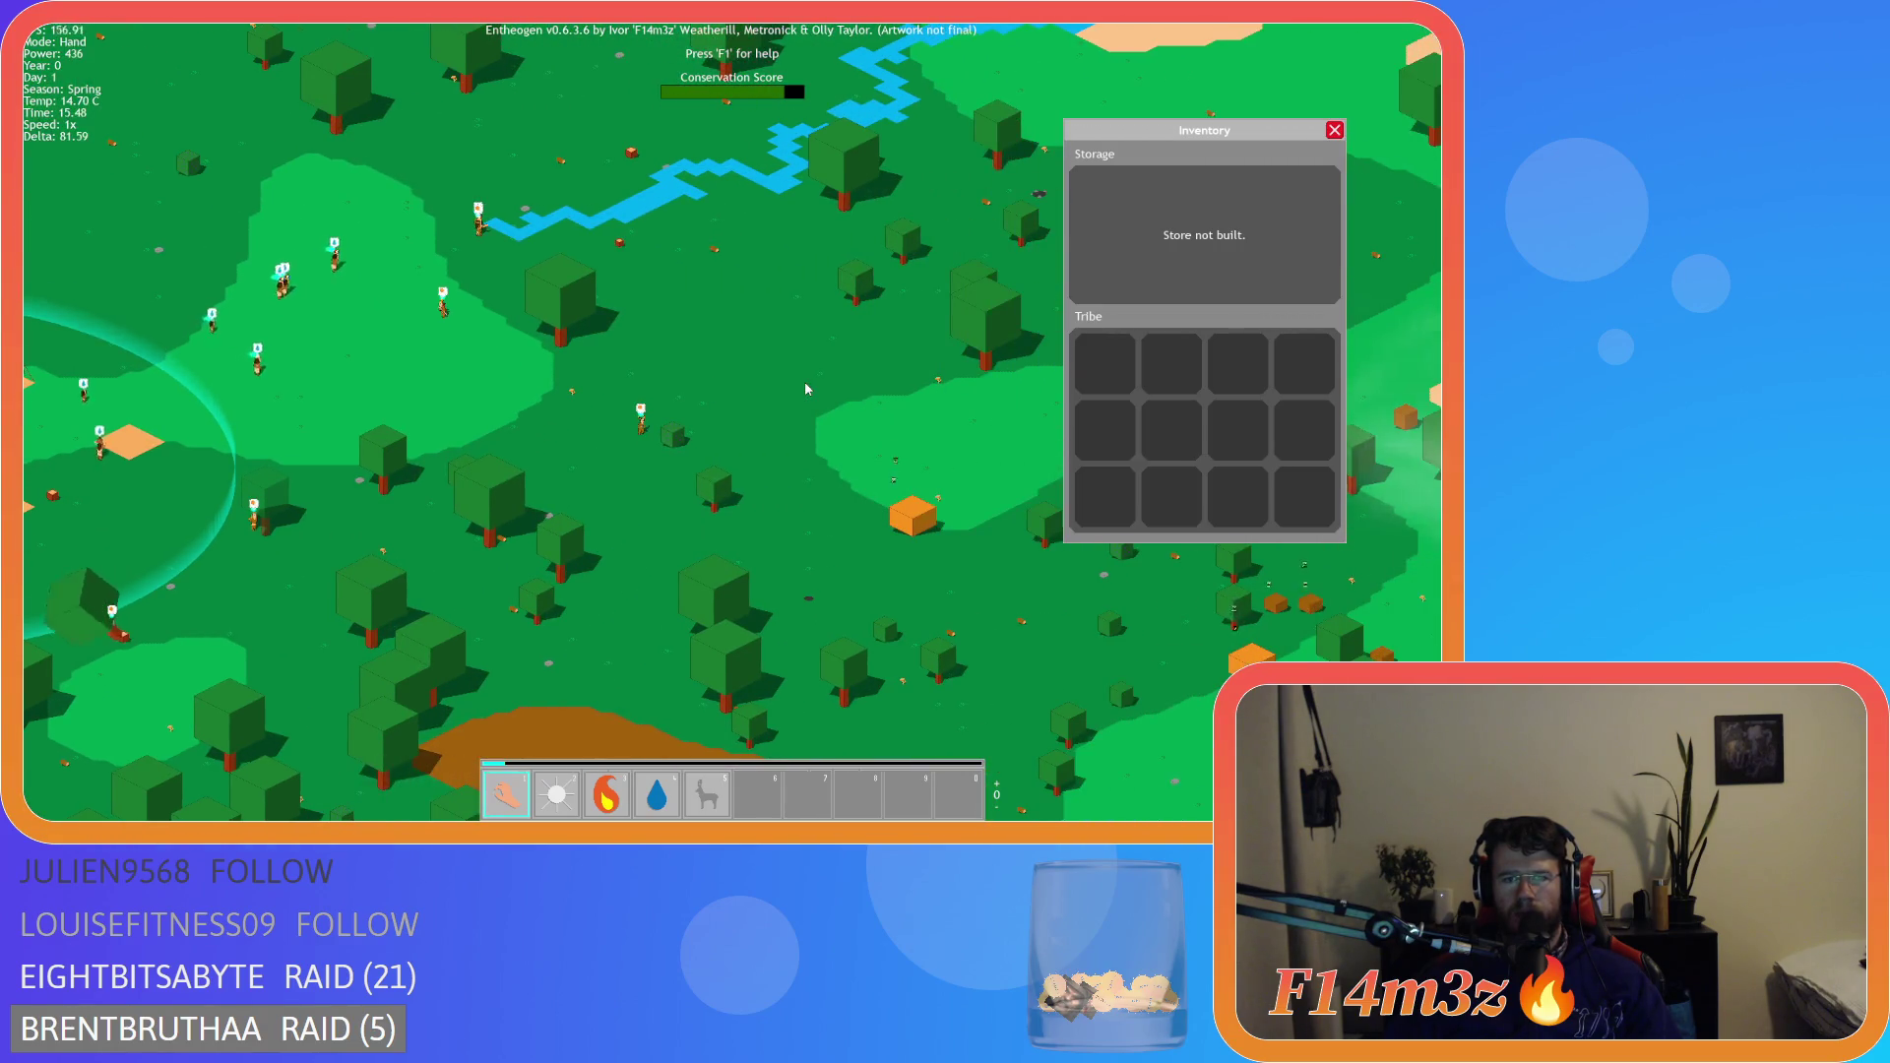
{"action": "scroll", "coordinate": [805, 389], "scroll_direction": "up", "scroll_amount": 4}
{"action": "scroll", "coordinate": [806, 389], "scroll_direction": "down", "scroll_amount": 4}
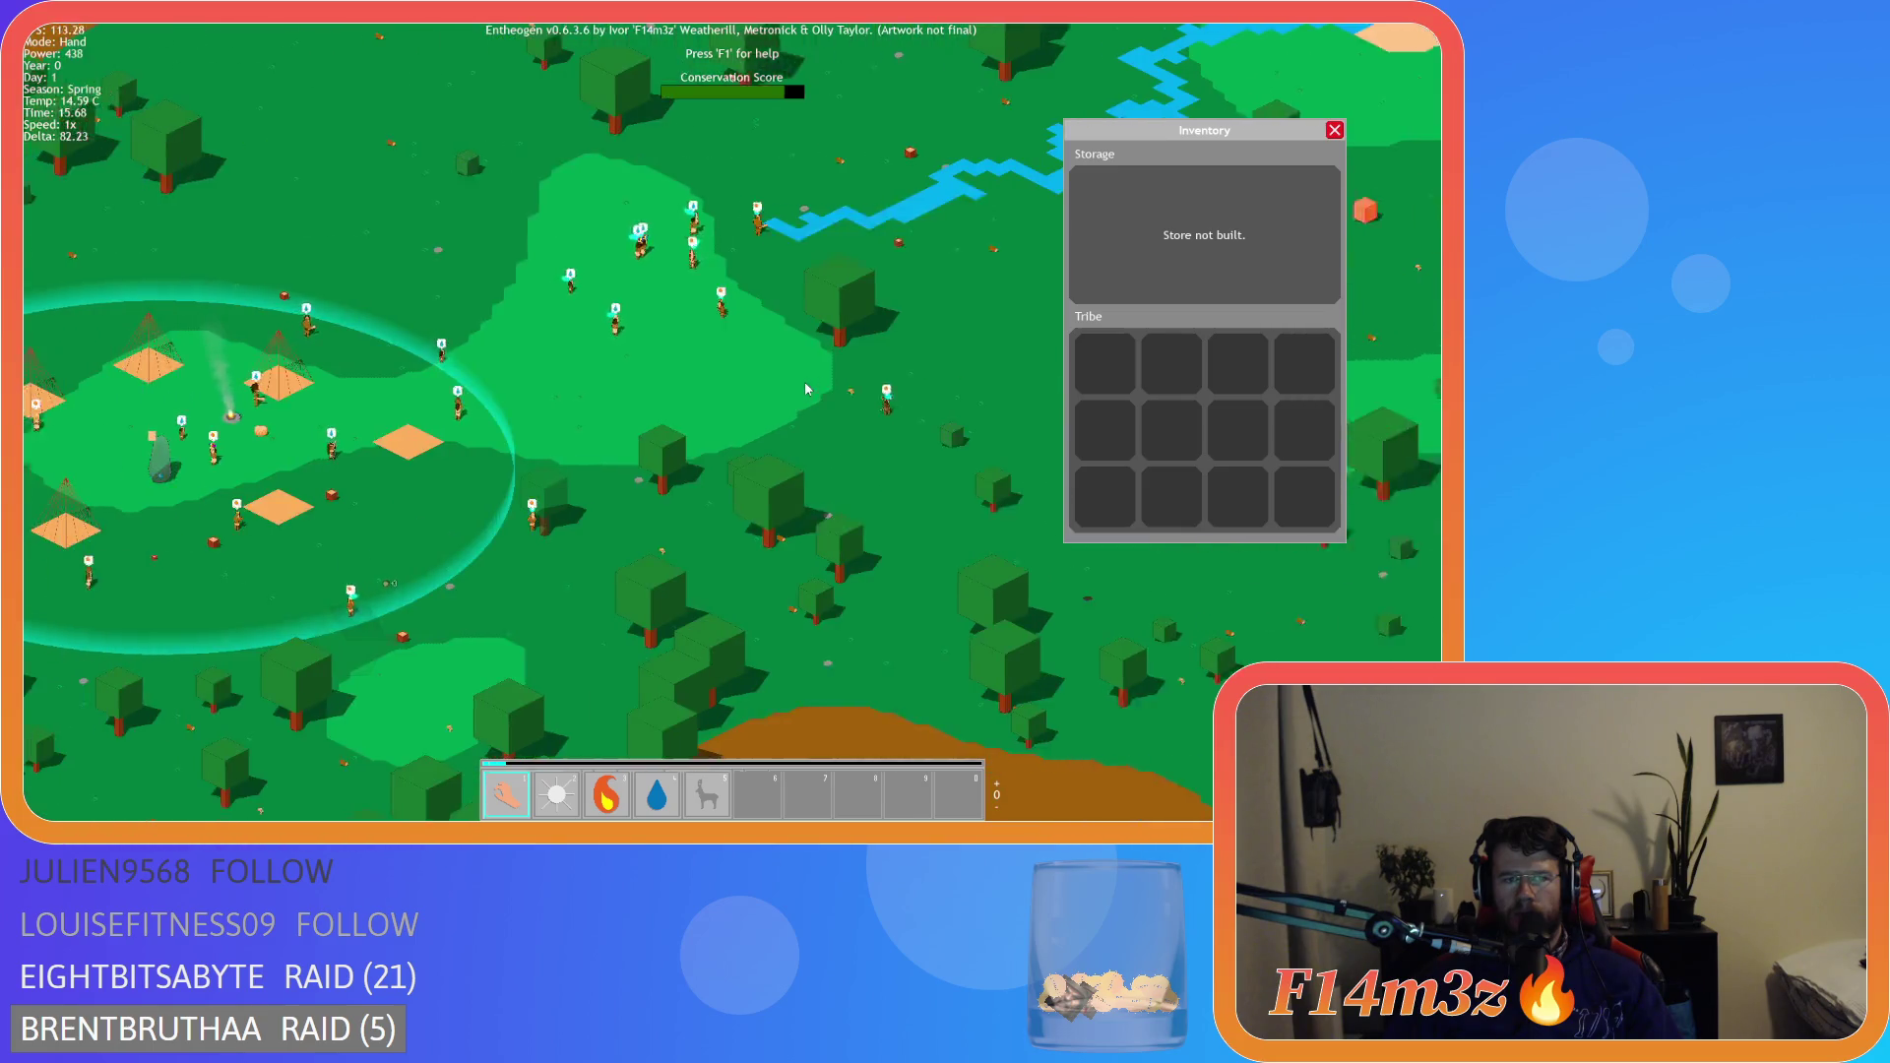
{"action": "key", "text": "a"}
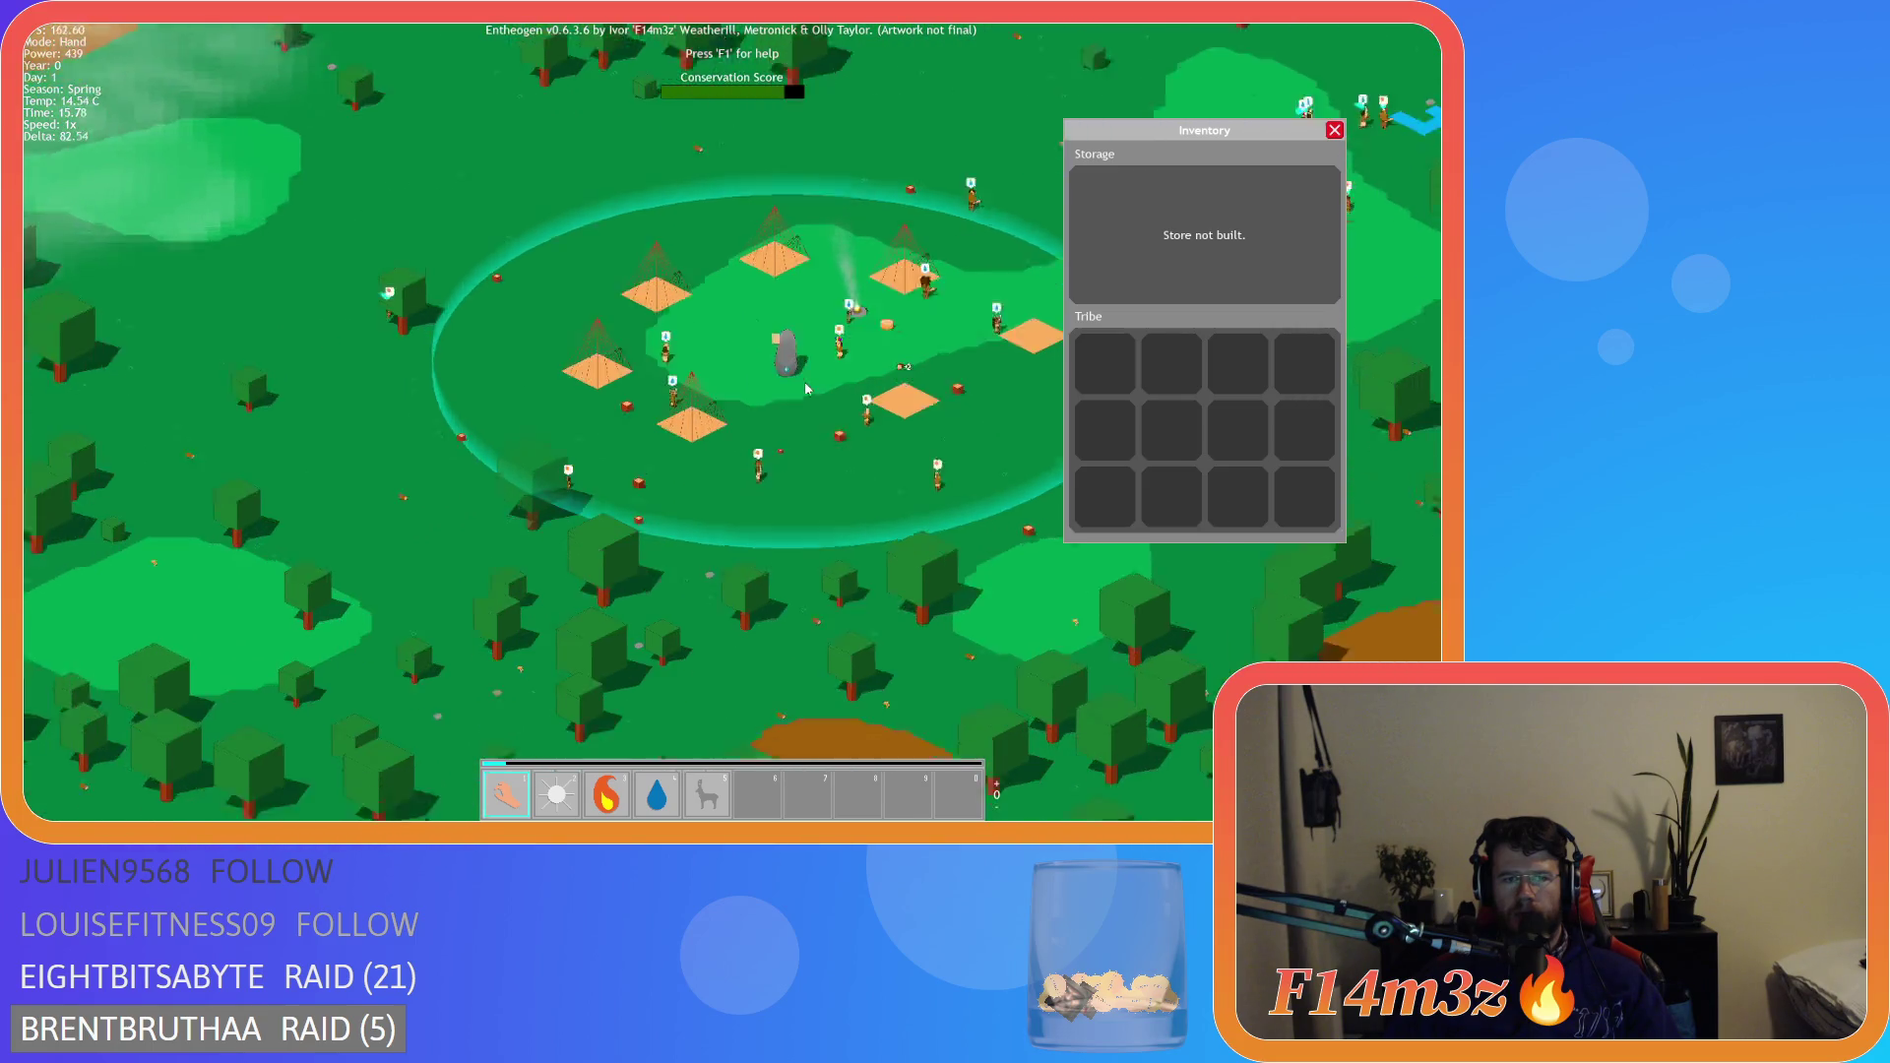
{"action": "key", "text": "s"}
{"action": "scroll", "coordinate": [806, 381], "scroll_direction": "down", "scroll_amount": 3}
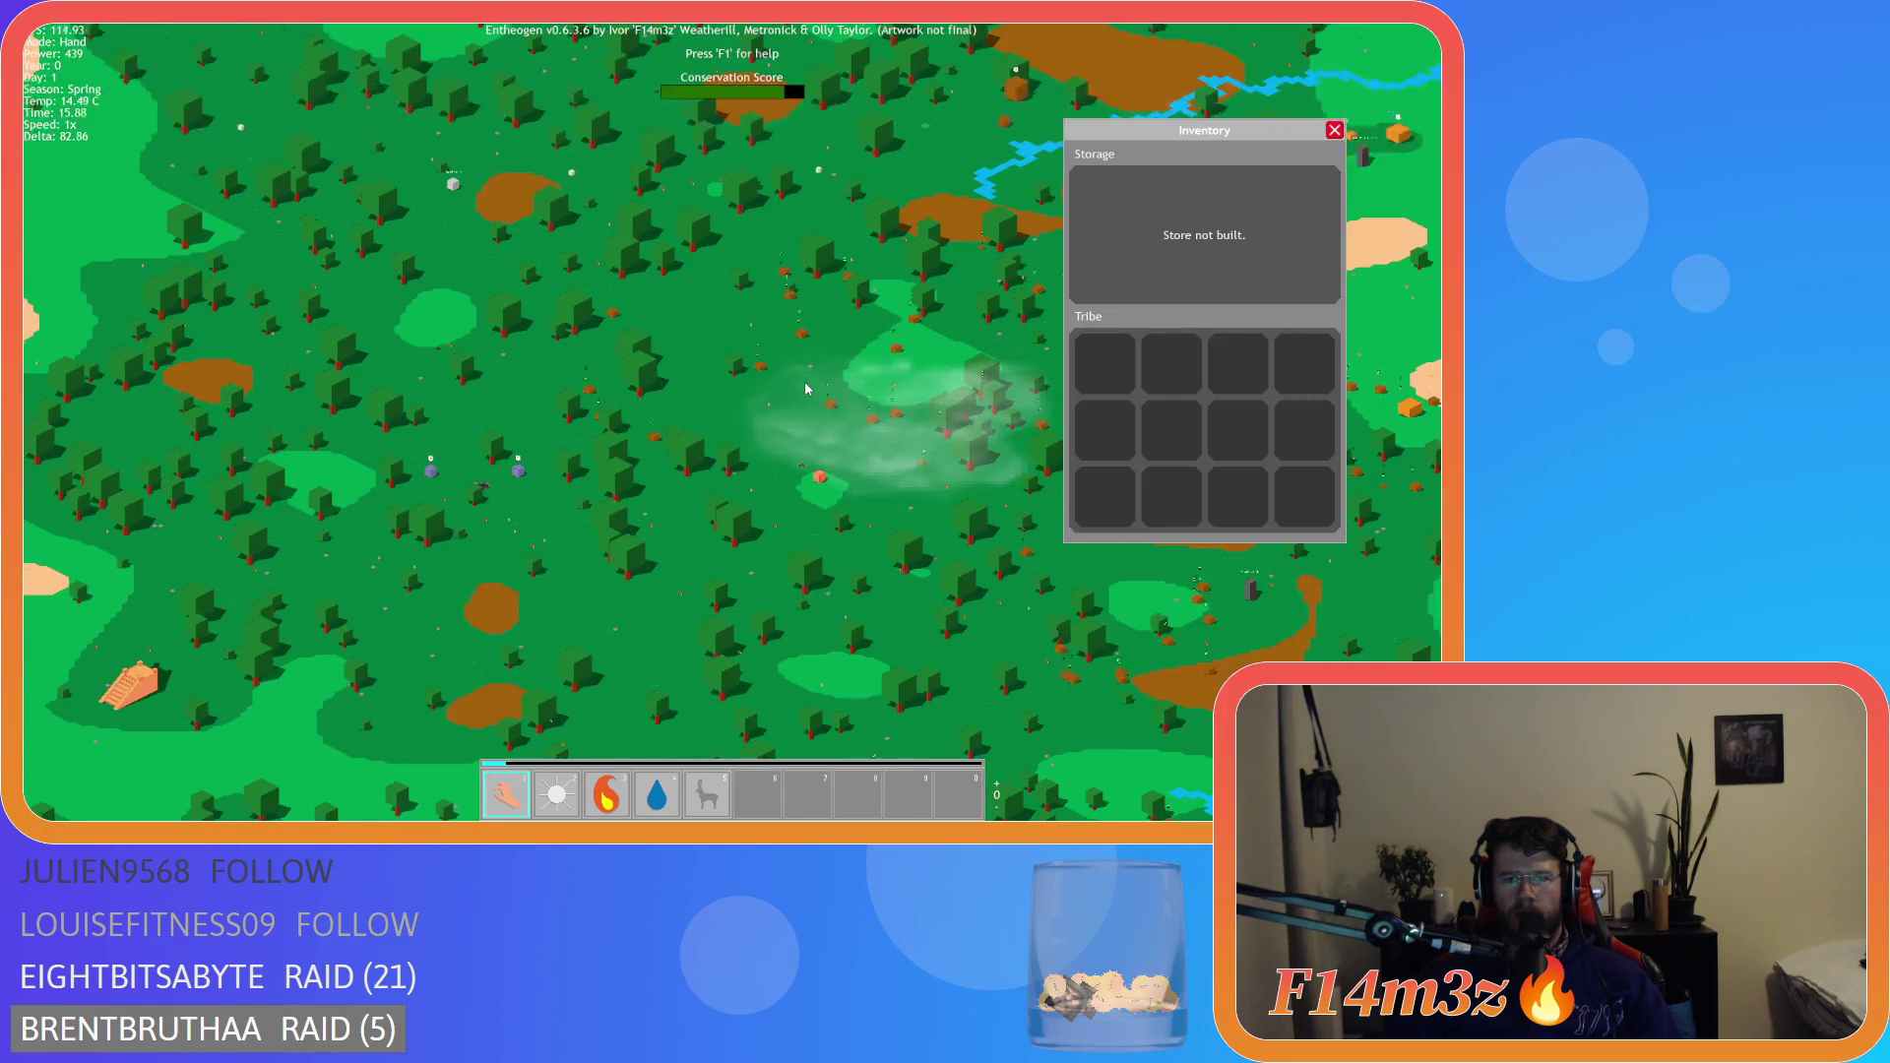
{"action": "key", "text": "s"}
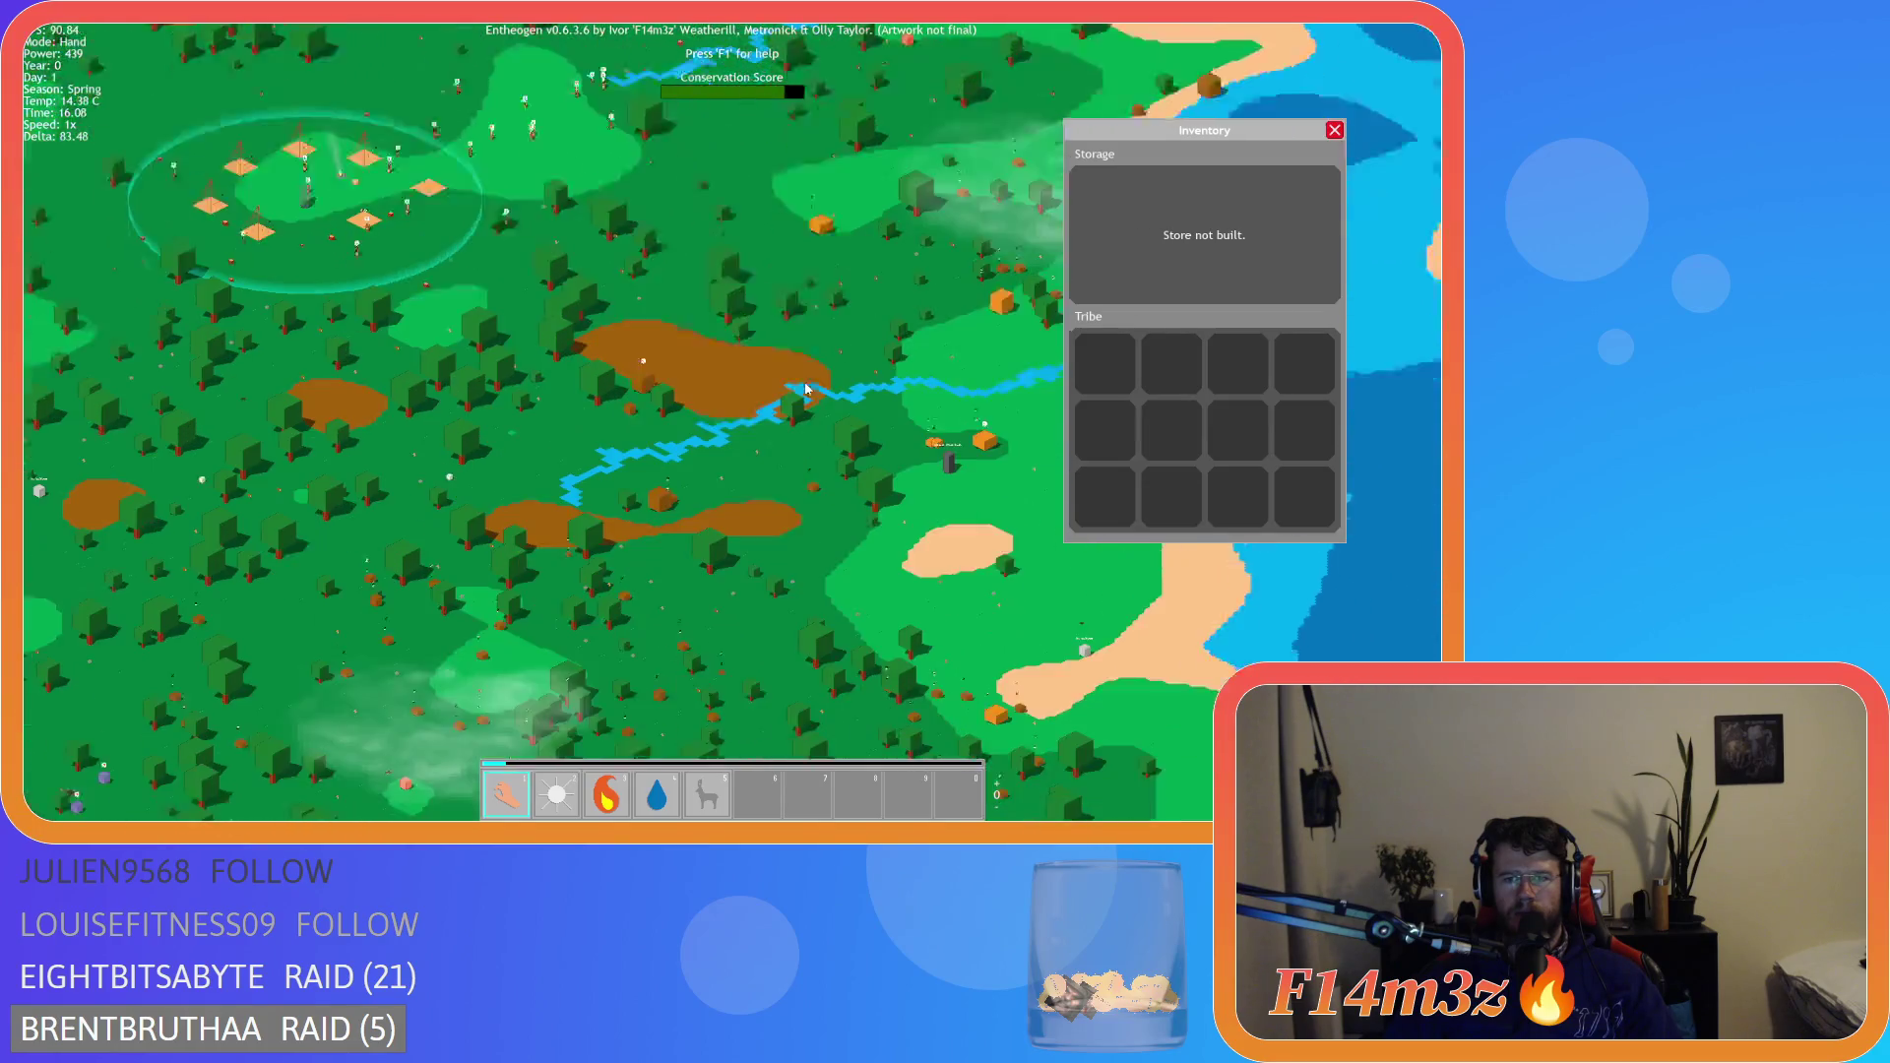
{"action": "key", "text": "w"}
{"action": "key", "text": "a"}
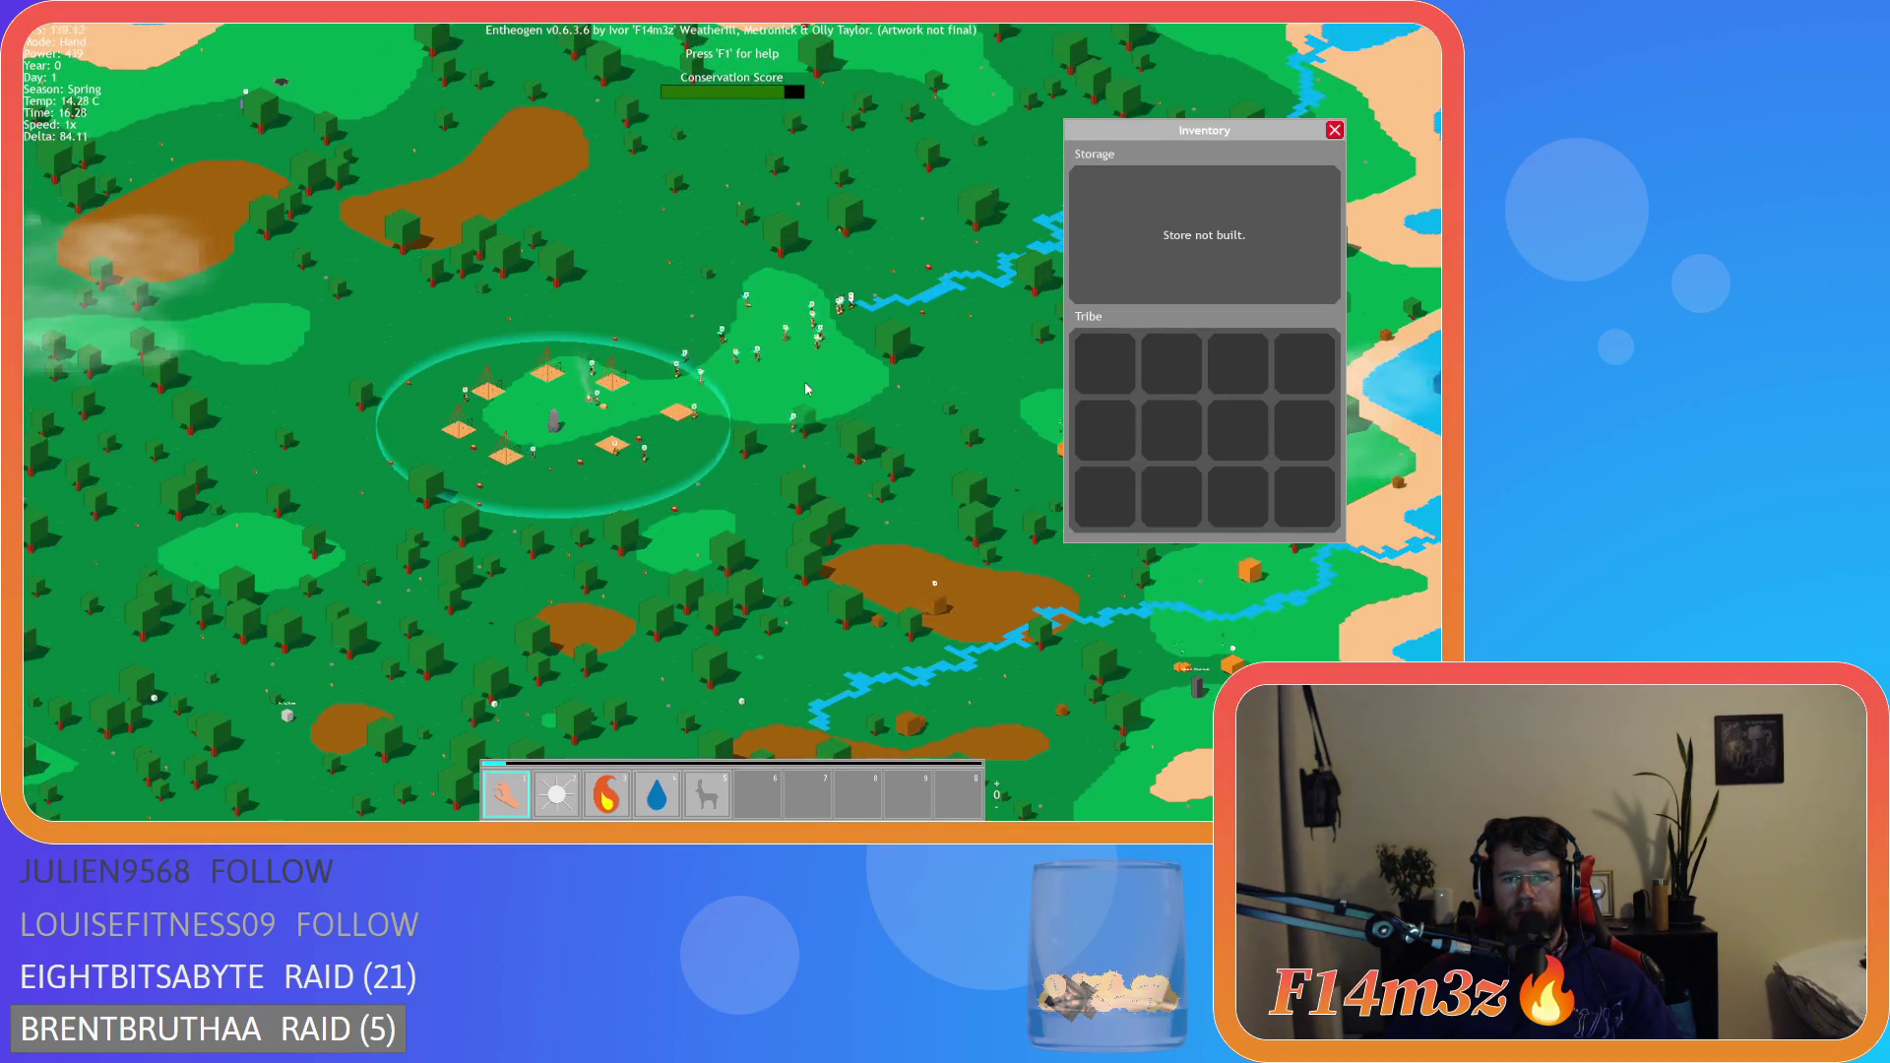
{"action": "scroll", "coordinate": [806, 389], "scroll_direction": "up", "scroll_amount": 5}
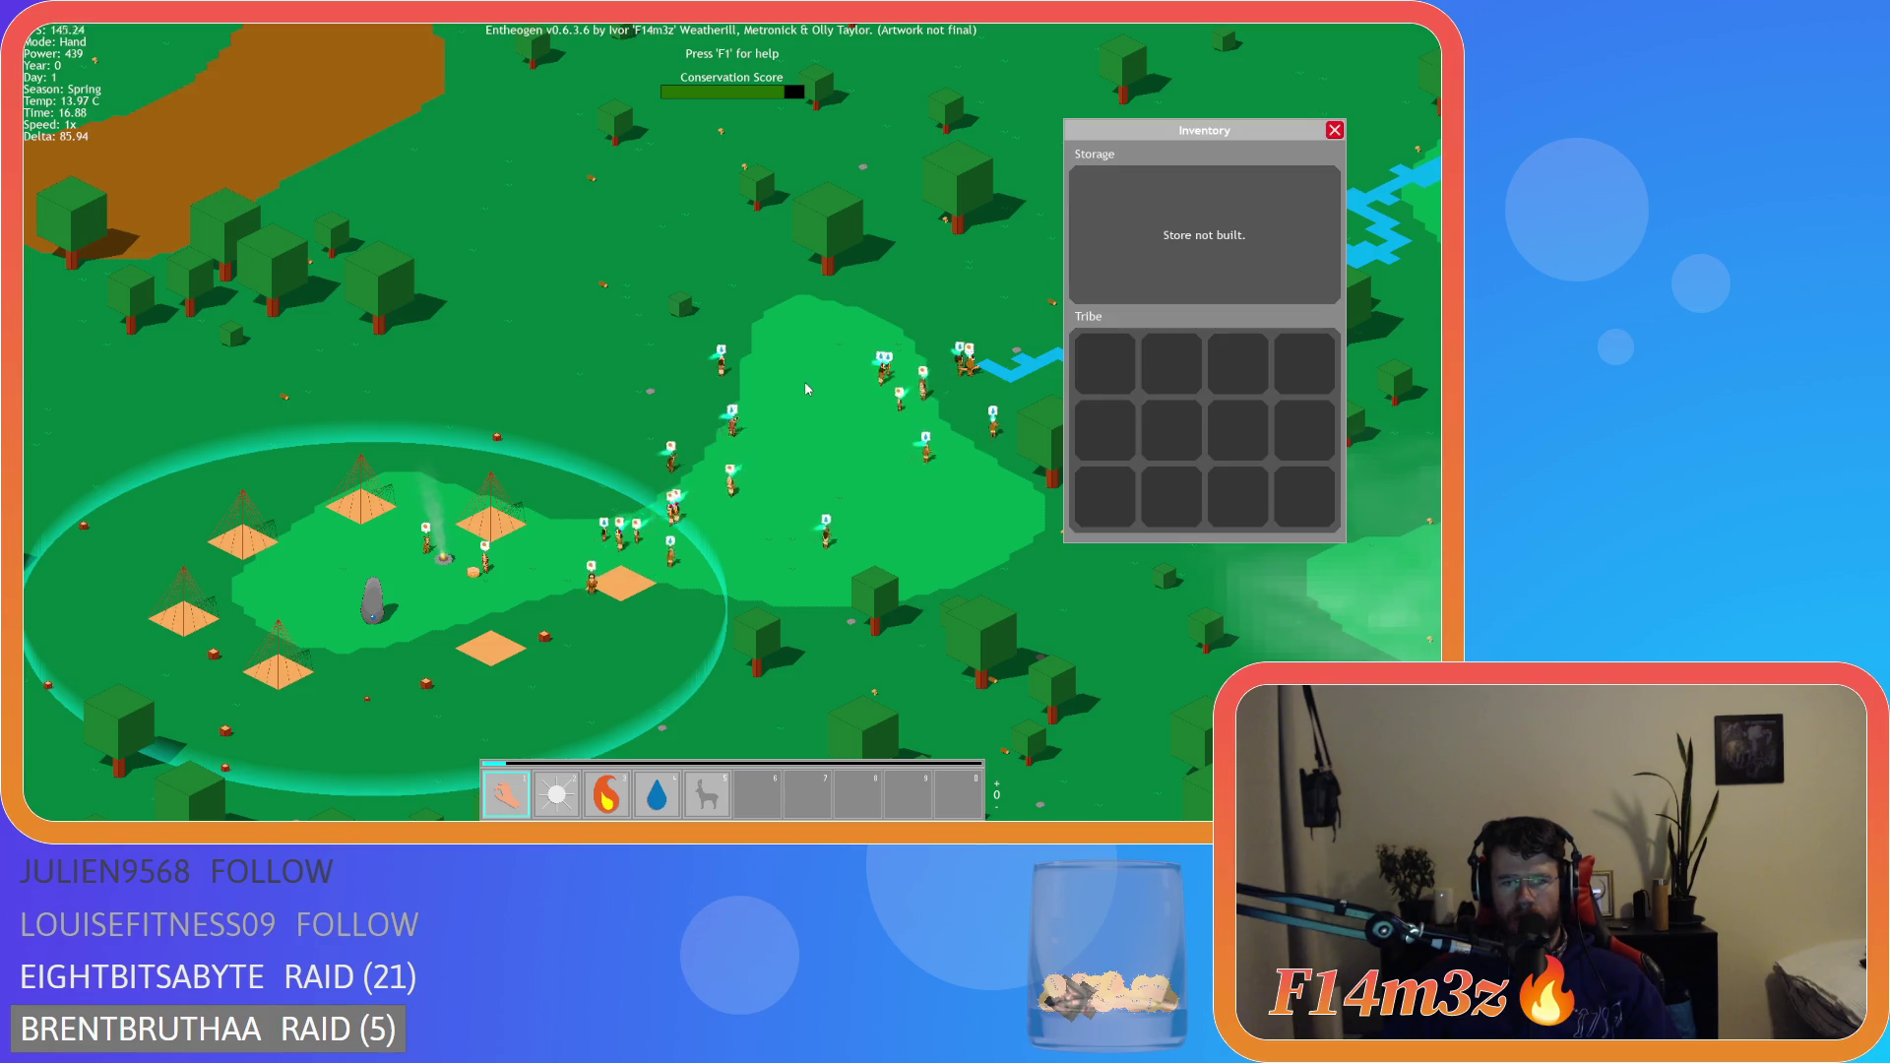
{"action": "key", "text": "s"}
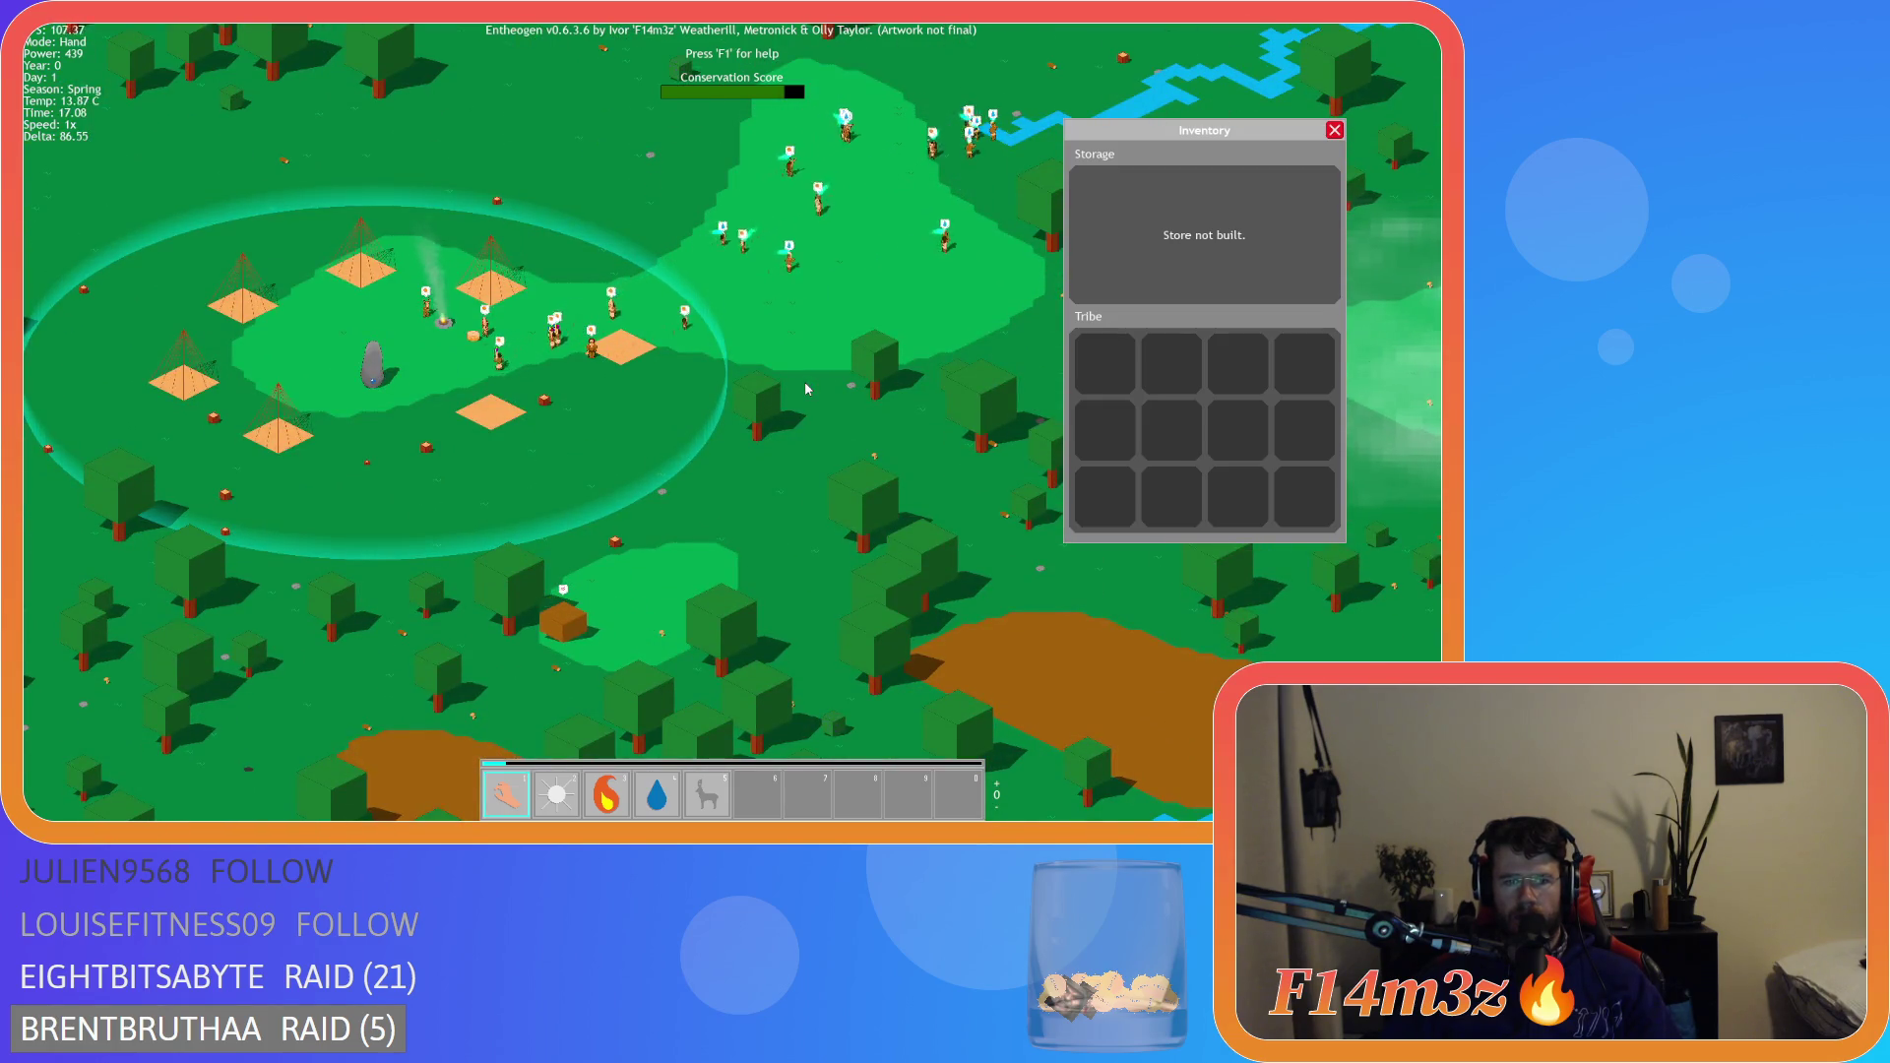
{"action": "key", "text": "w"}
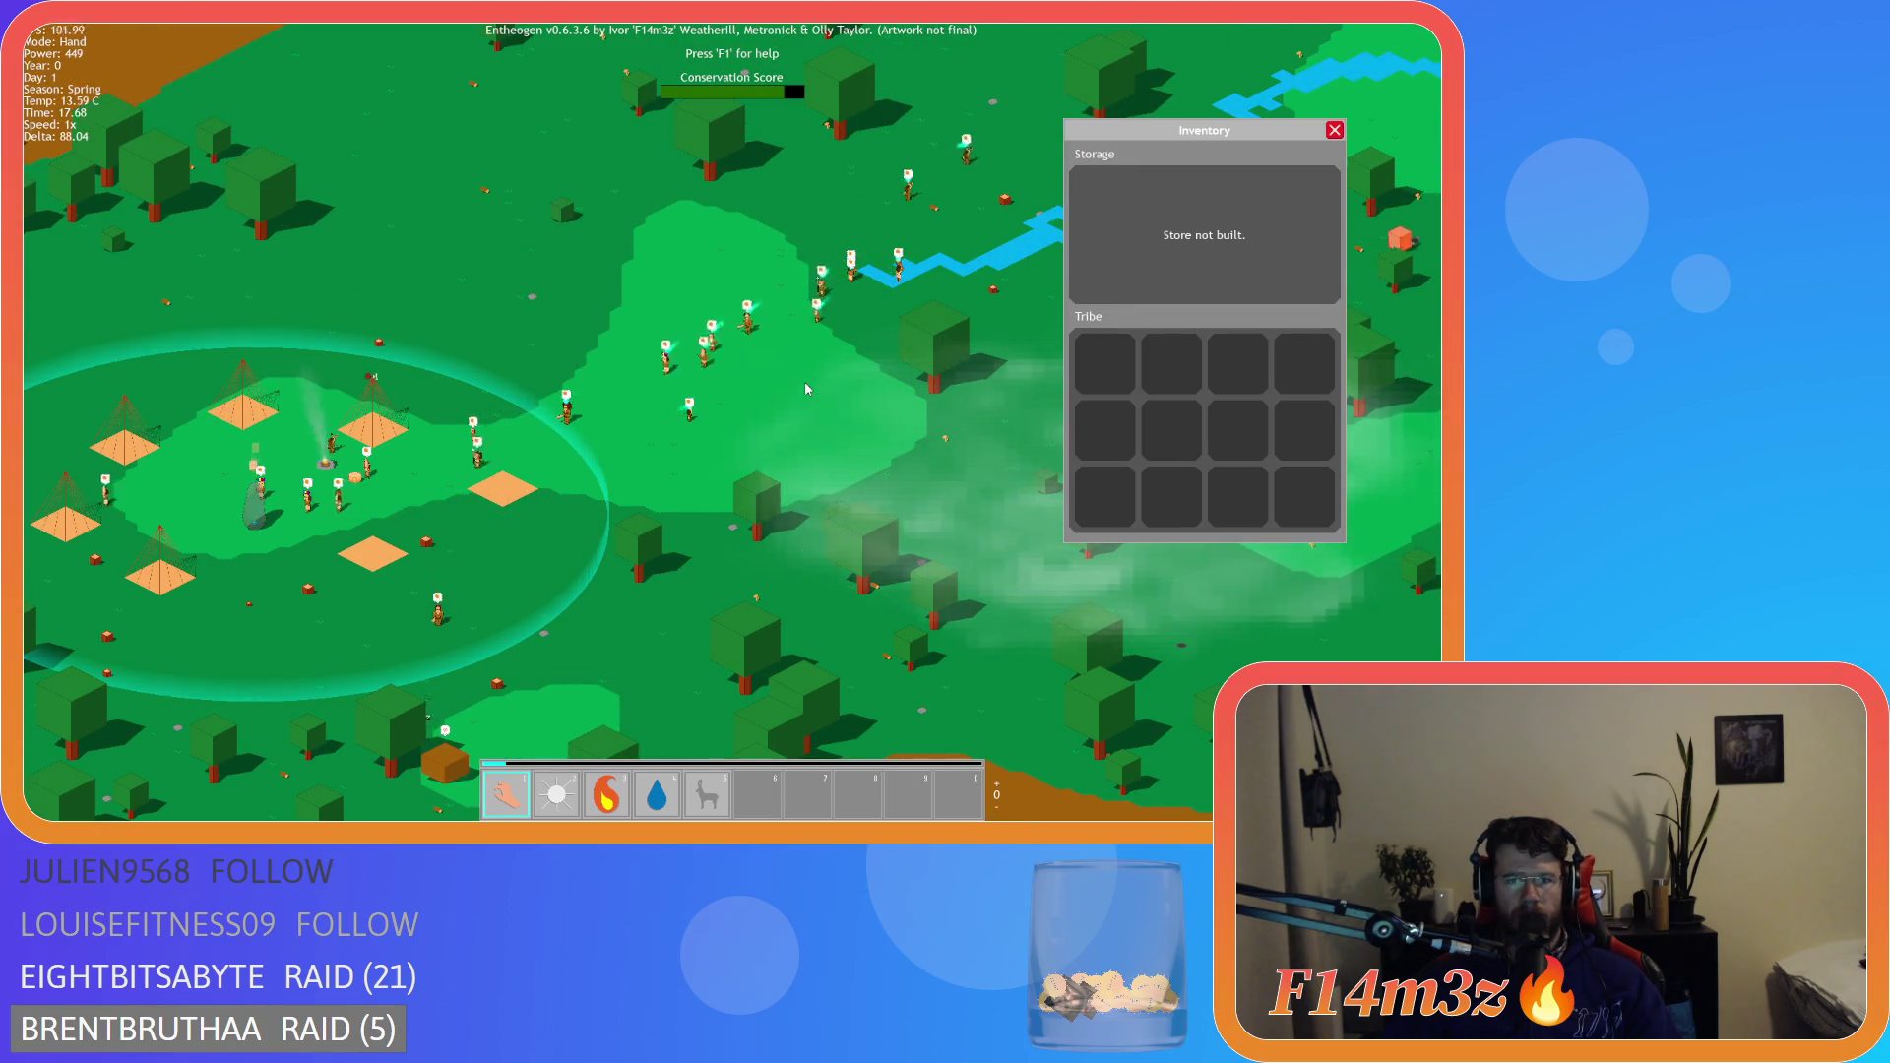
{"action": "key", "text": "s"}
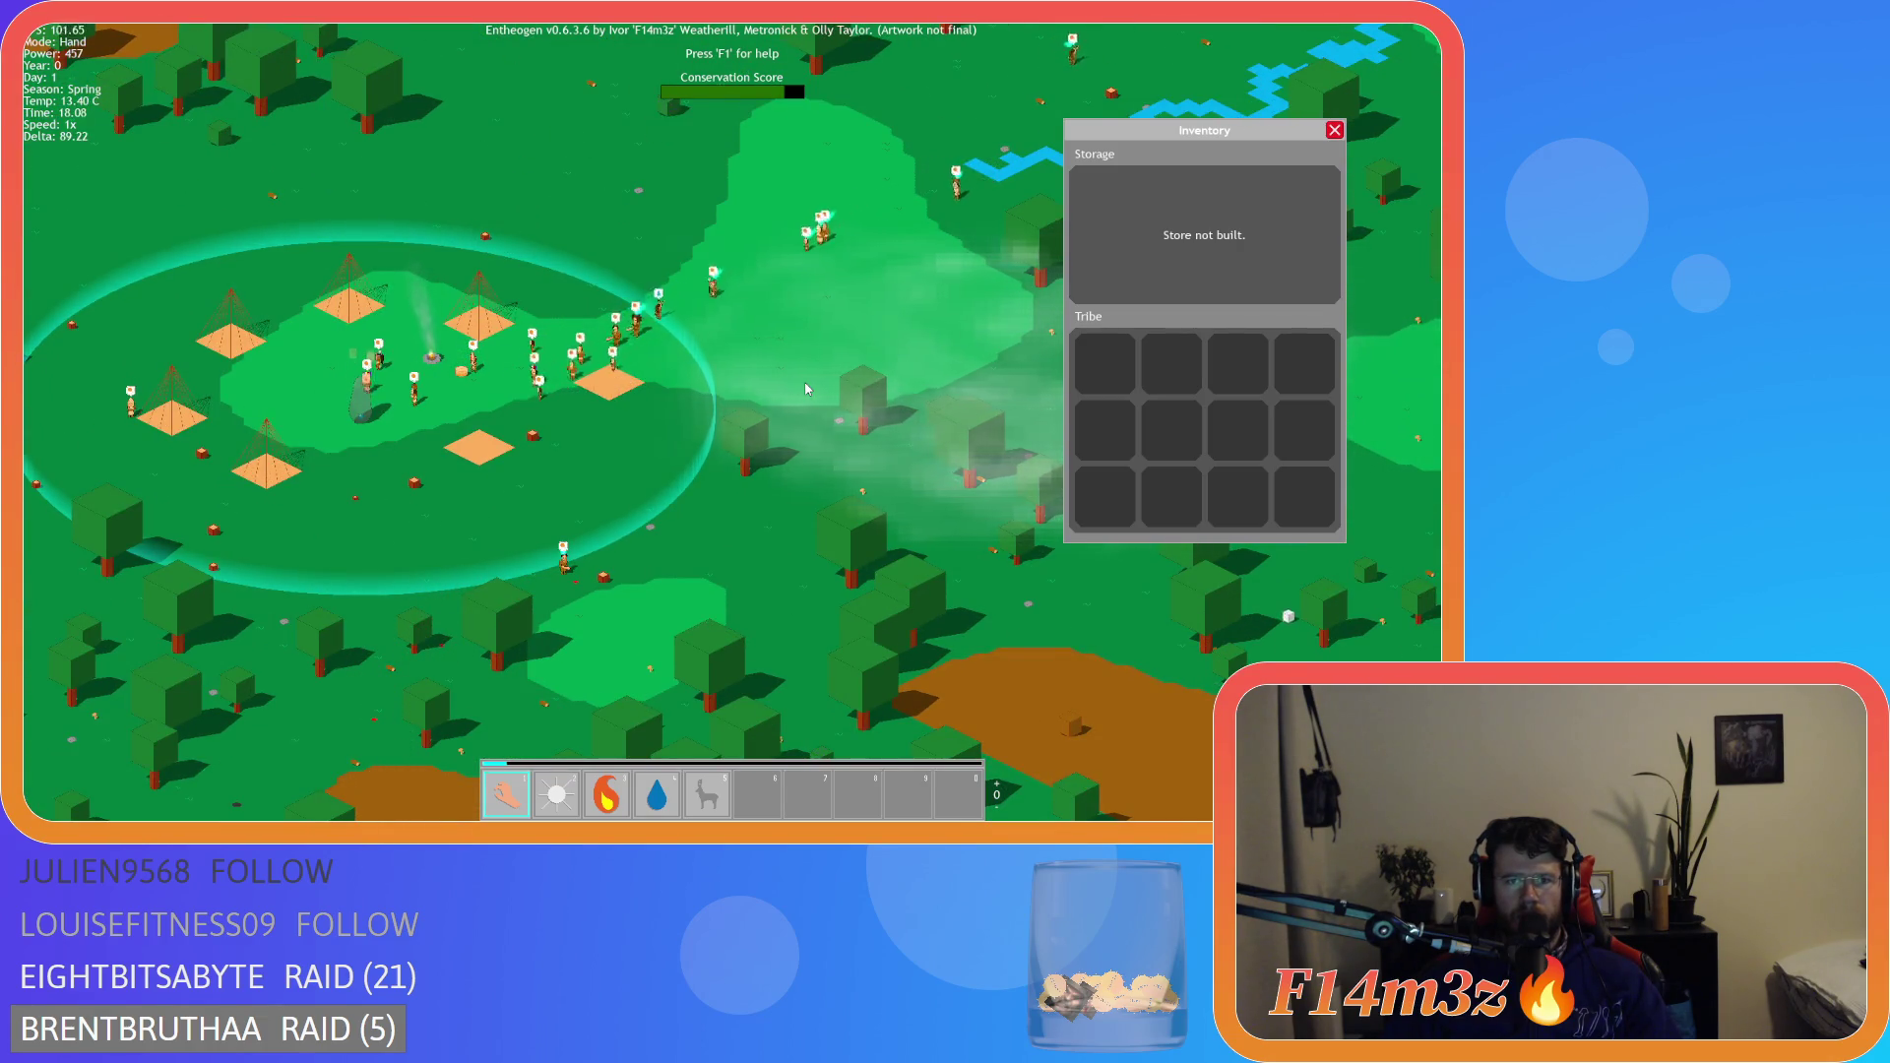
{"action": "key", "text": "w"}
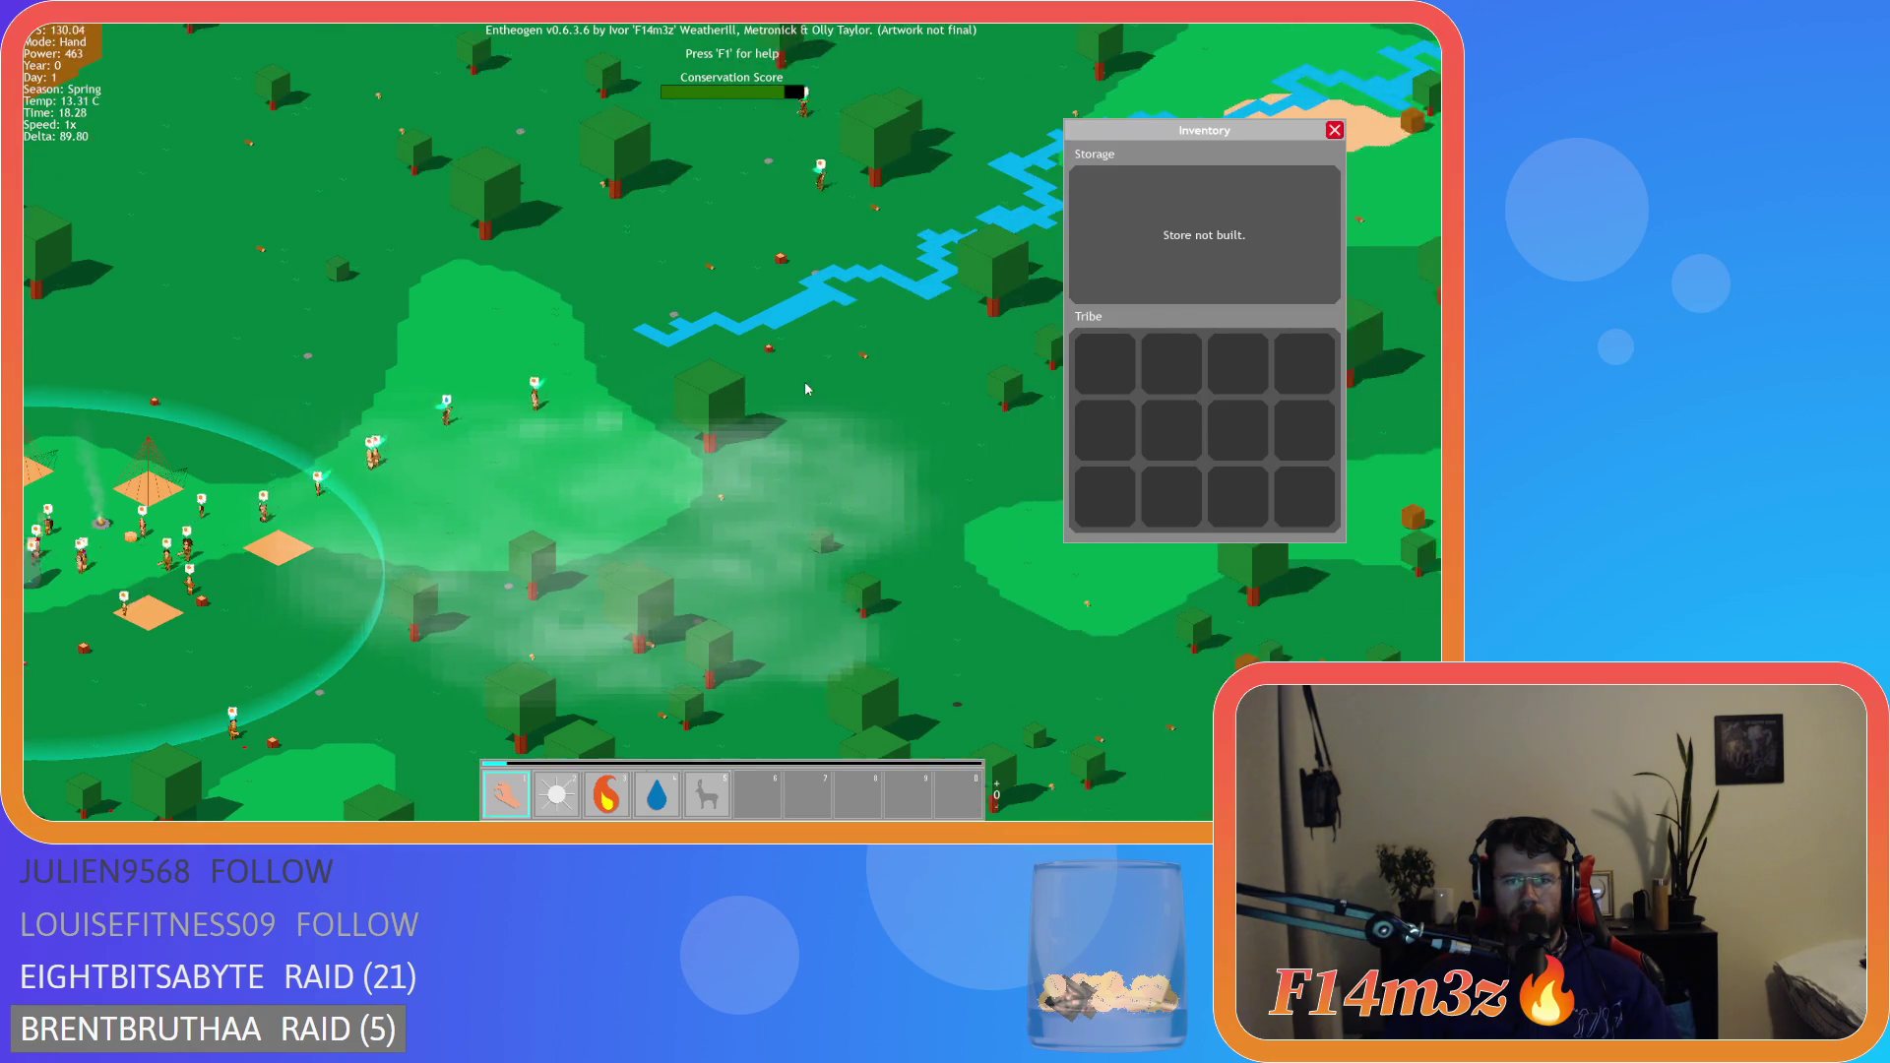
{"action": "key", "text": "w"}
{"action": "key", "text": "w"}
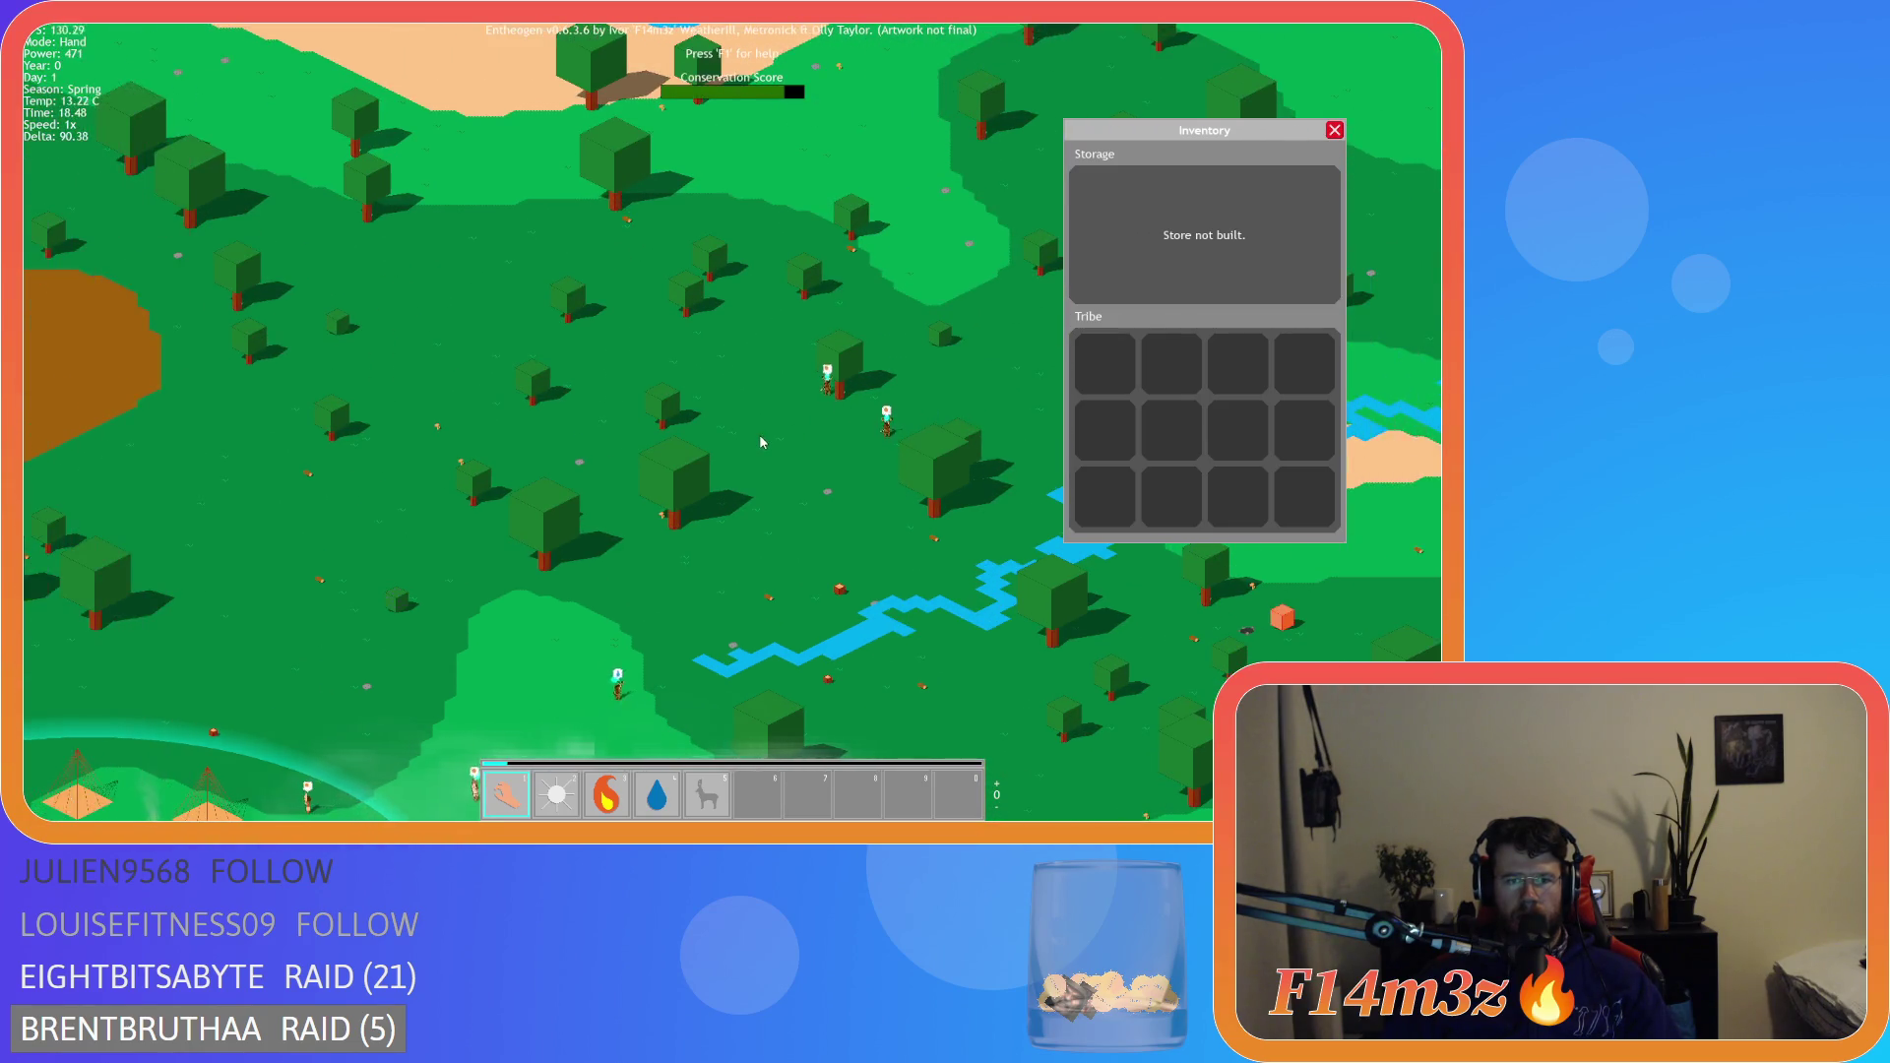
{"action": "scroll", "coordinate": [749, 559], "scroll_direction": "down", "scroll_amount": 5}
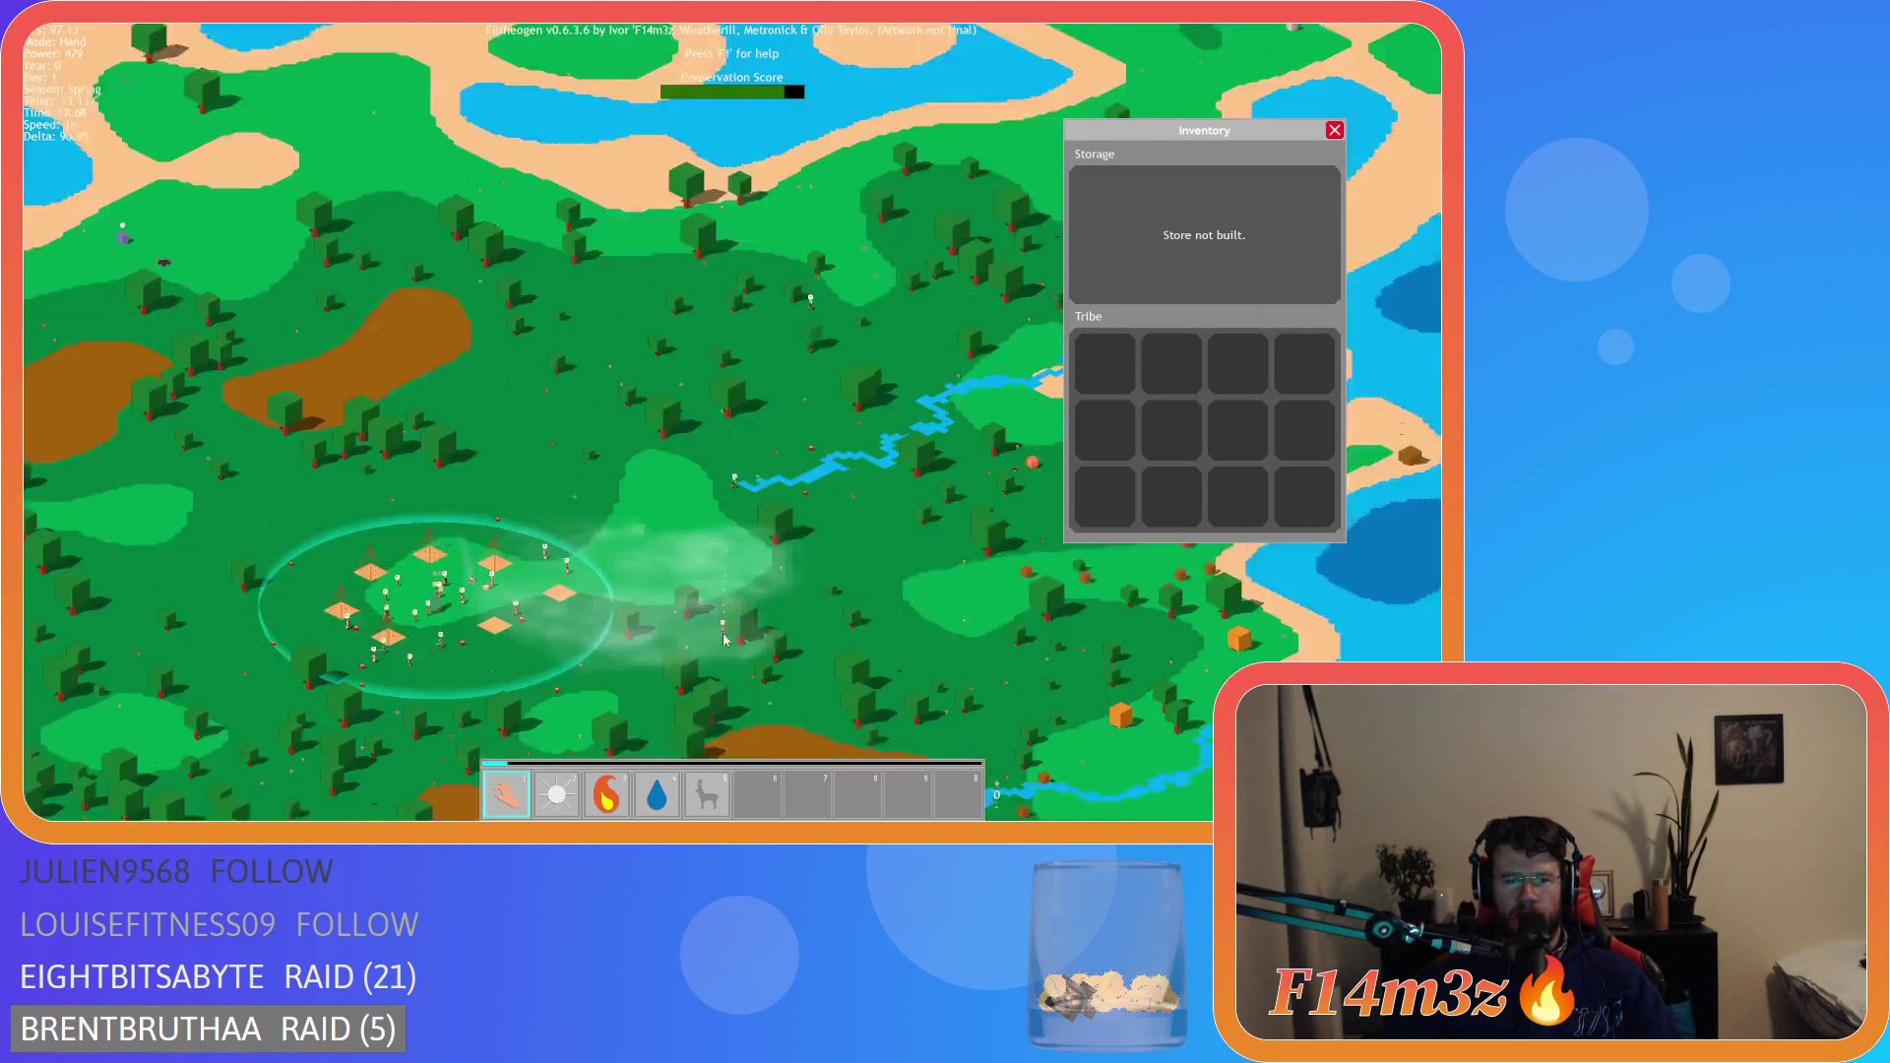
{"action": "key", "text": "w"}
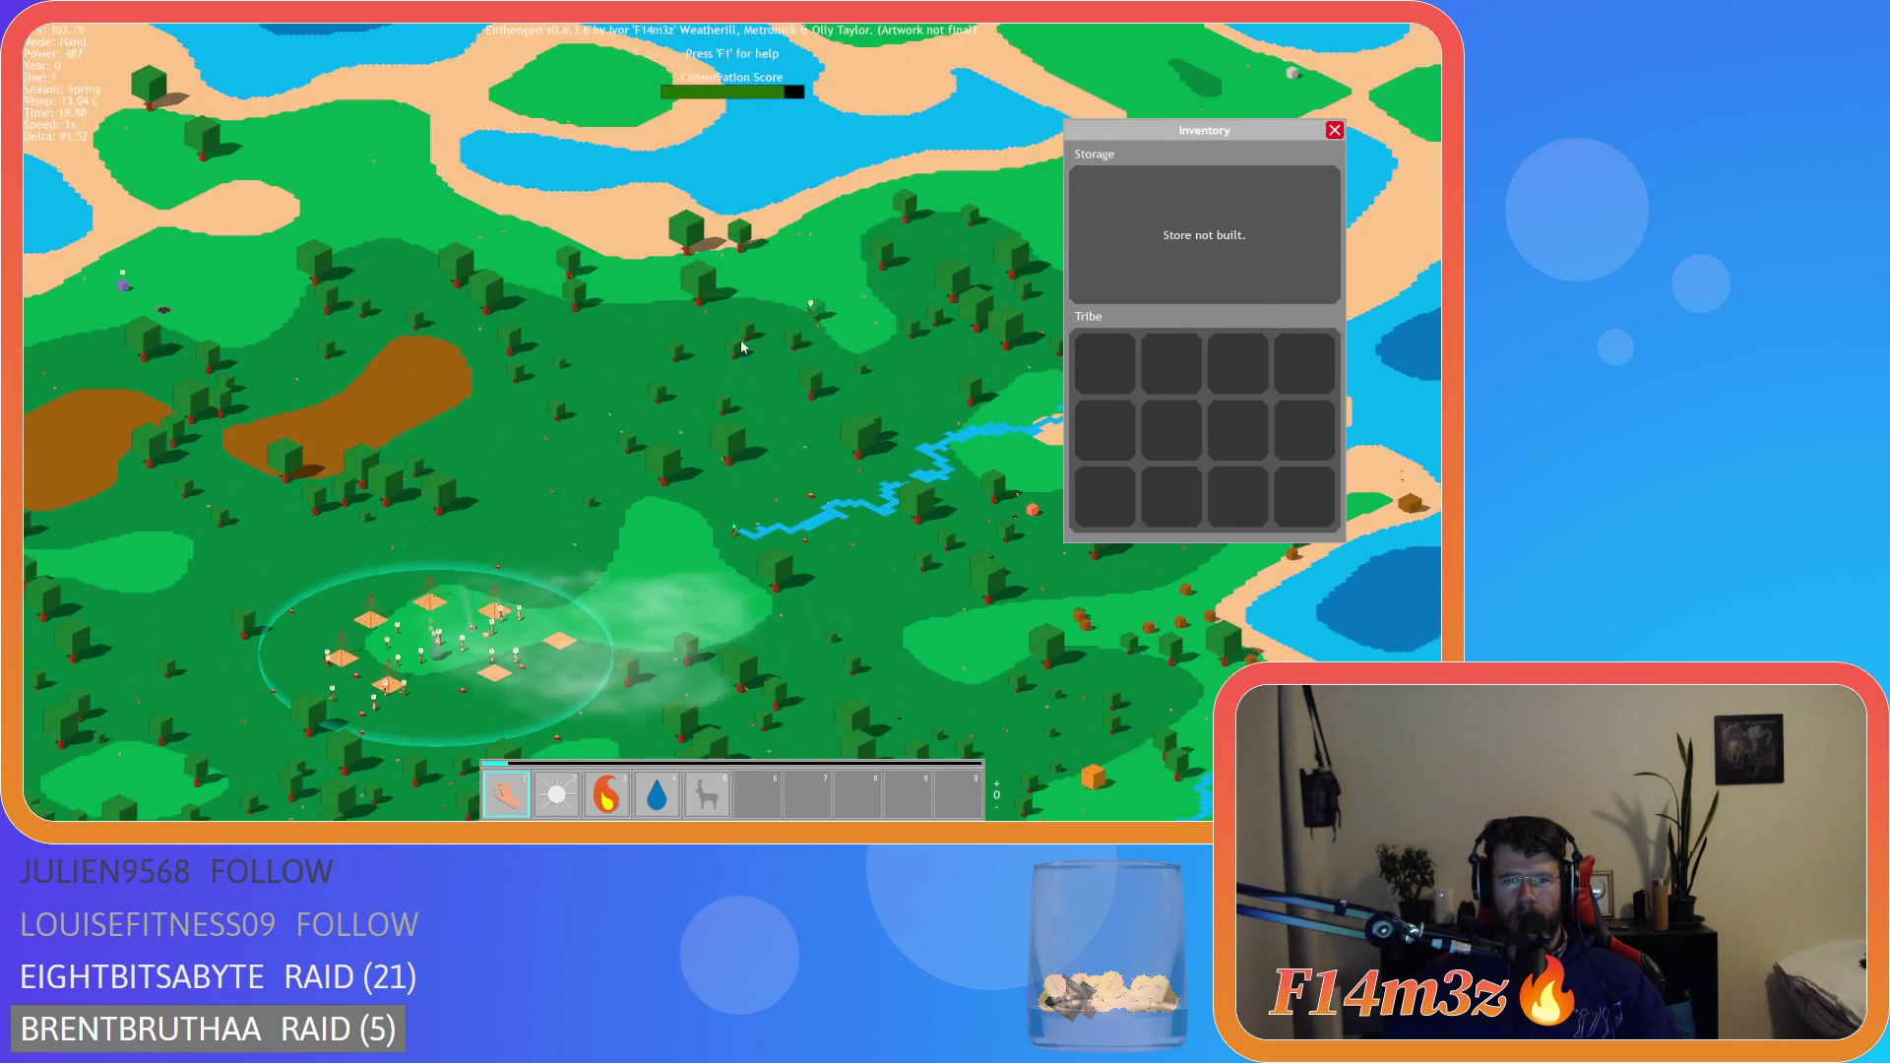
{"action": "key", "text": "s"}
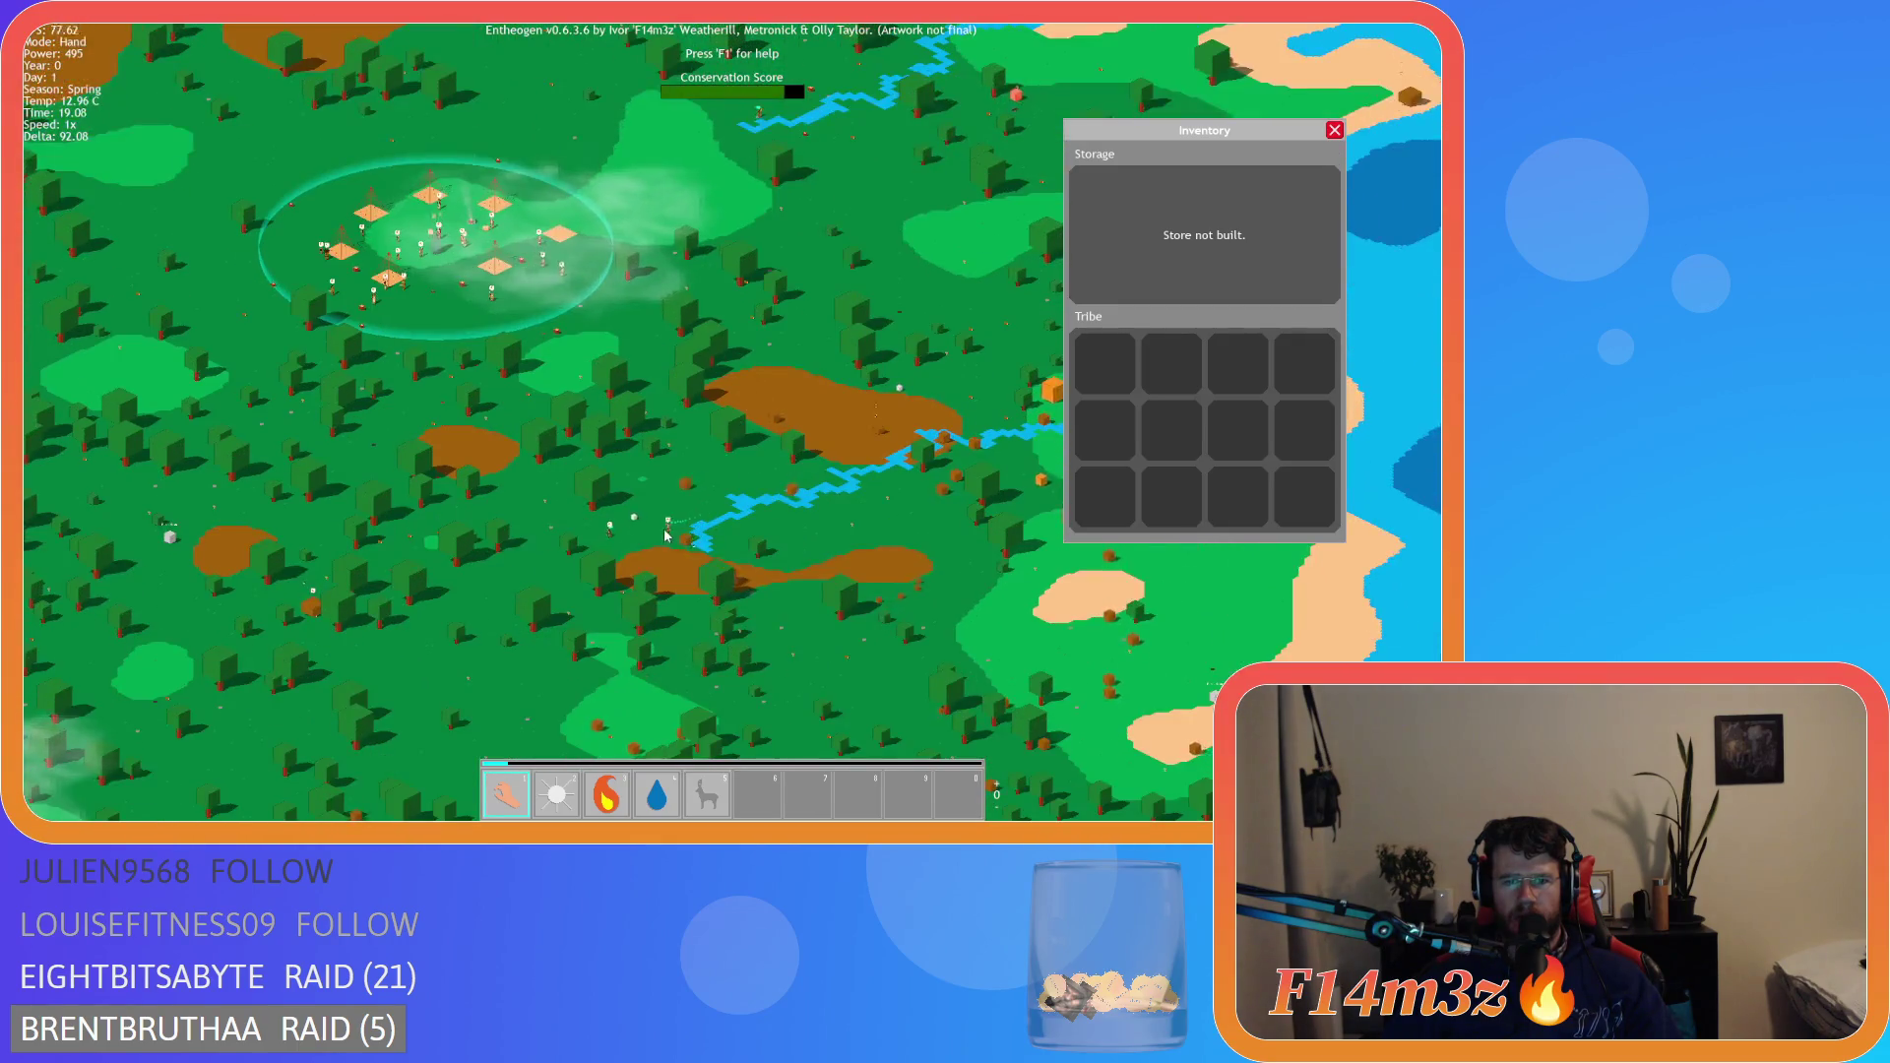
{"action": "key", "text": "w"}
{"action": "key", "text": "w"}
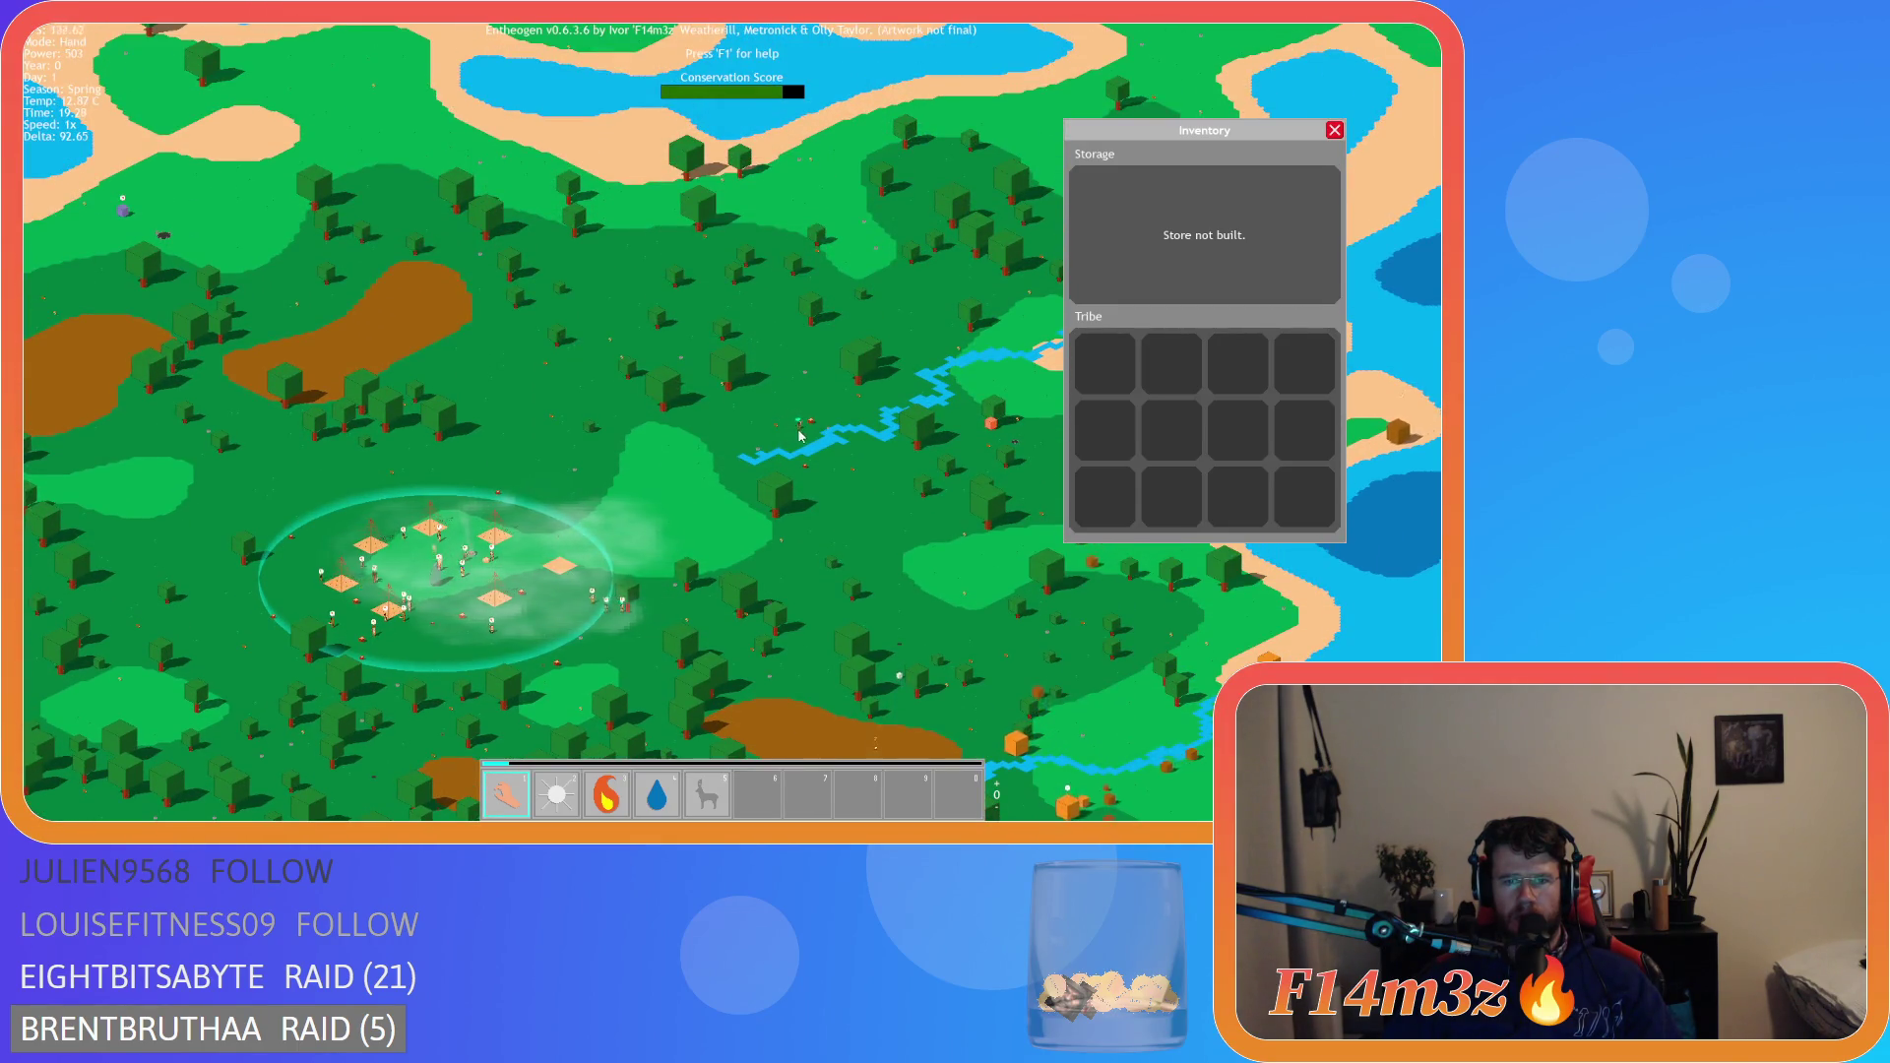
{"action": "key", "text": "s"}
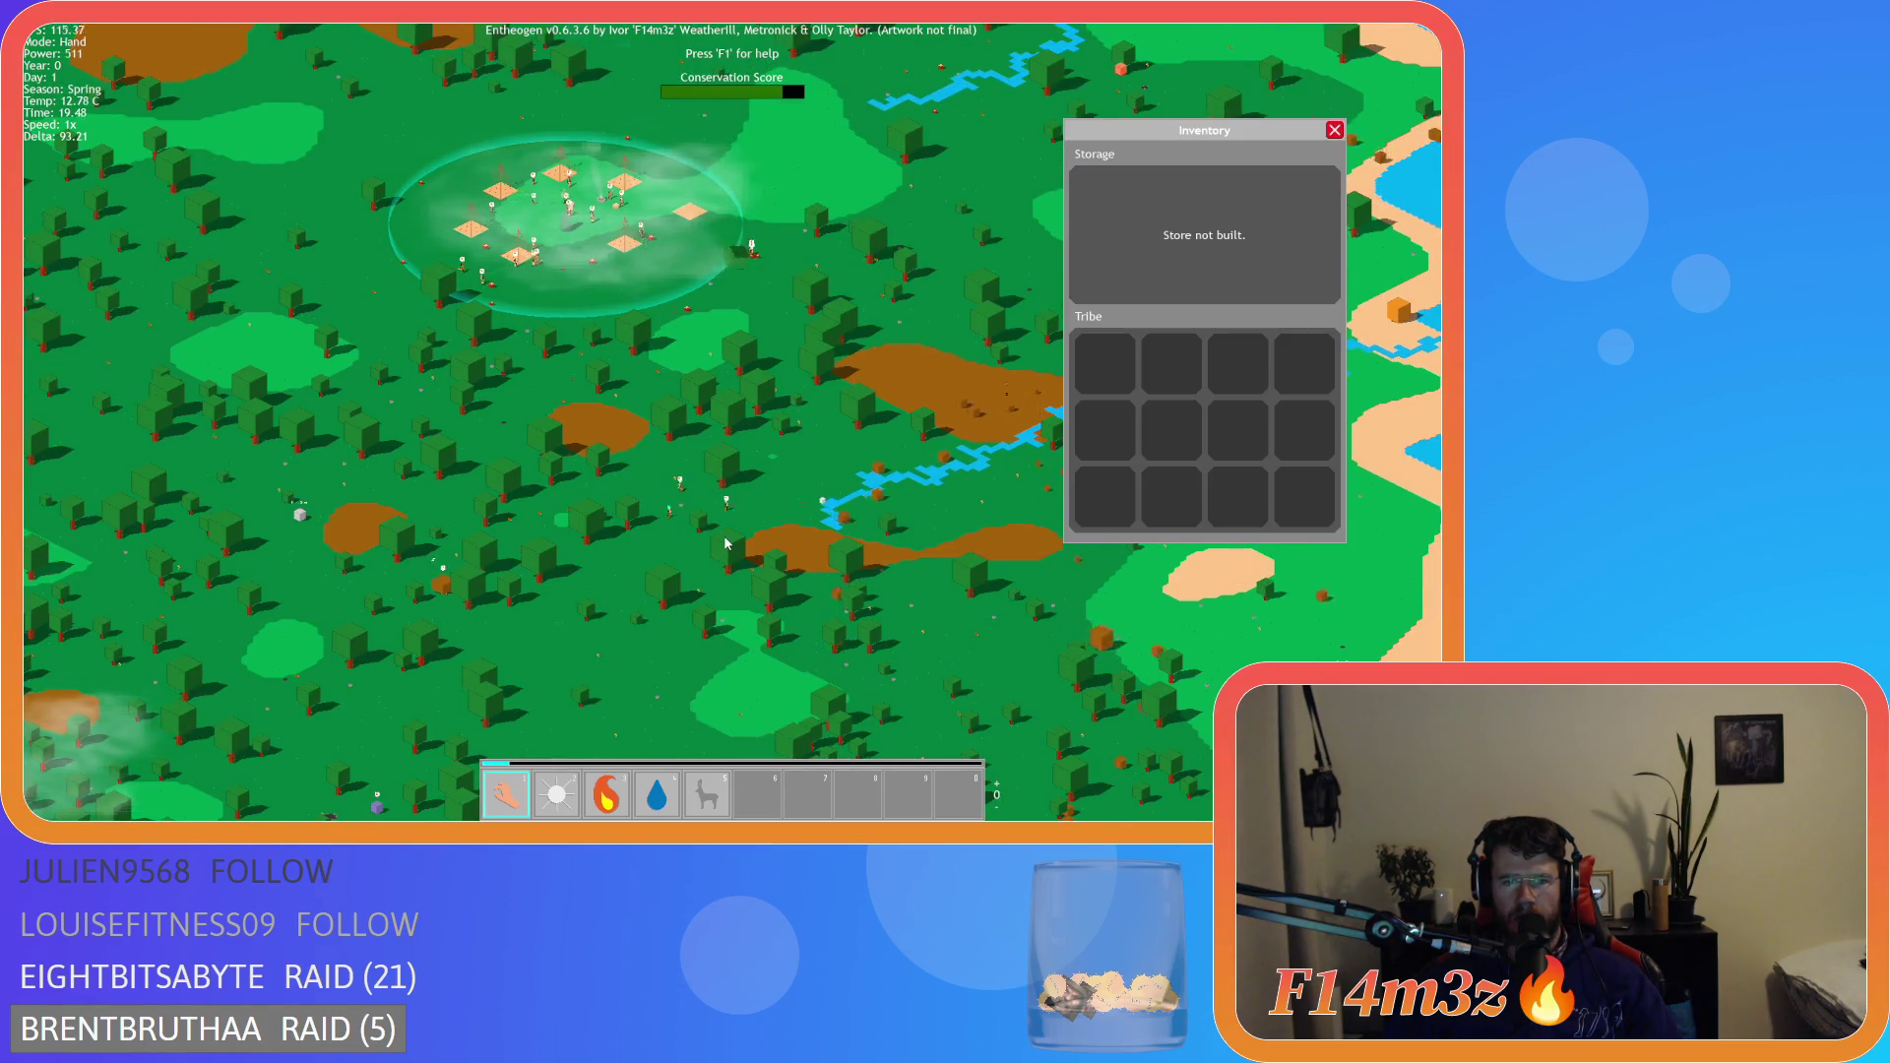
{"action": "scroll", "coordinate": [713, 557], "scroll_direction": "up", "scroll_amount": 3}
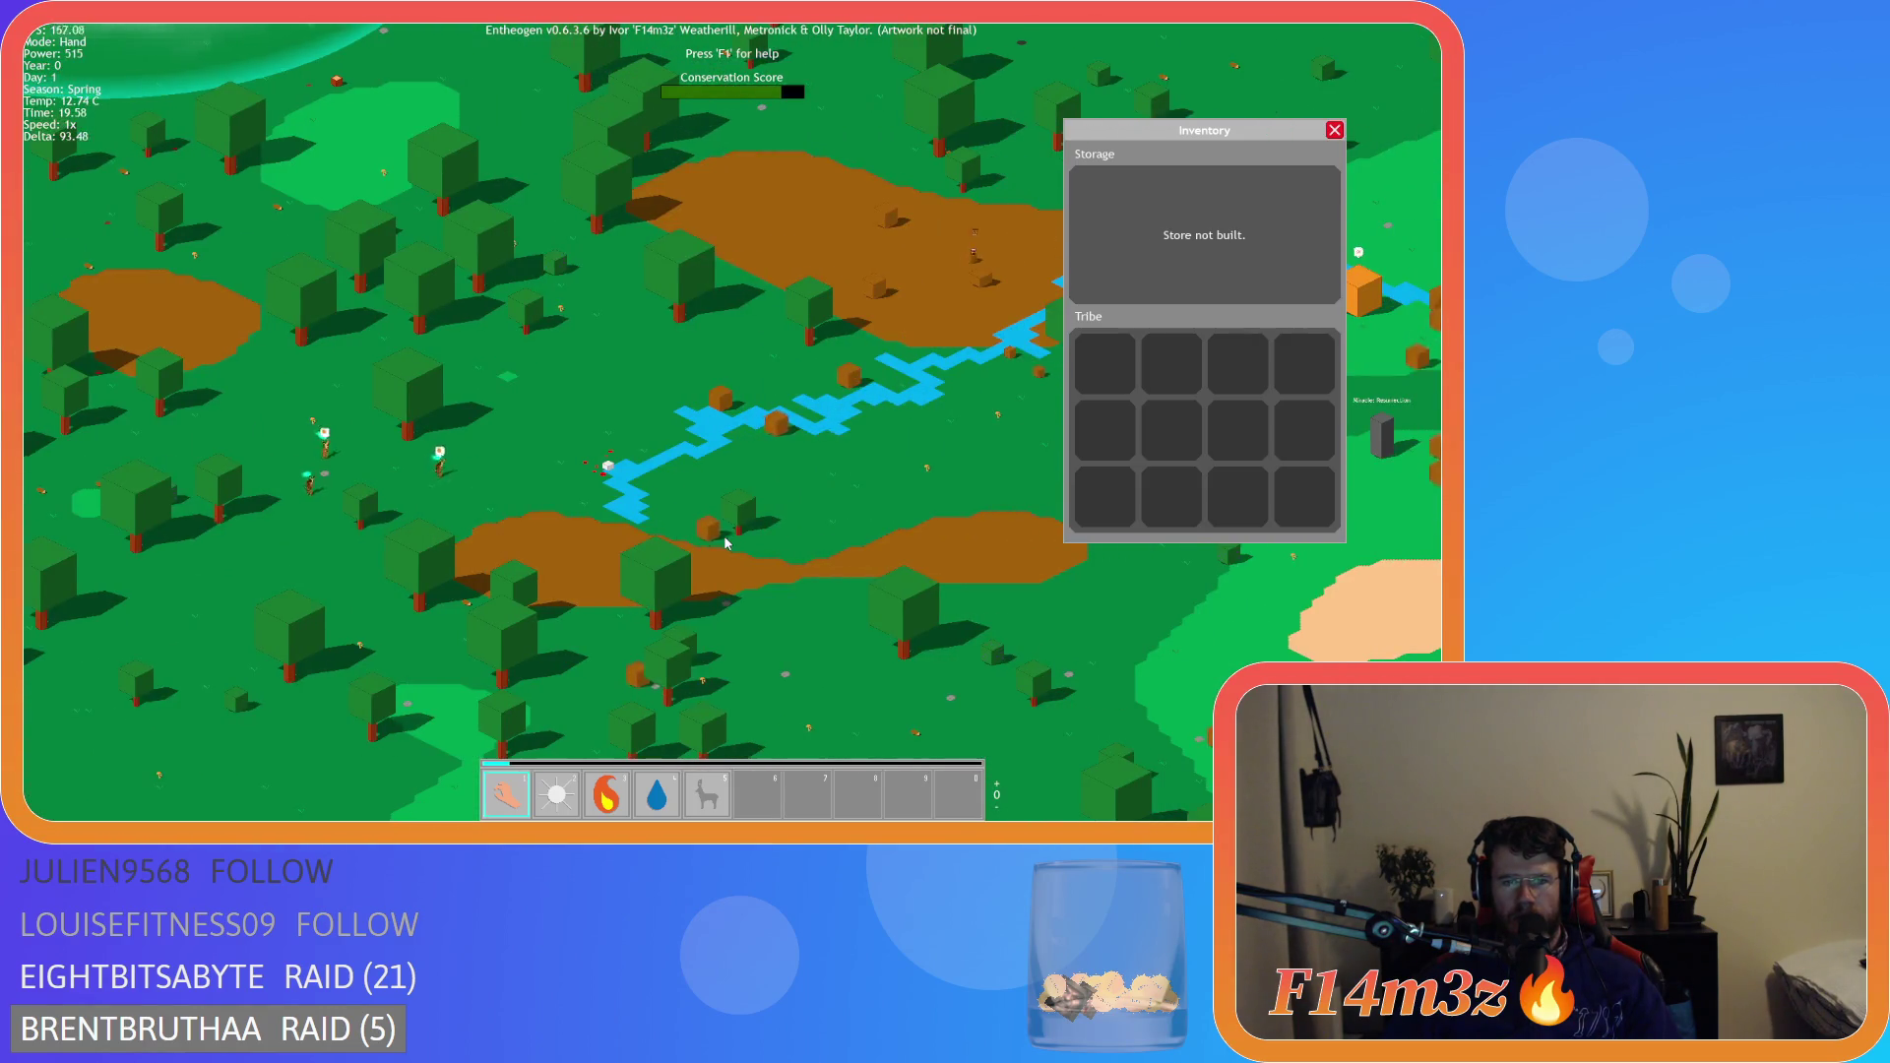
Zoom in on the river cube and follow the river south.
{"action": "scroll", "coordinate": [725, 543], "scroll_direction": "up", "scroll_amount": 5}
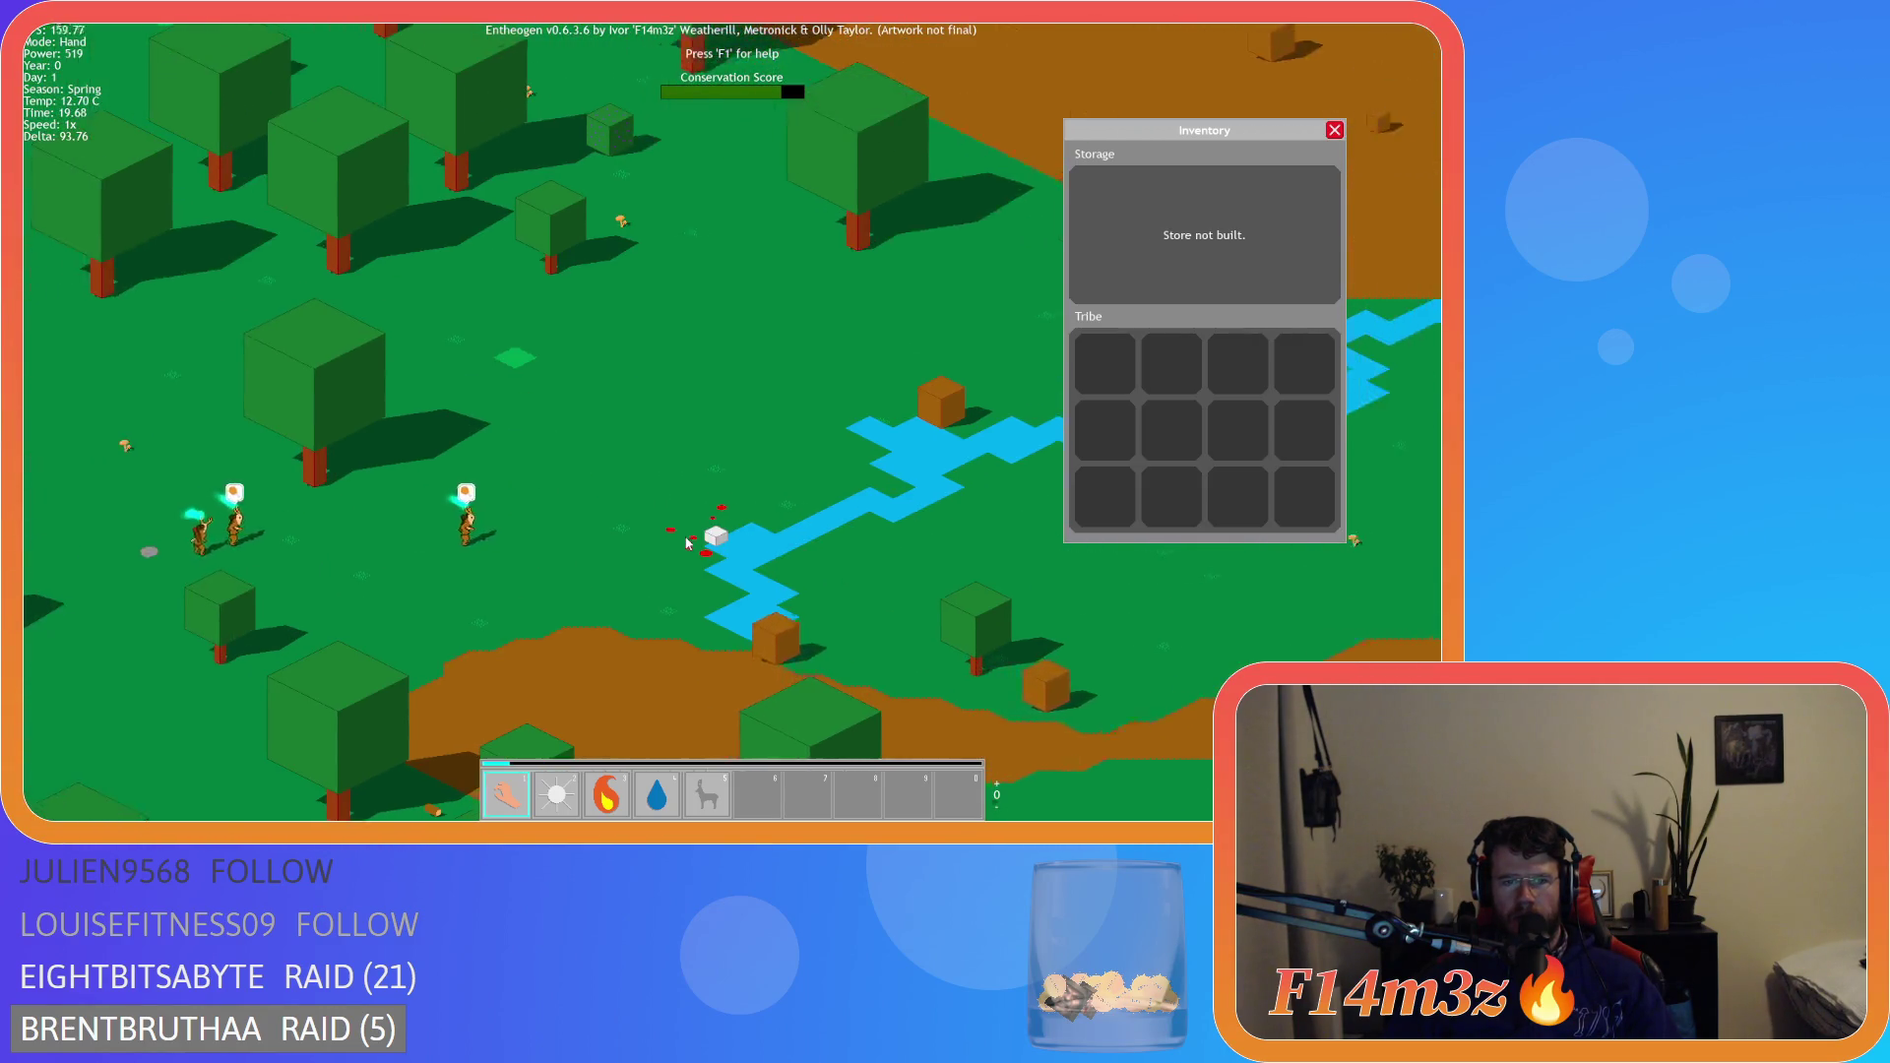
{"action": "key", "text": "s"}
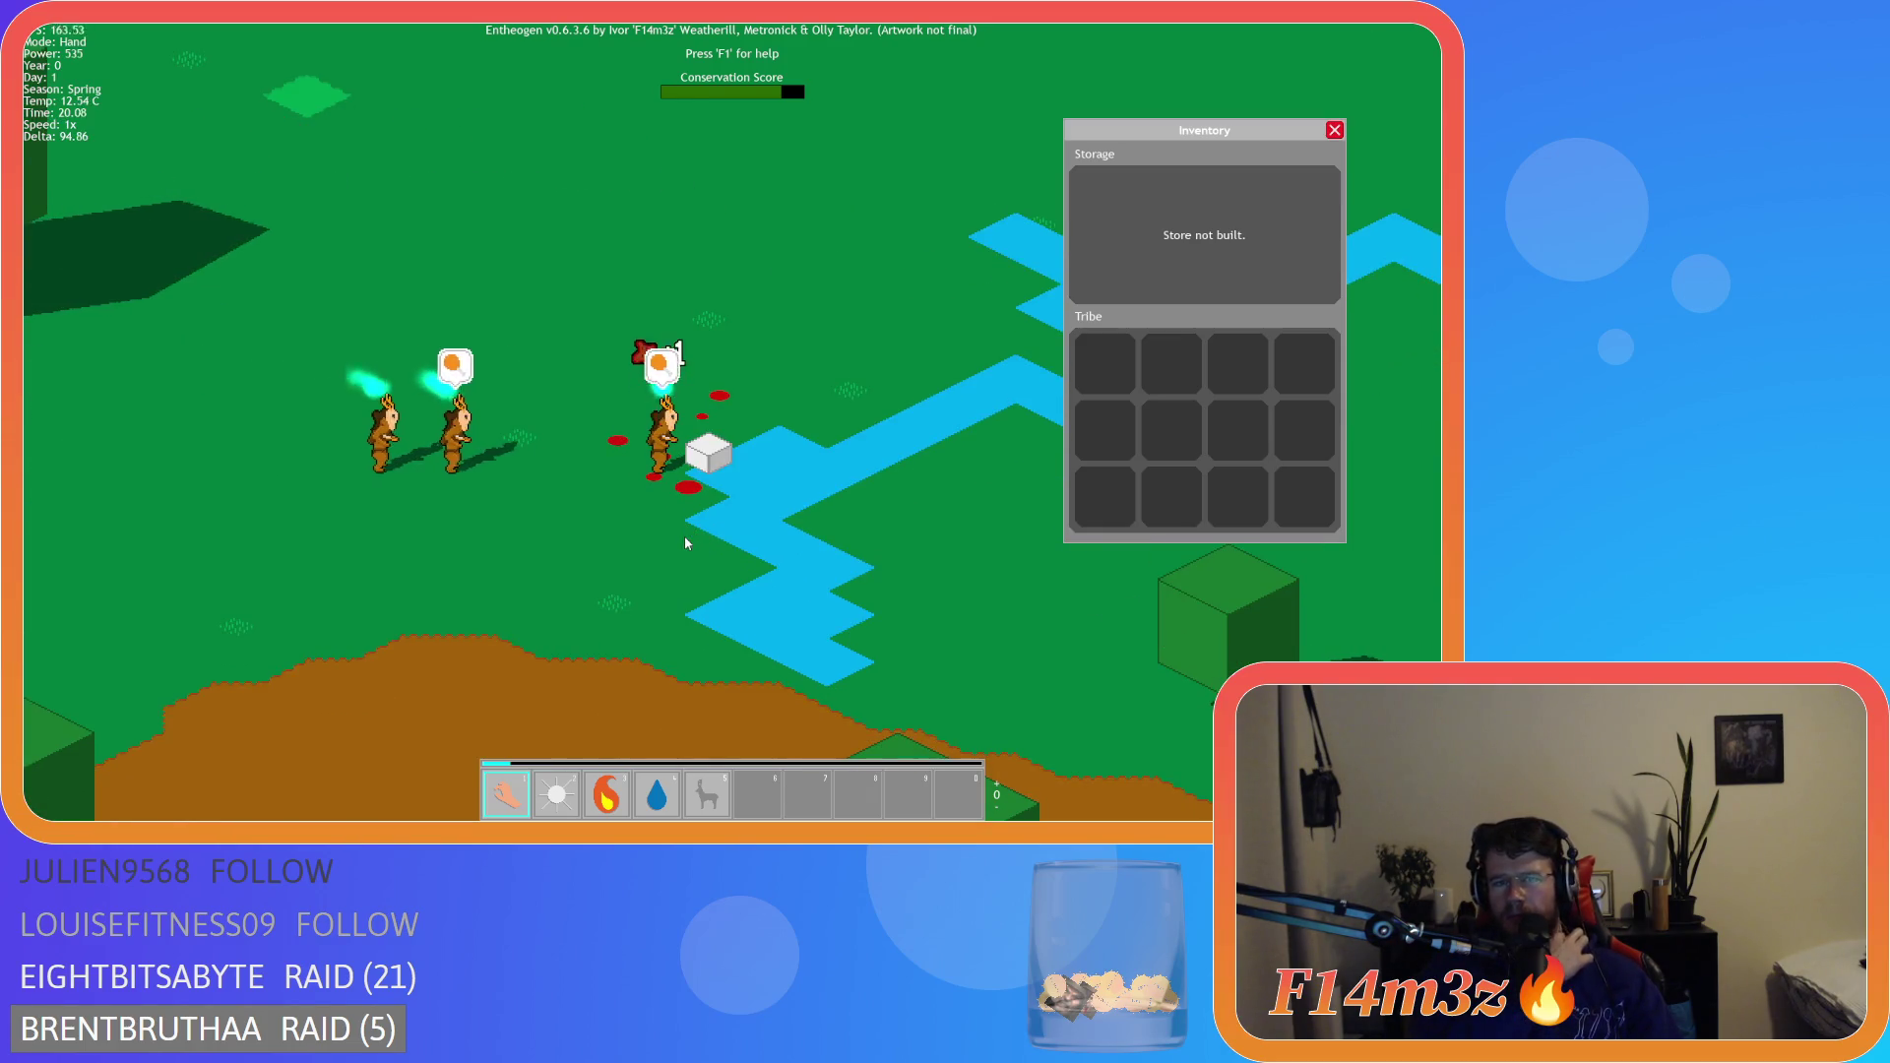
{"action": "scroll", "coordinate": [687, 544], "scroll_direction": "down", "scroll_amount": 10}
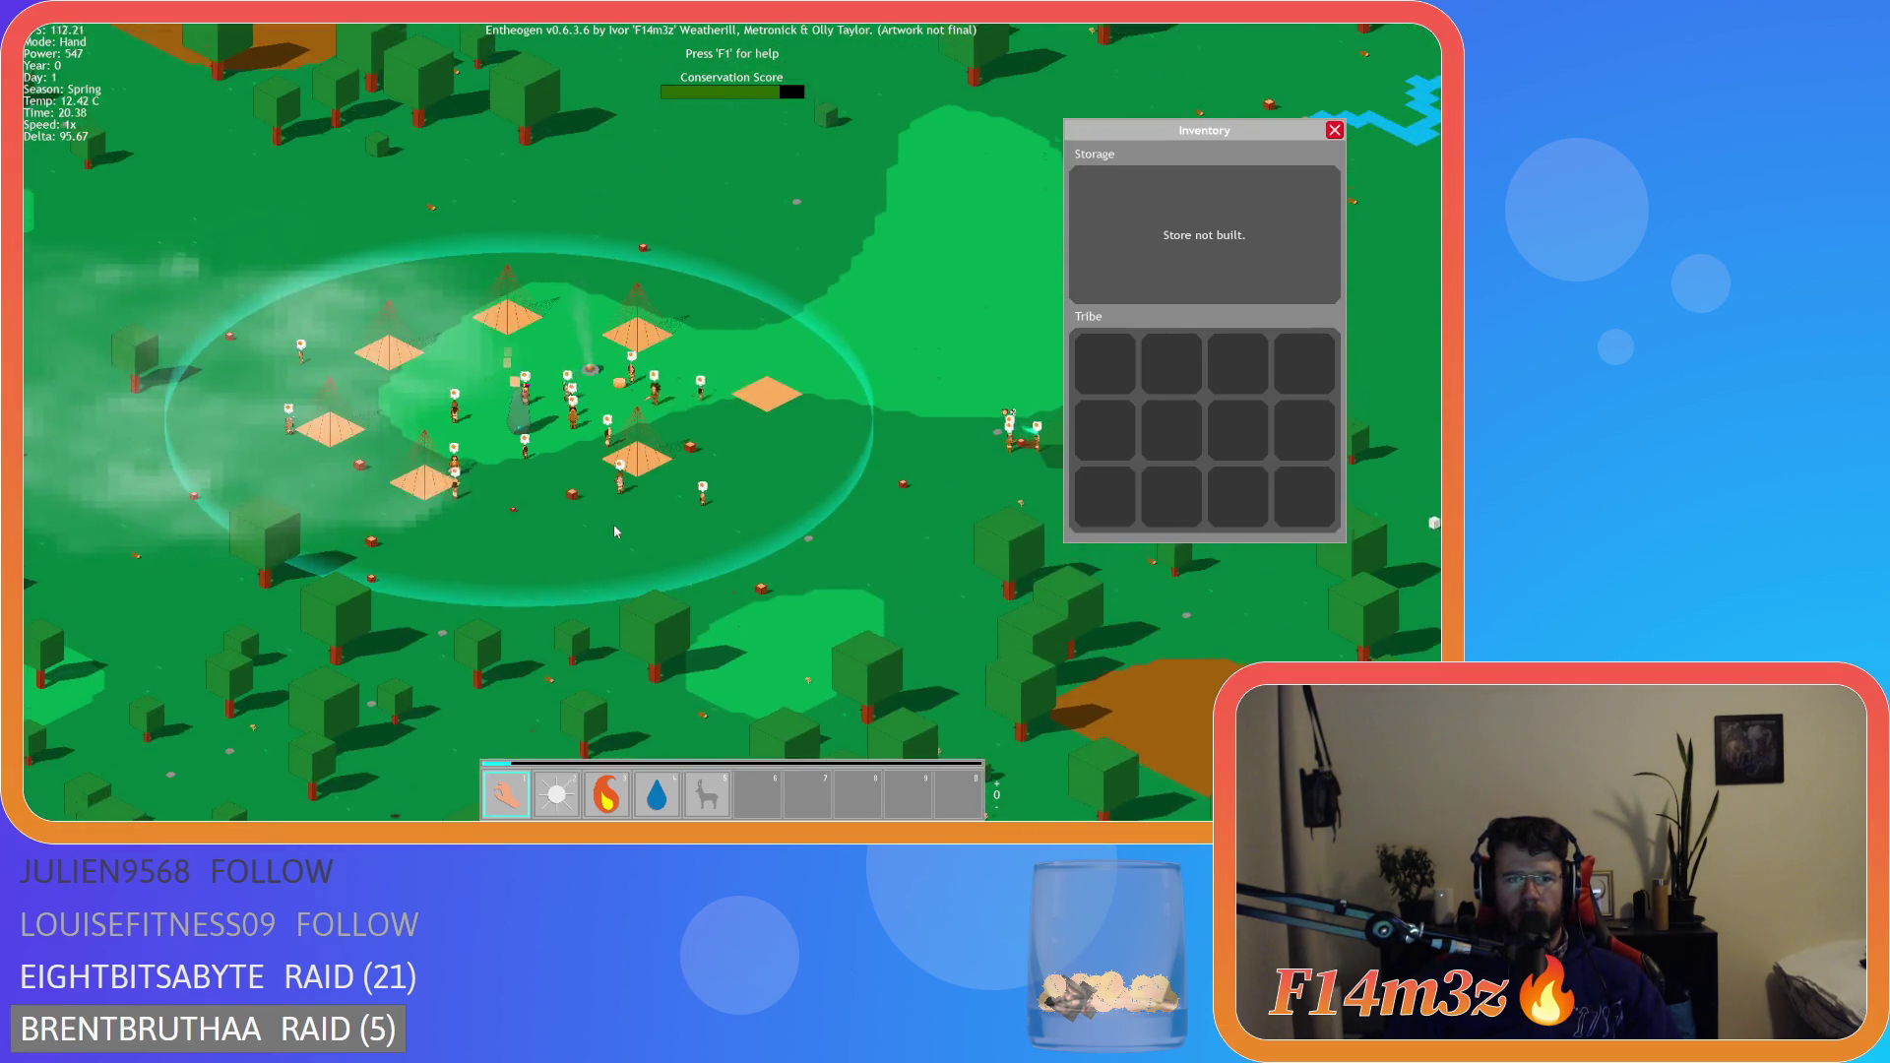
{"action": "scroll", "coordinate": [614, 531], "scroll_direction": "up", "scroll_amount": 10}
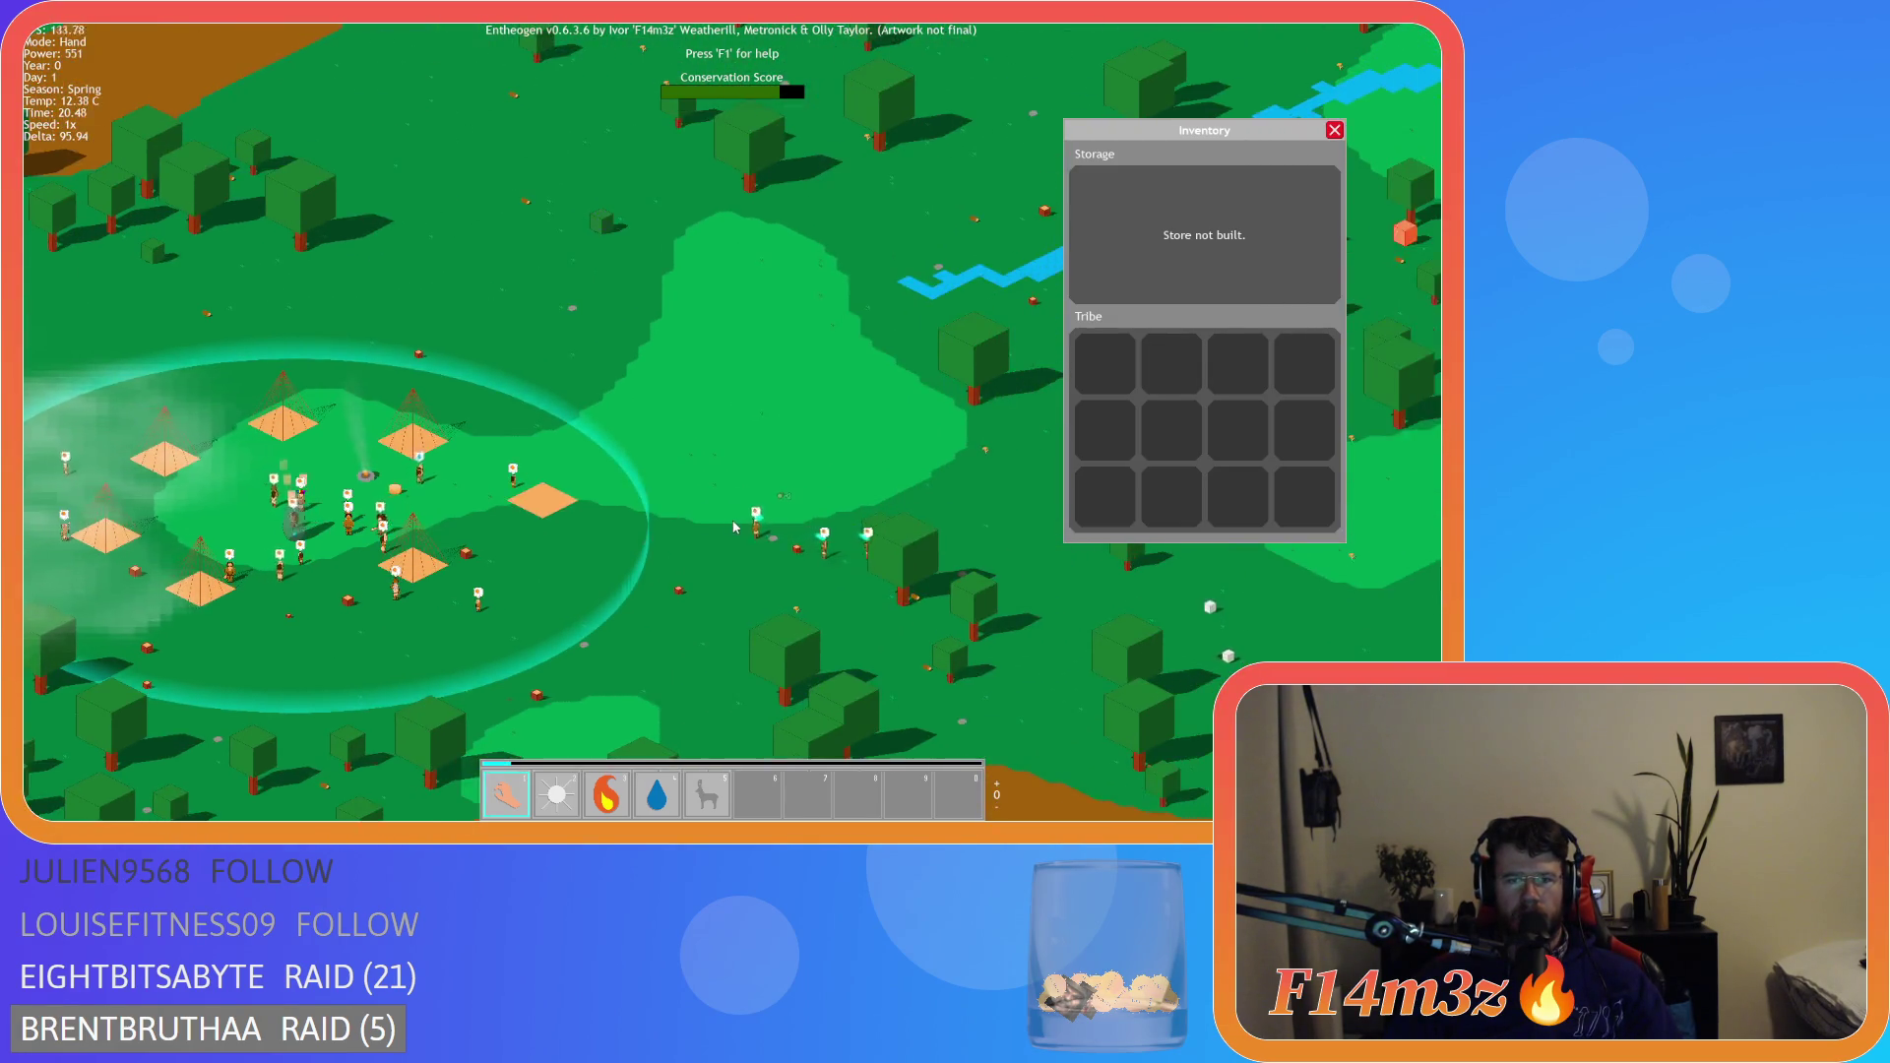
Close the inventory, confirm quitting to the title menu, and close the game with Alt+F4.
{"action": "key", "text": "Escape"}
{"action": "key", "text": "Escape"}
{"action": "key", "text": "Return"}
{"action": "key", "text": "alt+F4"}
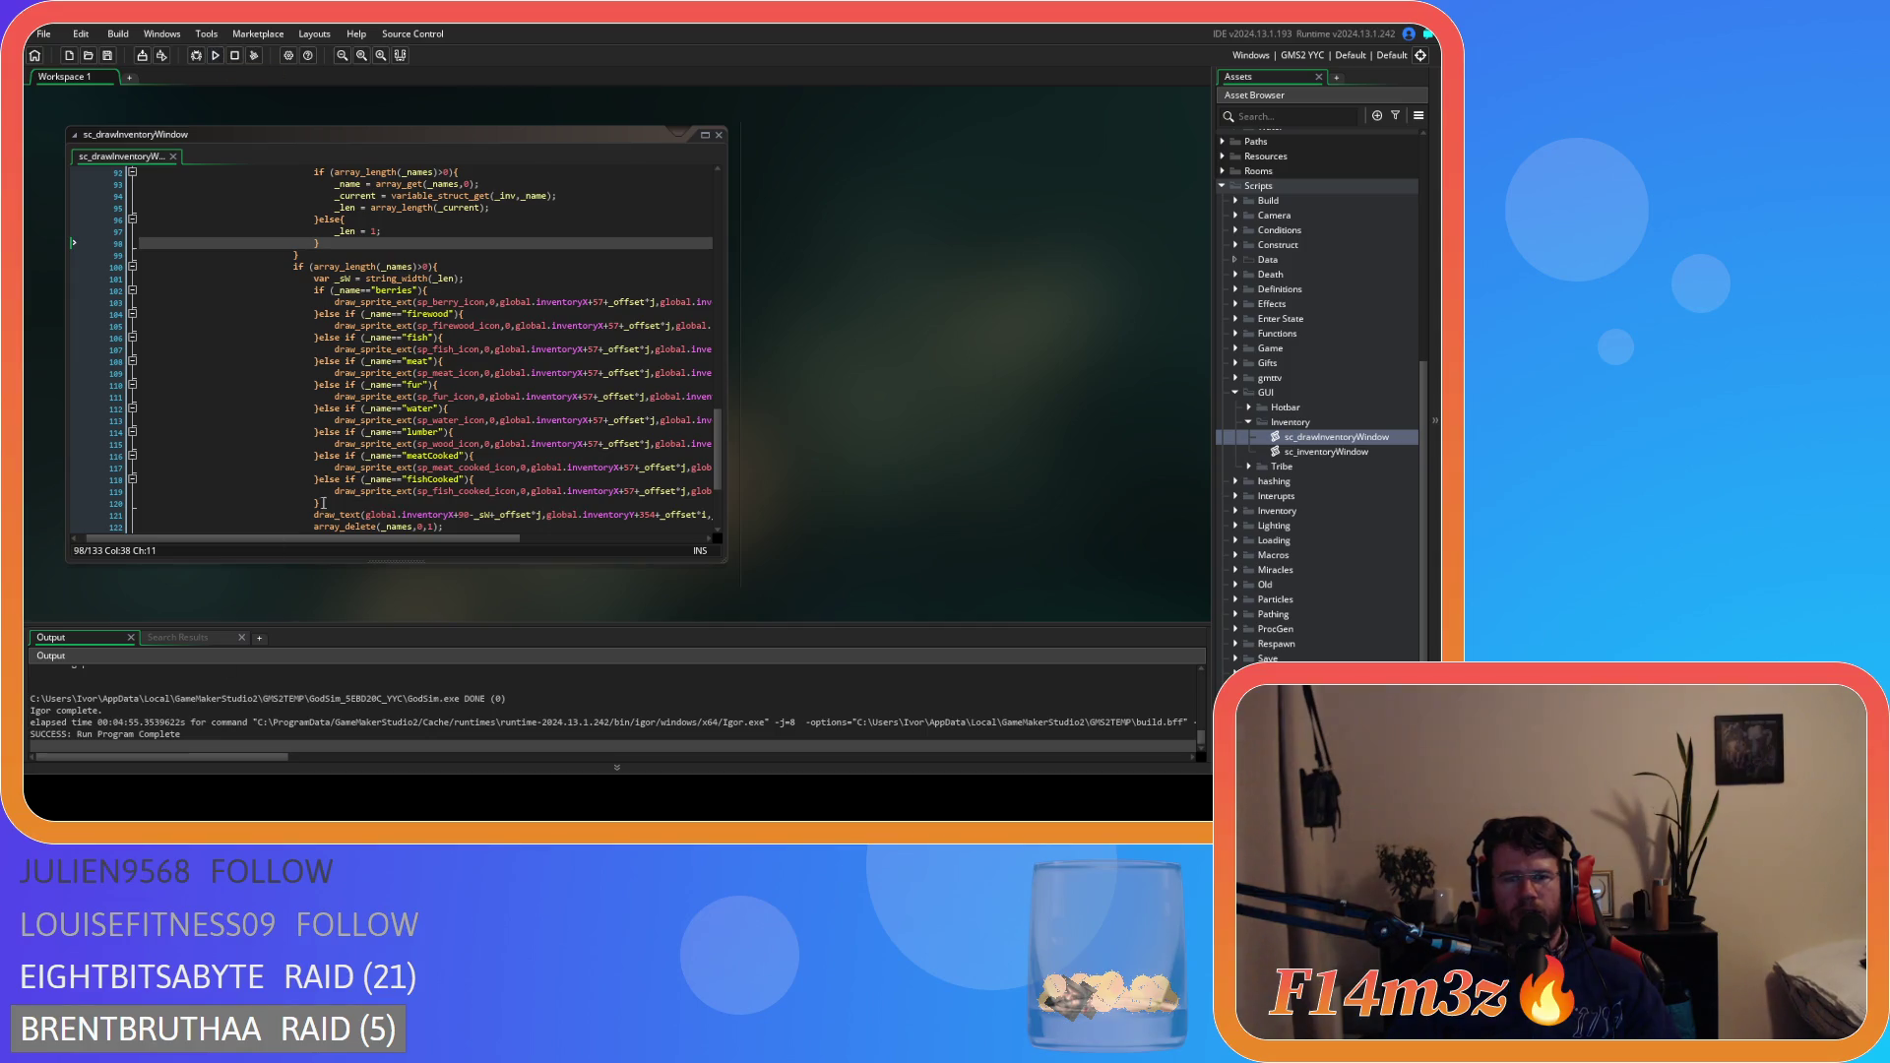
{"action": "left_click", "coordinate": [408, 444]}
{"action": "scroll", "coordinate": [478, 434], "scroll_direction": "up", "scroll_amount": 1}
{"action": "scroll", "coordinate": [478, 434], "scroll_direction": "up", "scroll_amount": 6}
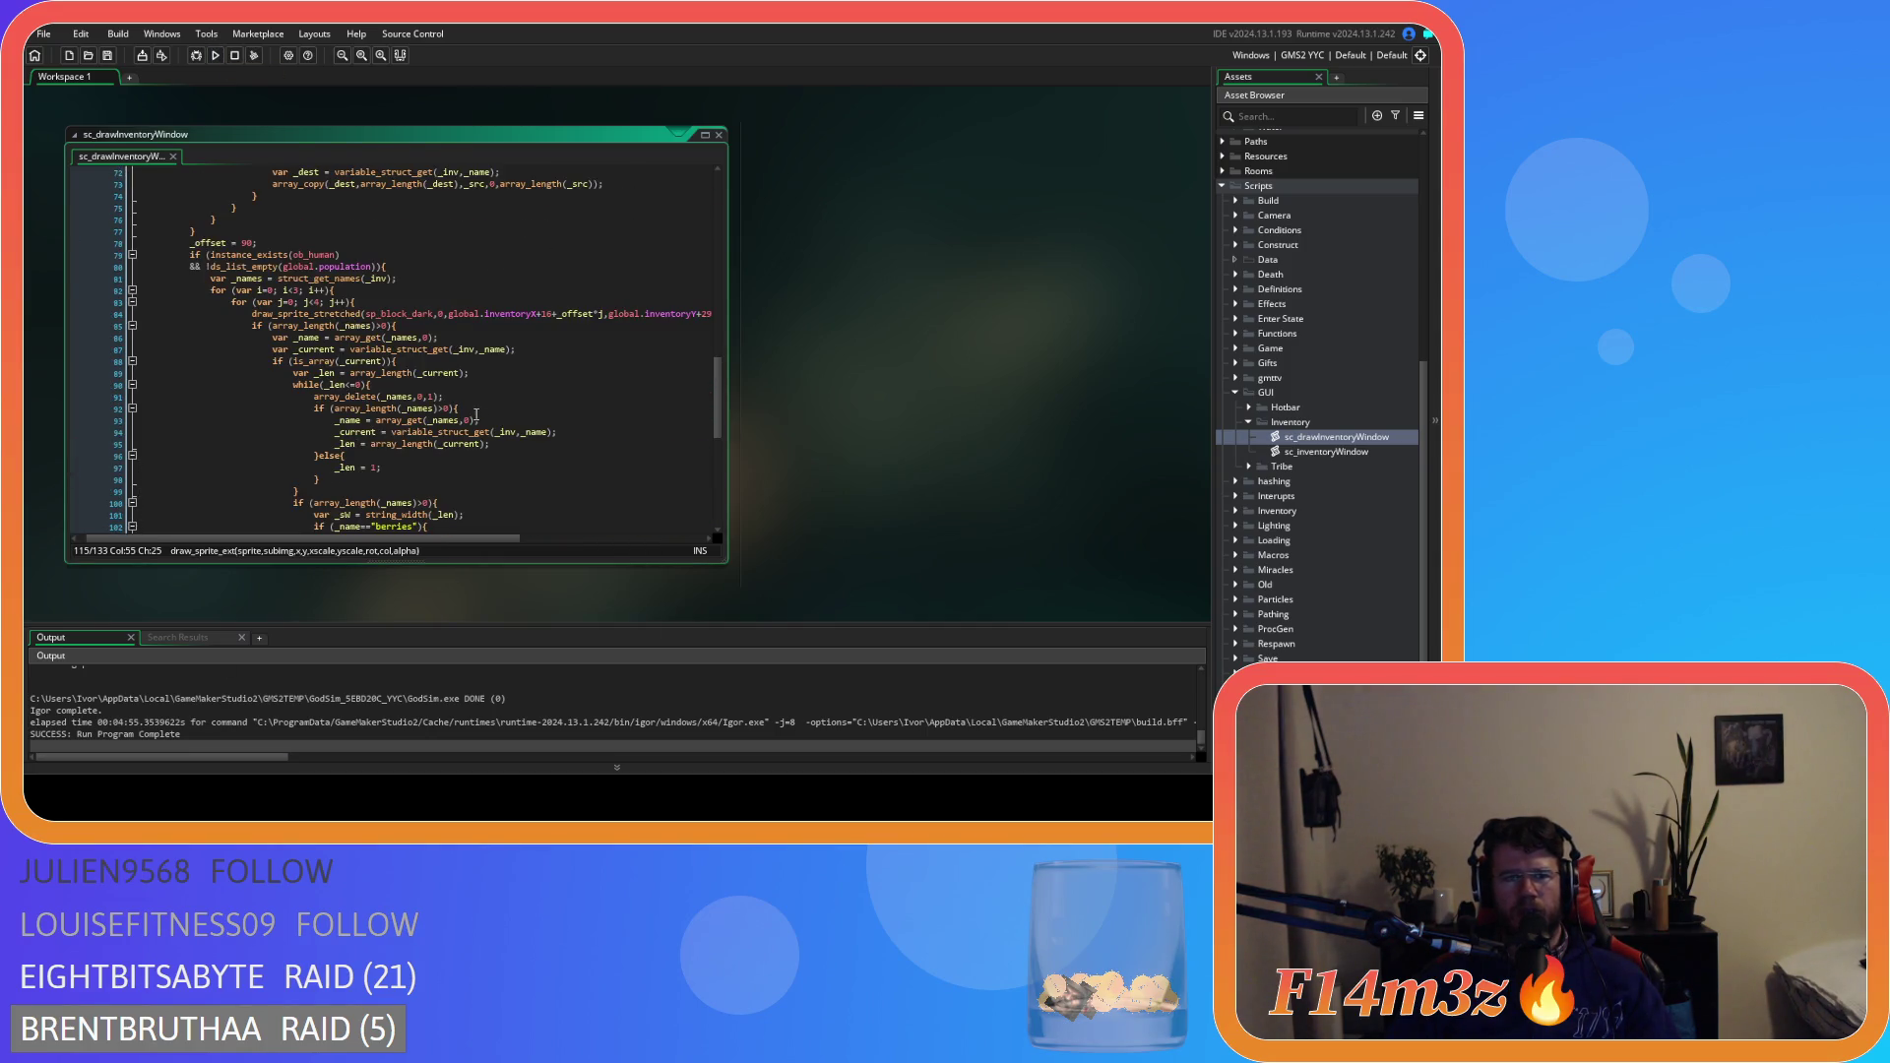
{"action": "scroll", "coordinate": [477, 415], "scroll_direction": "up", "scroll_amount": 1}
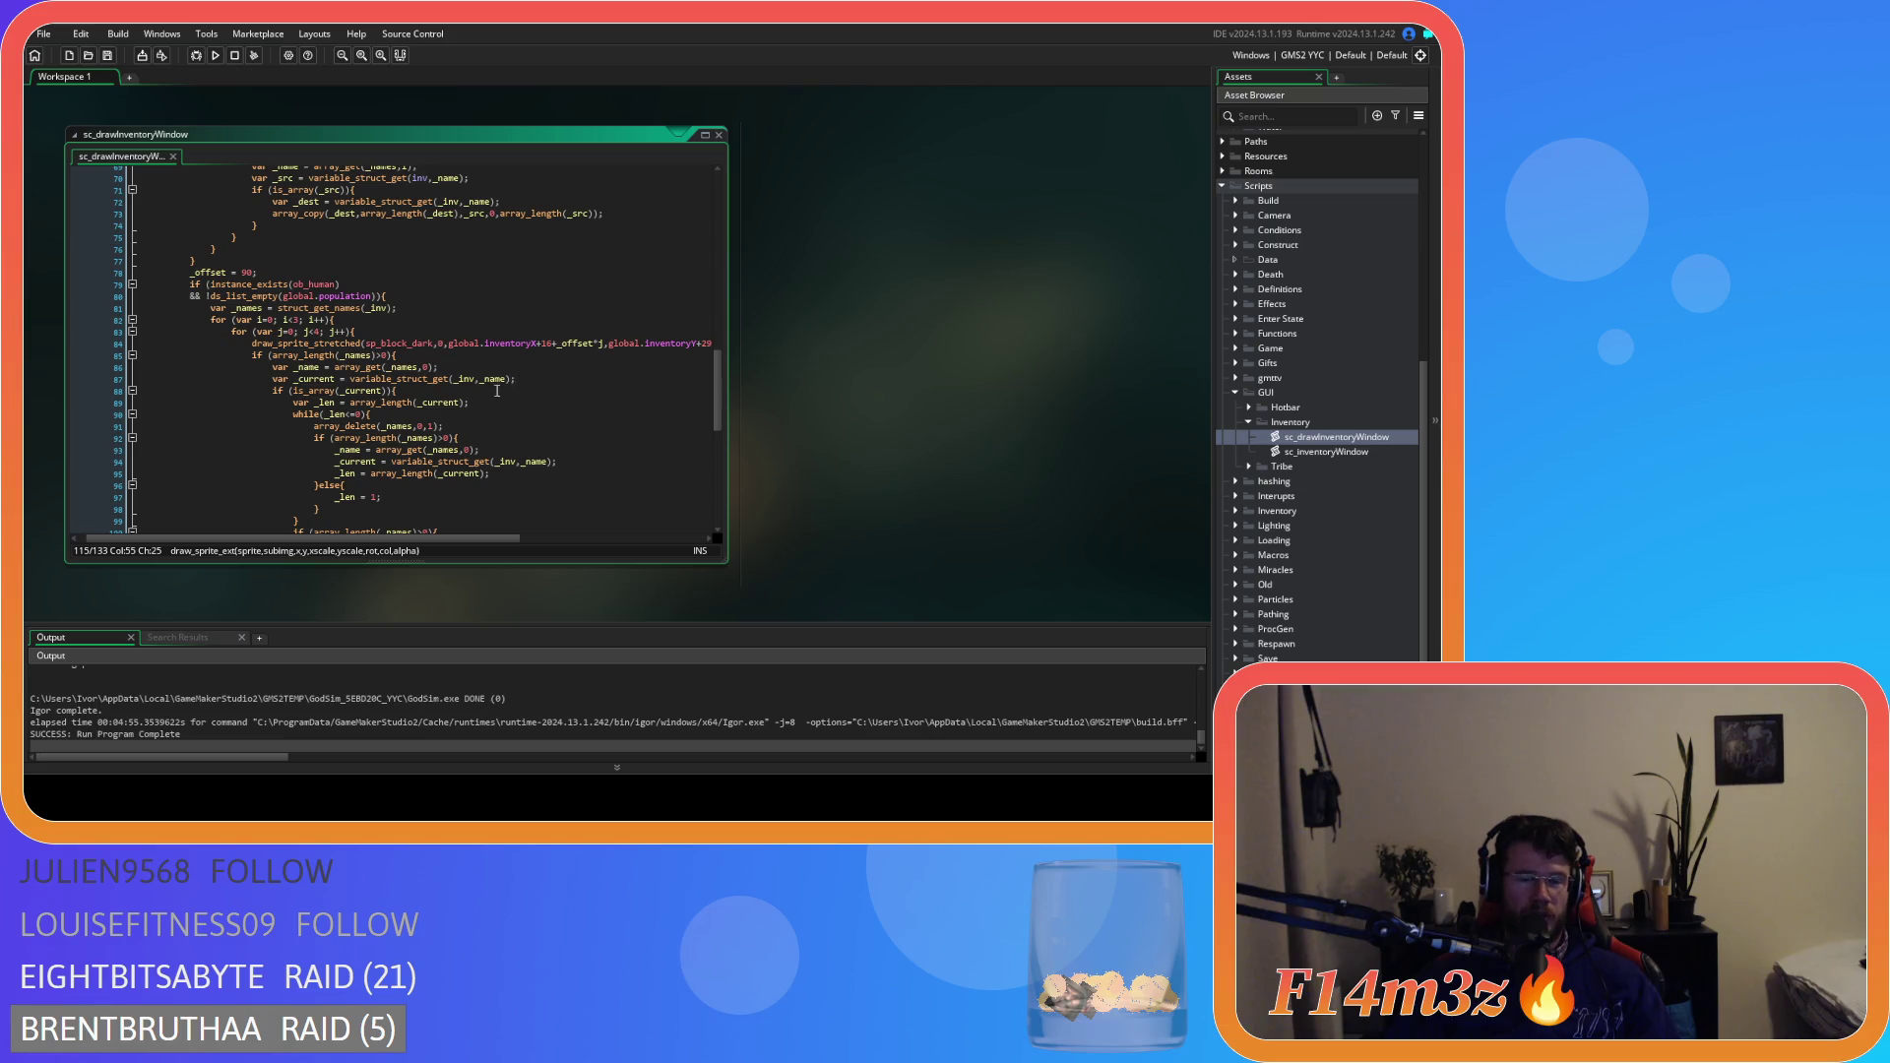
{"action": "left_click", "coordinate": [361, 393]}
{"action": "left_click", "coordinate": [547, 383]}
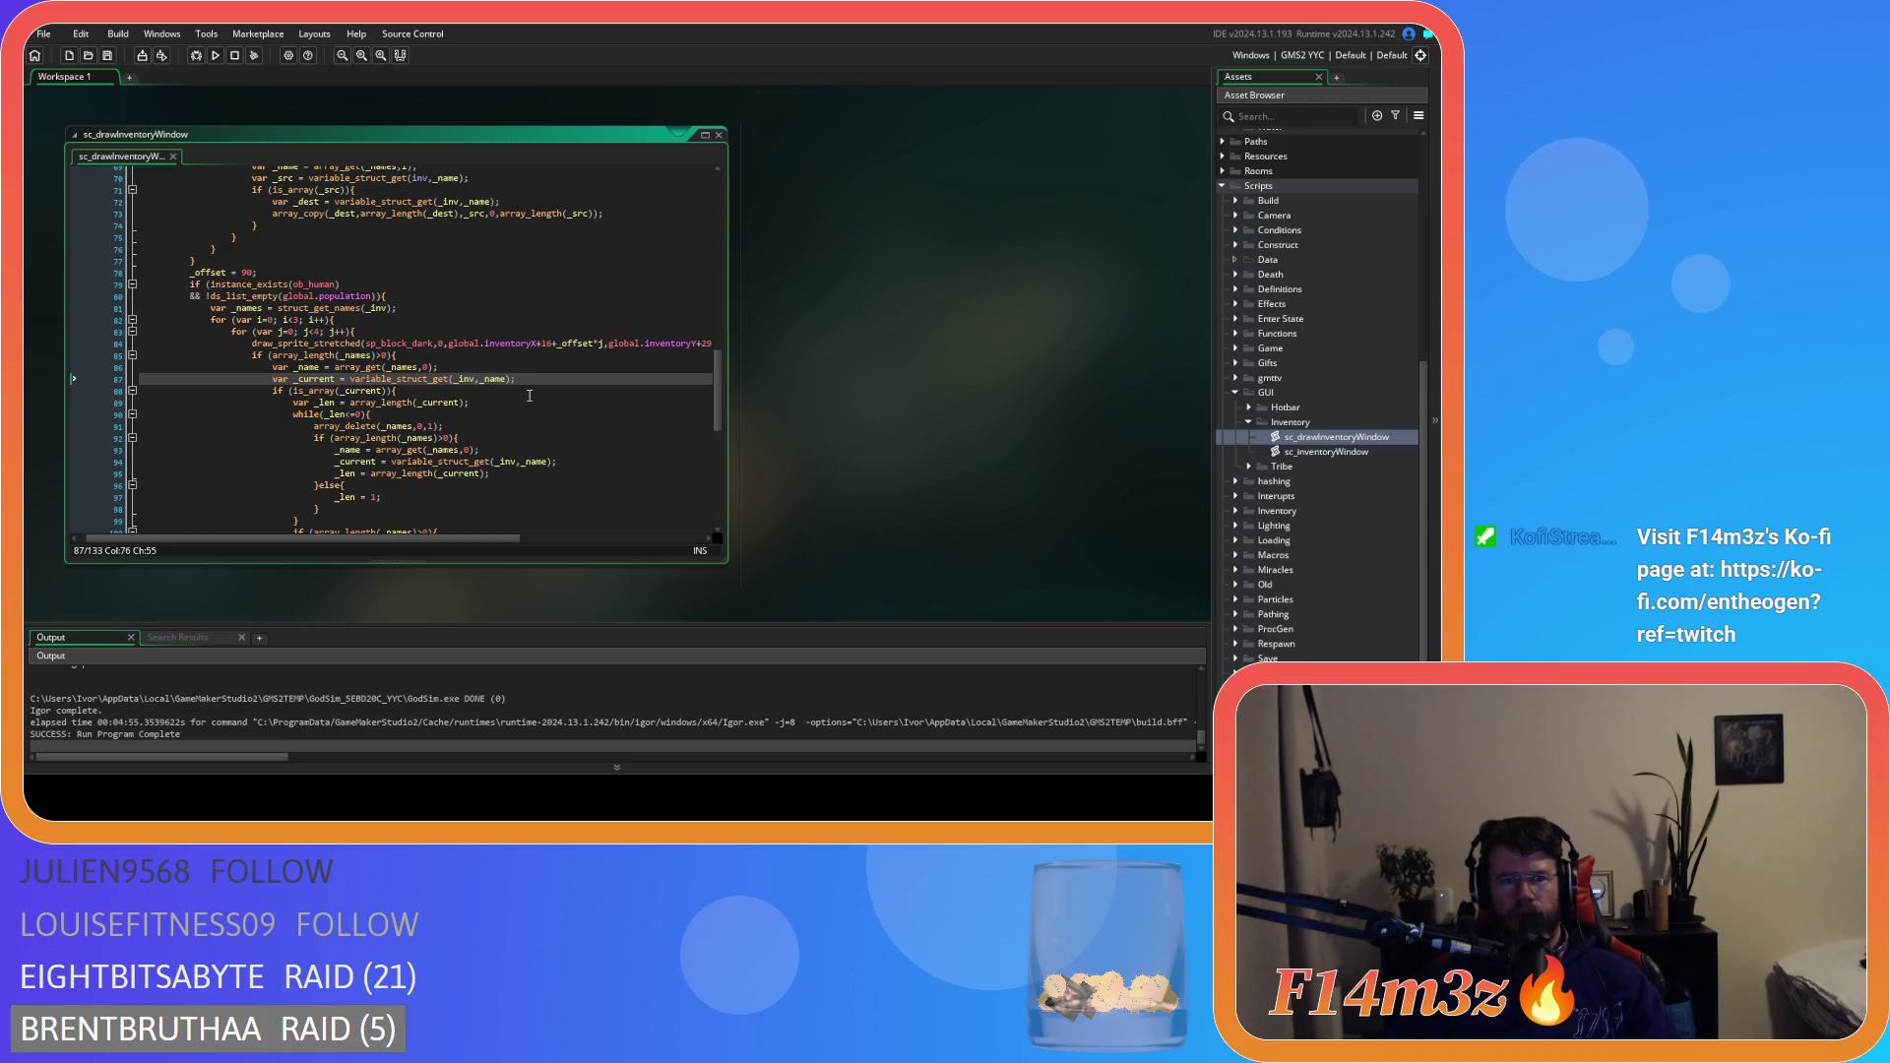
{"action": "scroll", "coordinate": [530, 396], "scroll_direction": "down", "scroll_amount": 6}
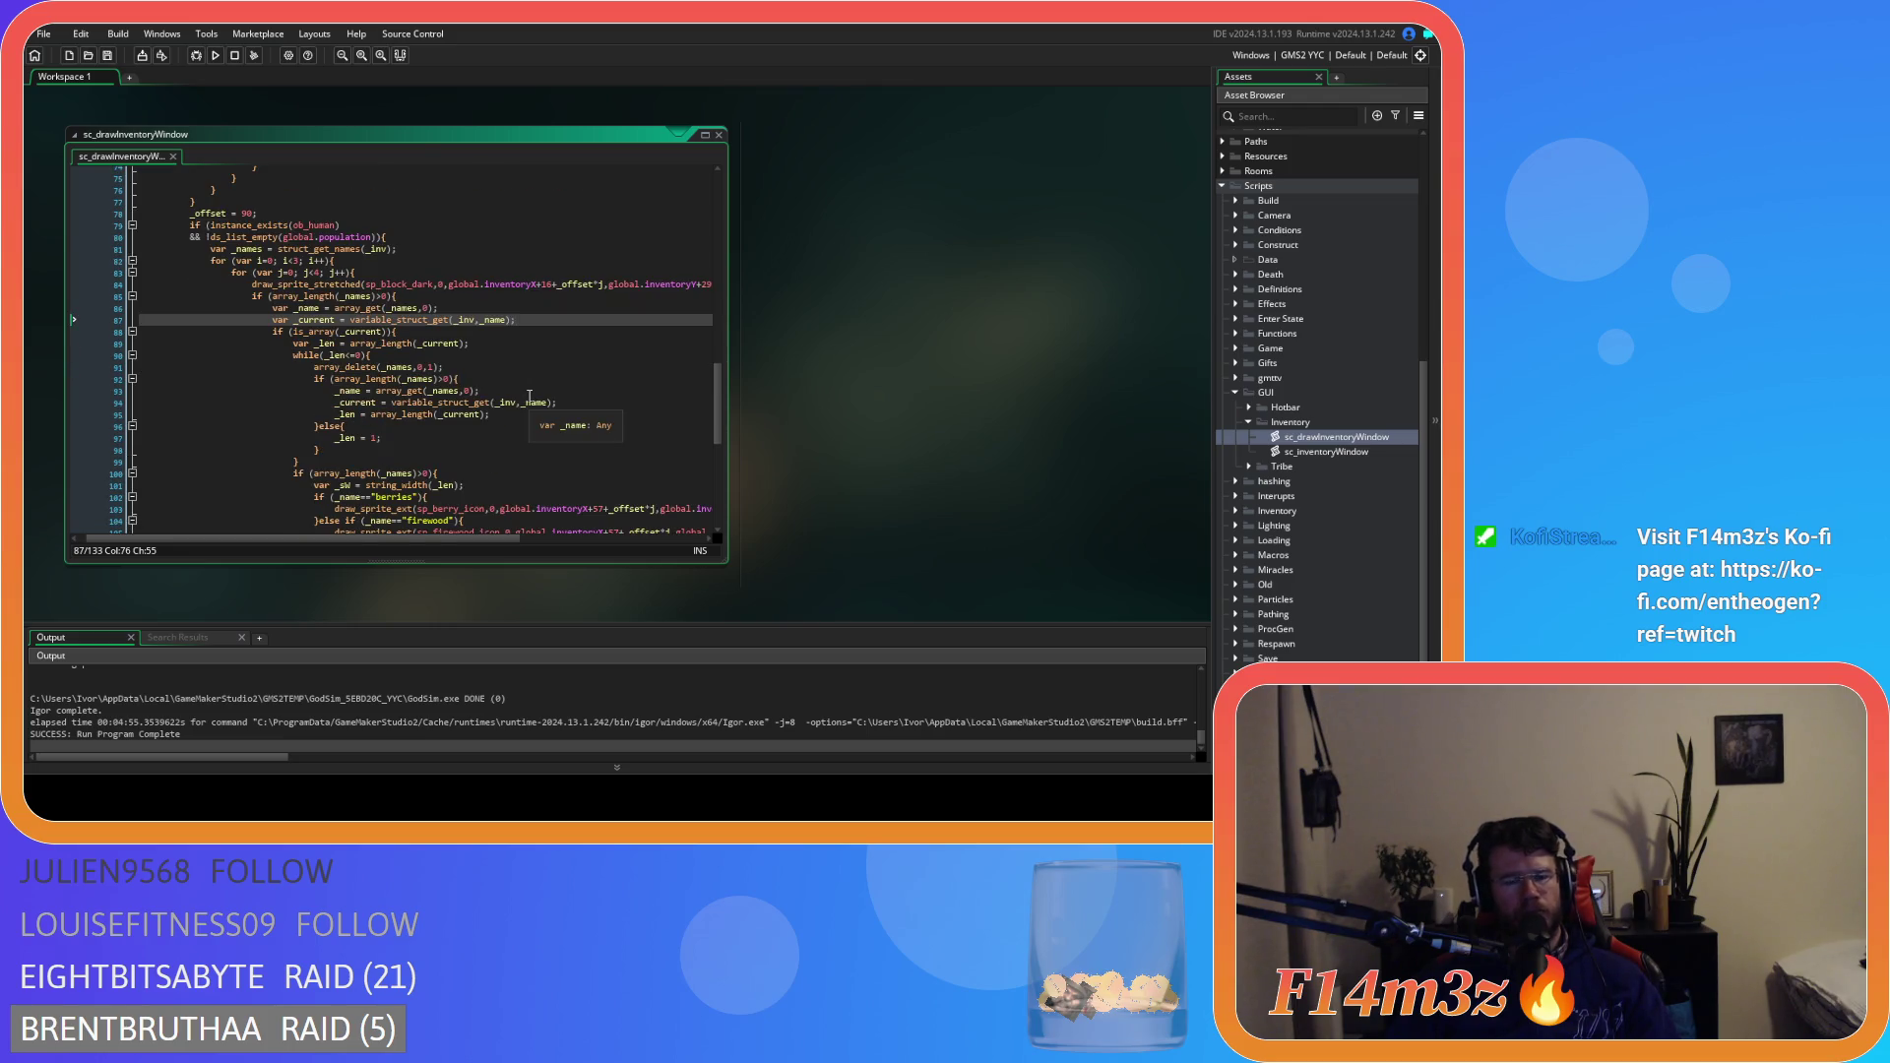
{"action": "scroll", "coordinate": [529, 396], "scroll_direction": "up", "scroll_amount": 19}
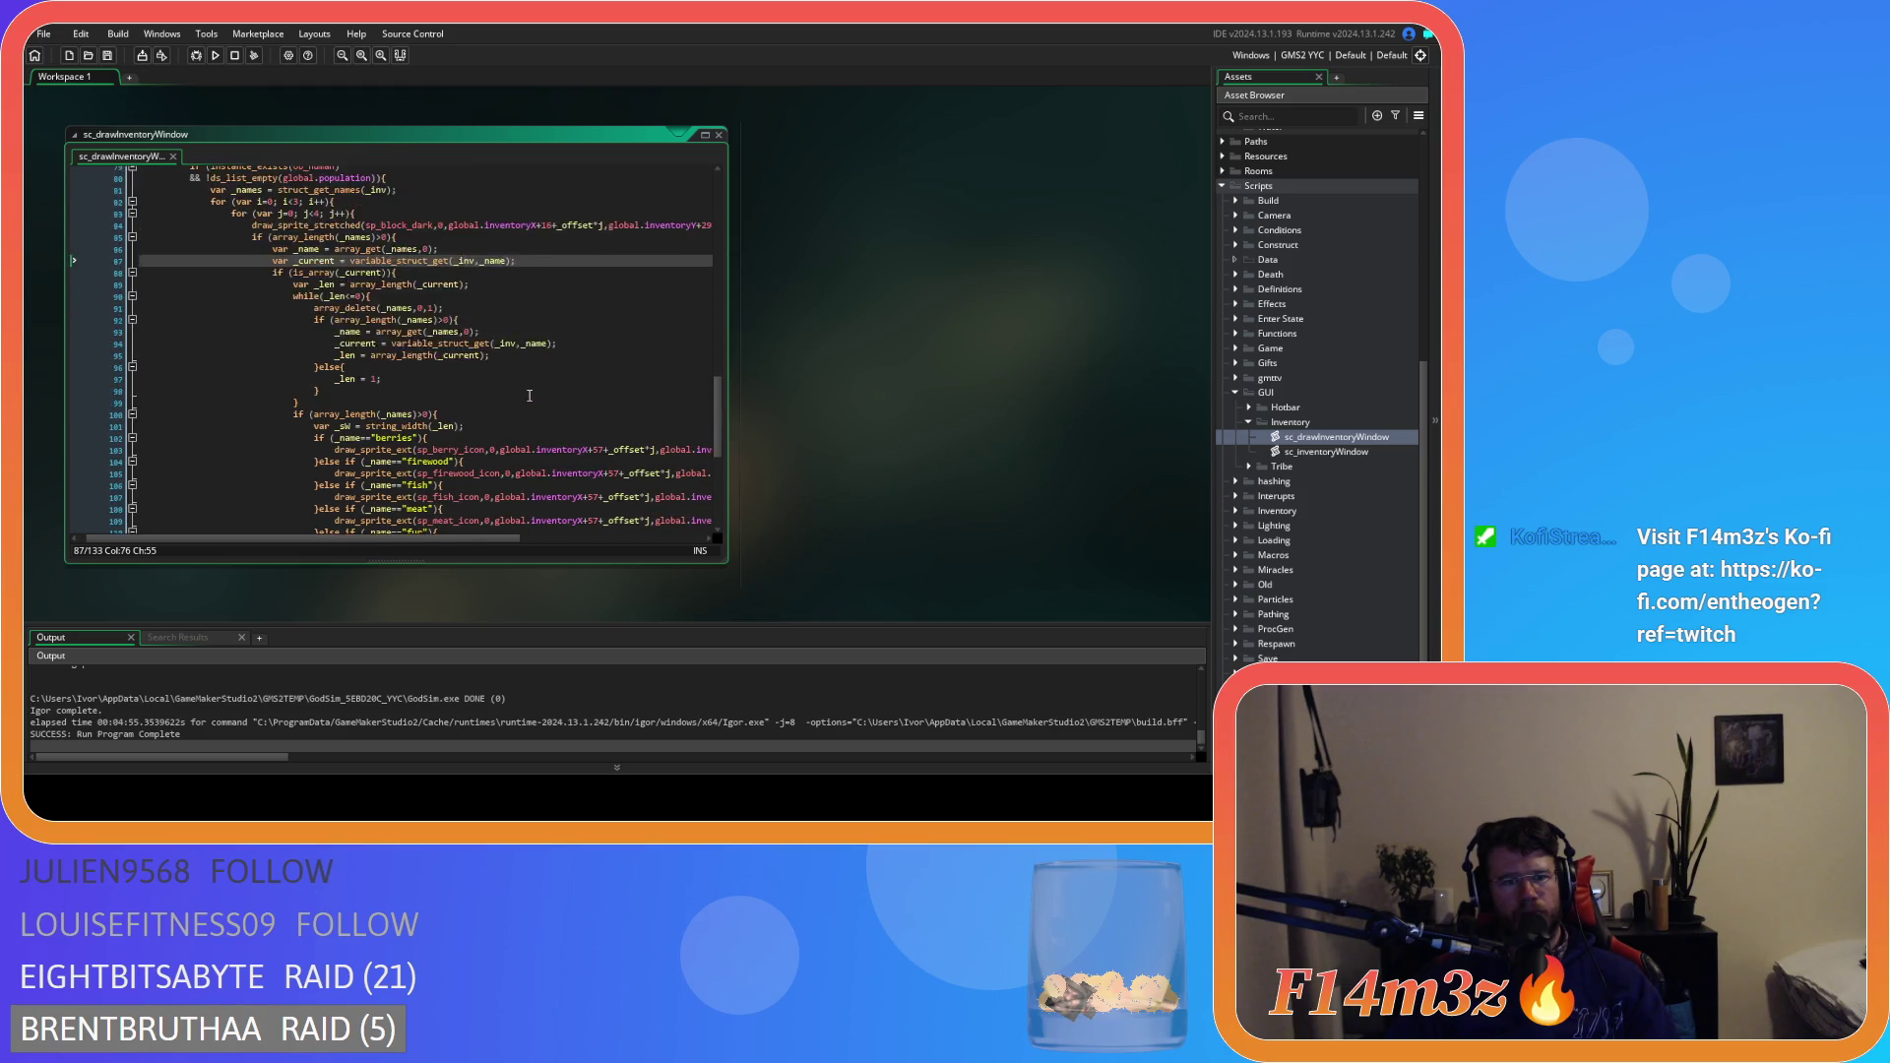
{"action": "scroll", "coordinate": [530, 396], "scroll_direction": "up", "scroll_amount": 10}
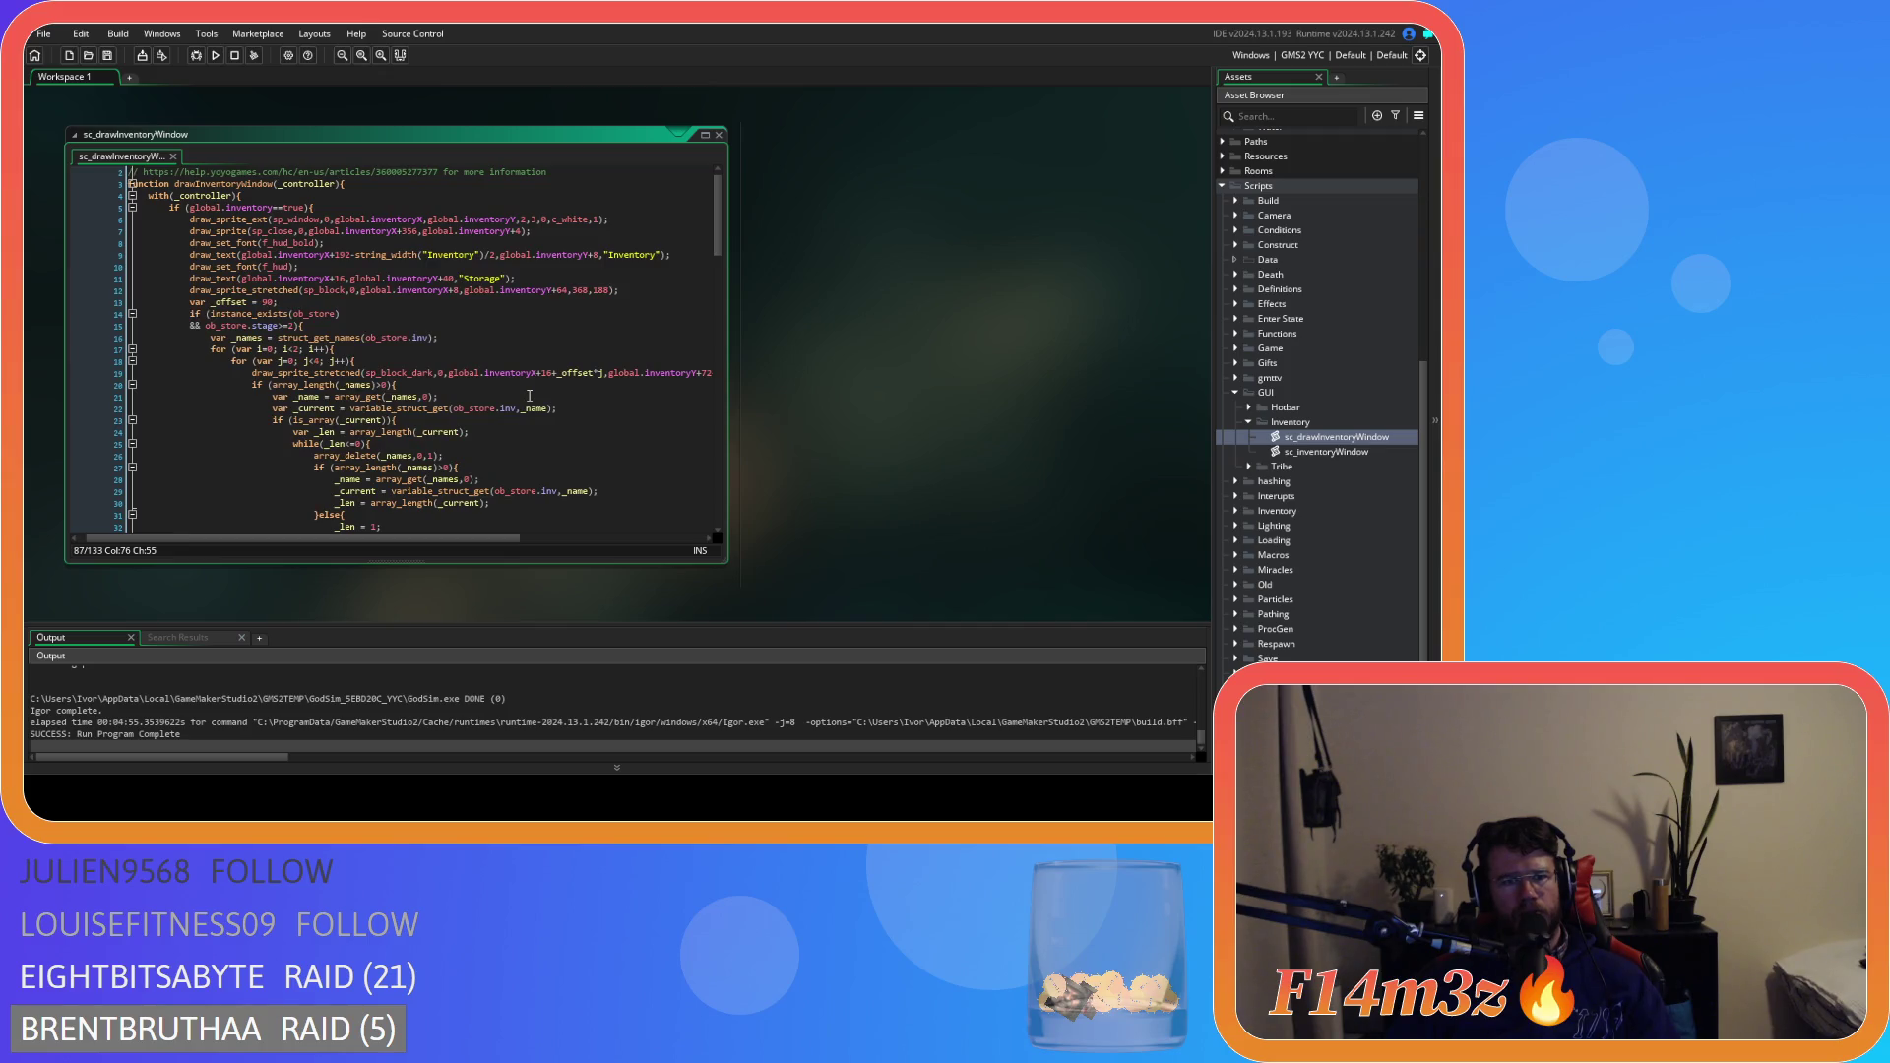
{"action": "scroll", "coordinate": [529, 396], "scroll_direction": "down", "scroll_amount": 17}
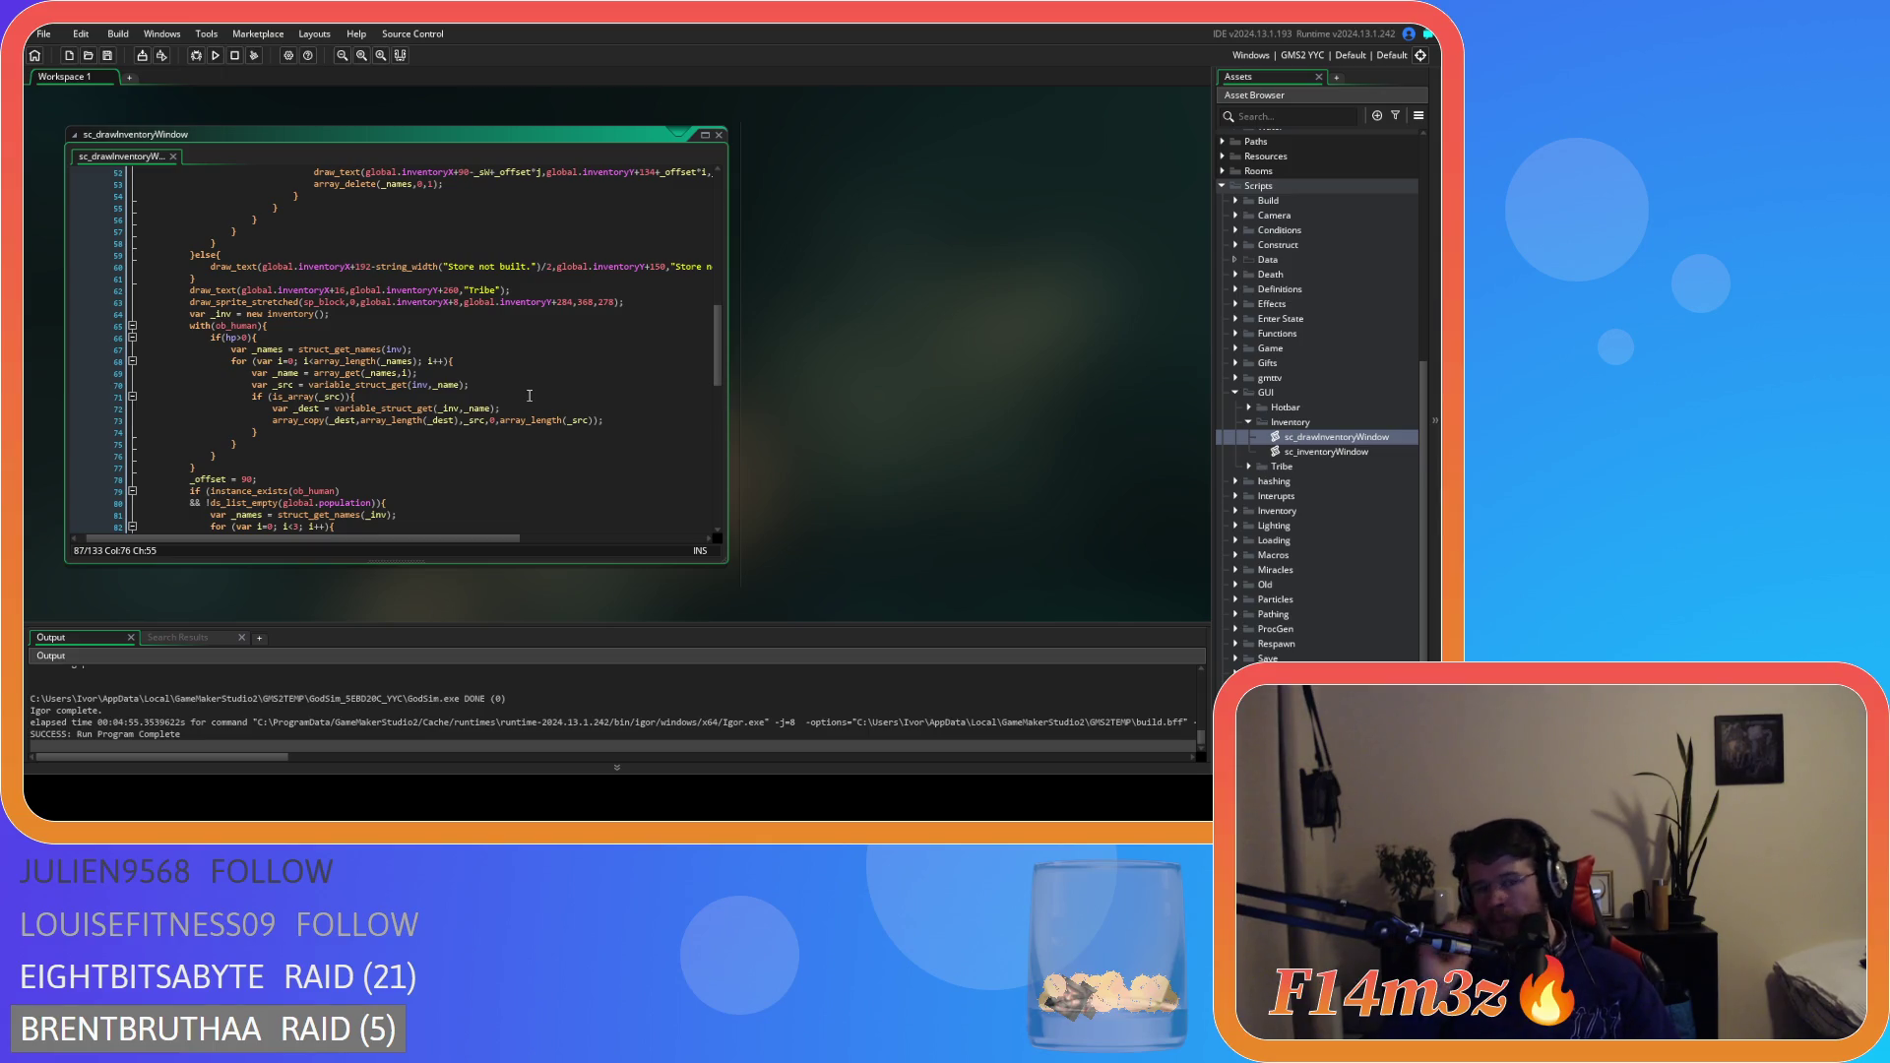
{"action": "scroll", "coordinate": [530, 396], "scroll_direction": "down", "scroll_amount": 7}
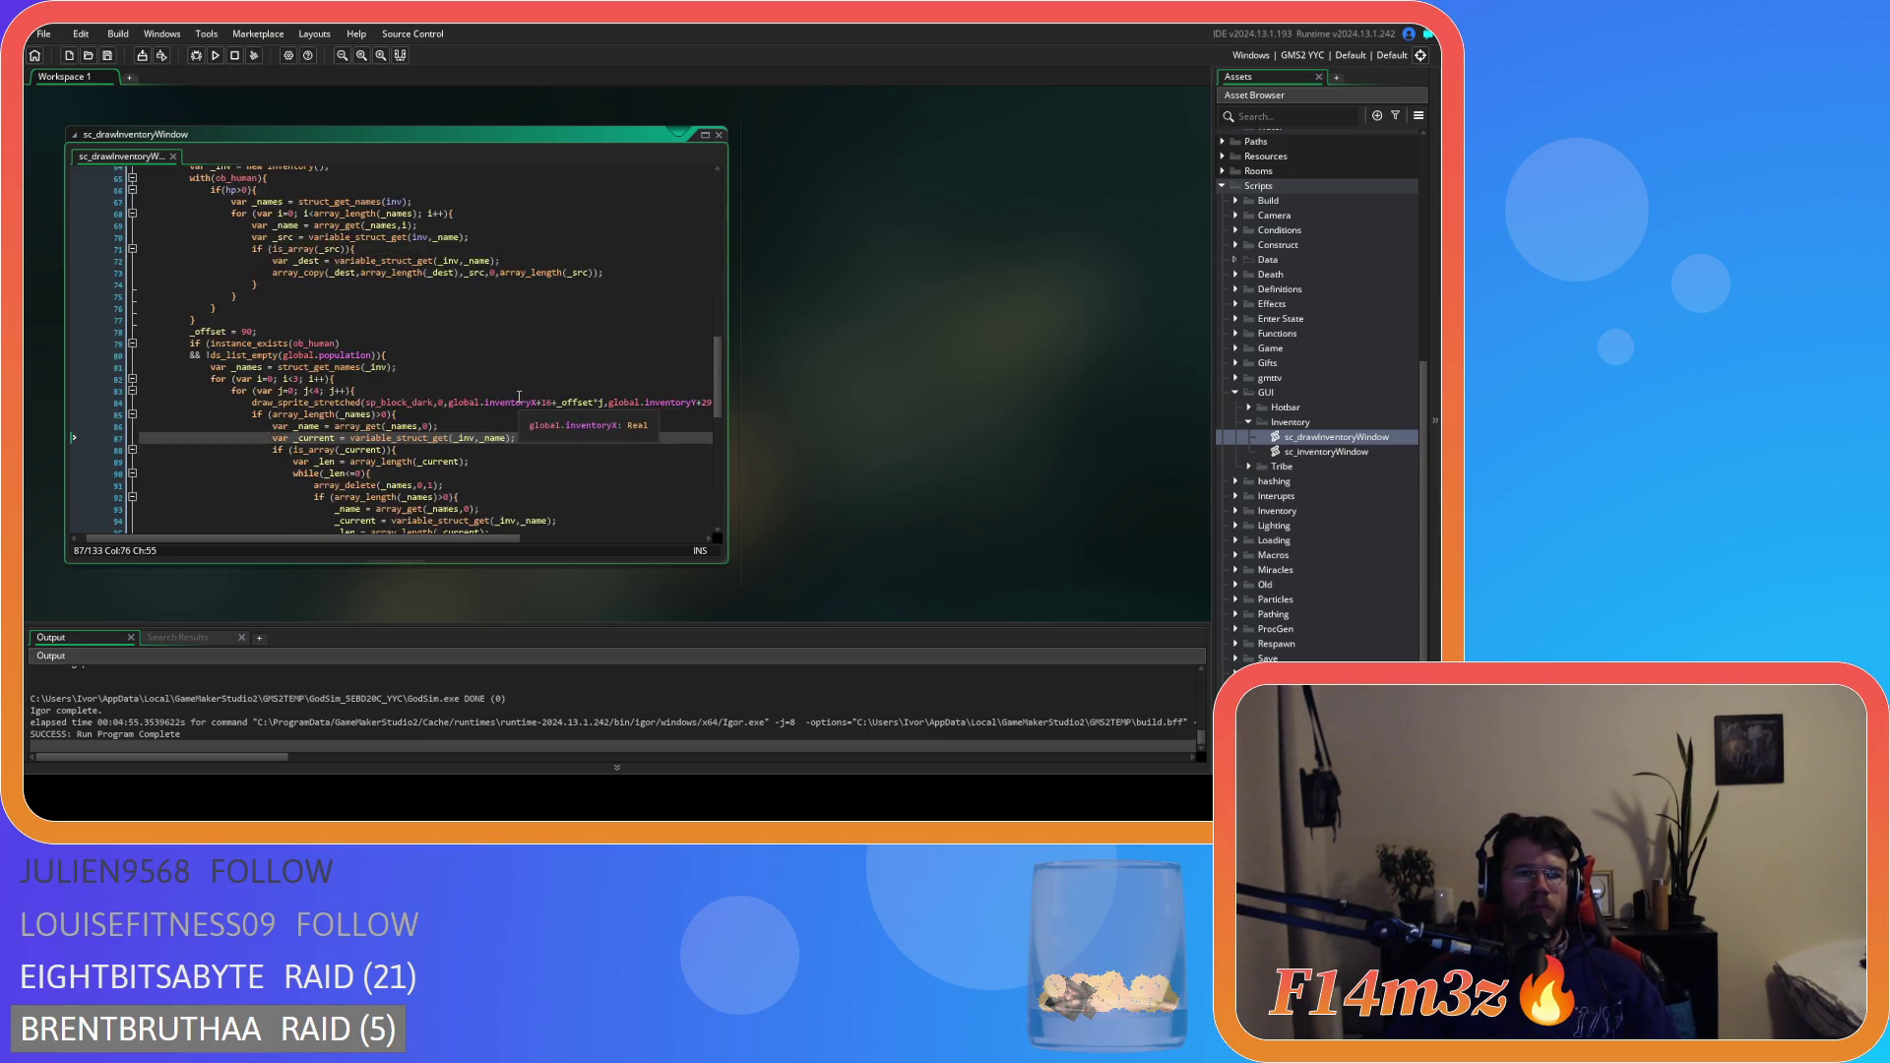
{"action": "scroll", "coordinate": [519, 397], "scroll_direction": "down", "scroll_amount": 4}
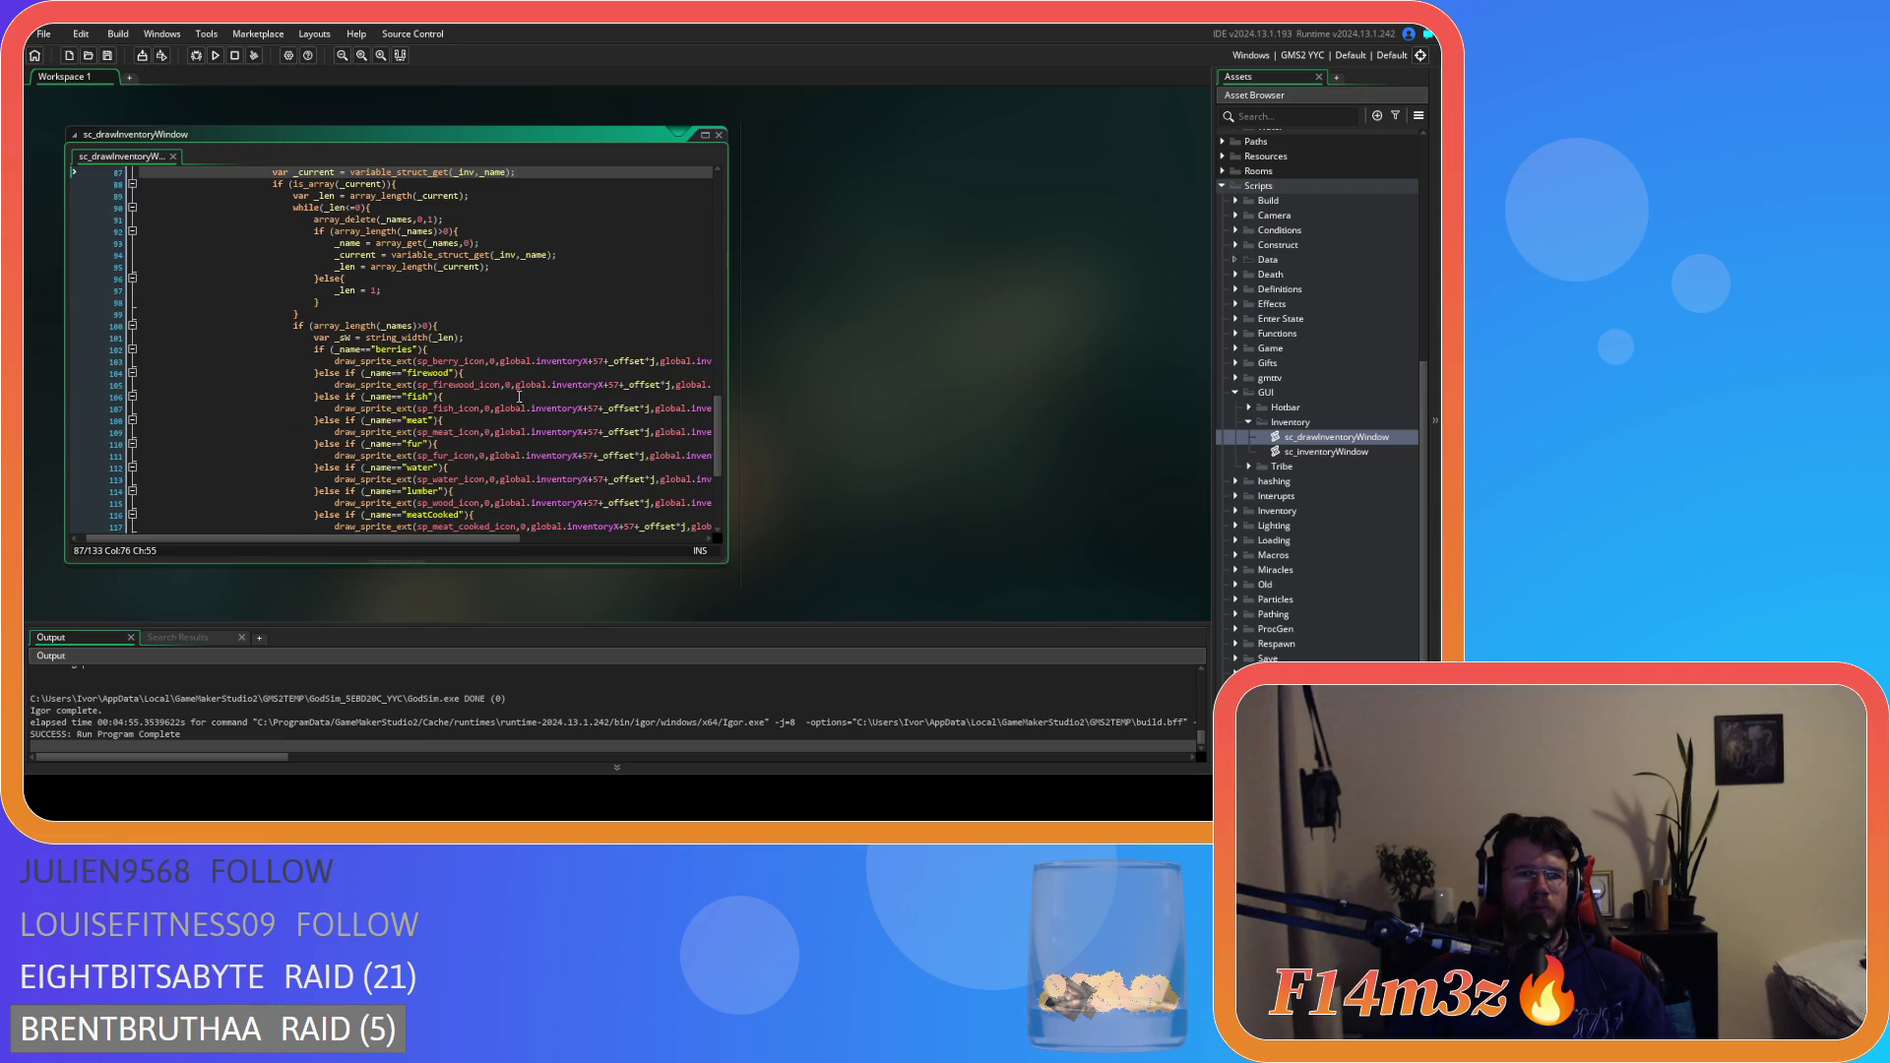
{"action": "scroll", "coordinate": [518, 396], "scroll_direction": "down", "scroll_amount": 3}
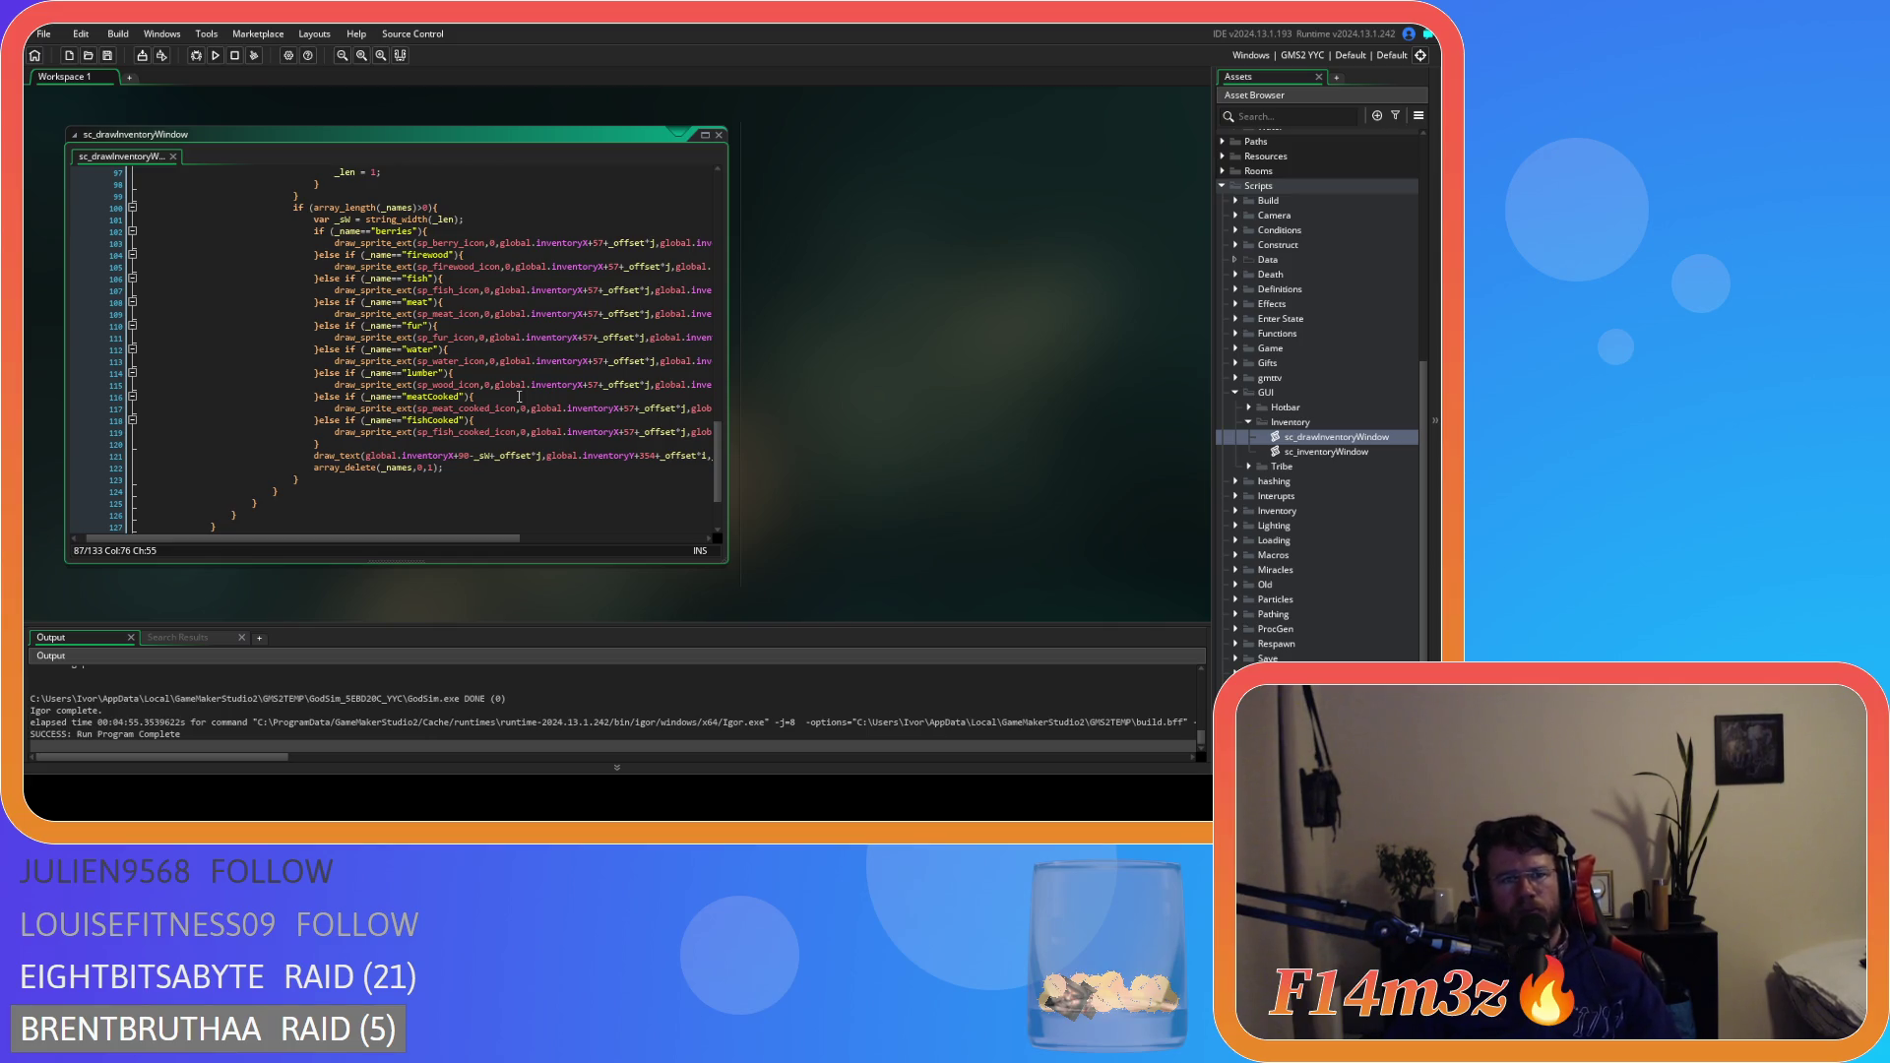
{"action": "scroll", "coordinate": [508, 397], "scroll_direction": "up", "scroll_amount": 3}
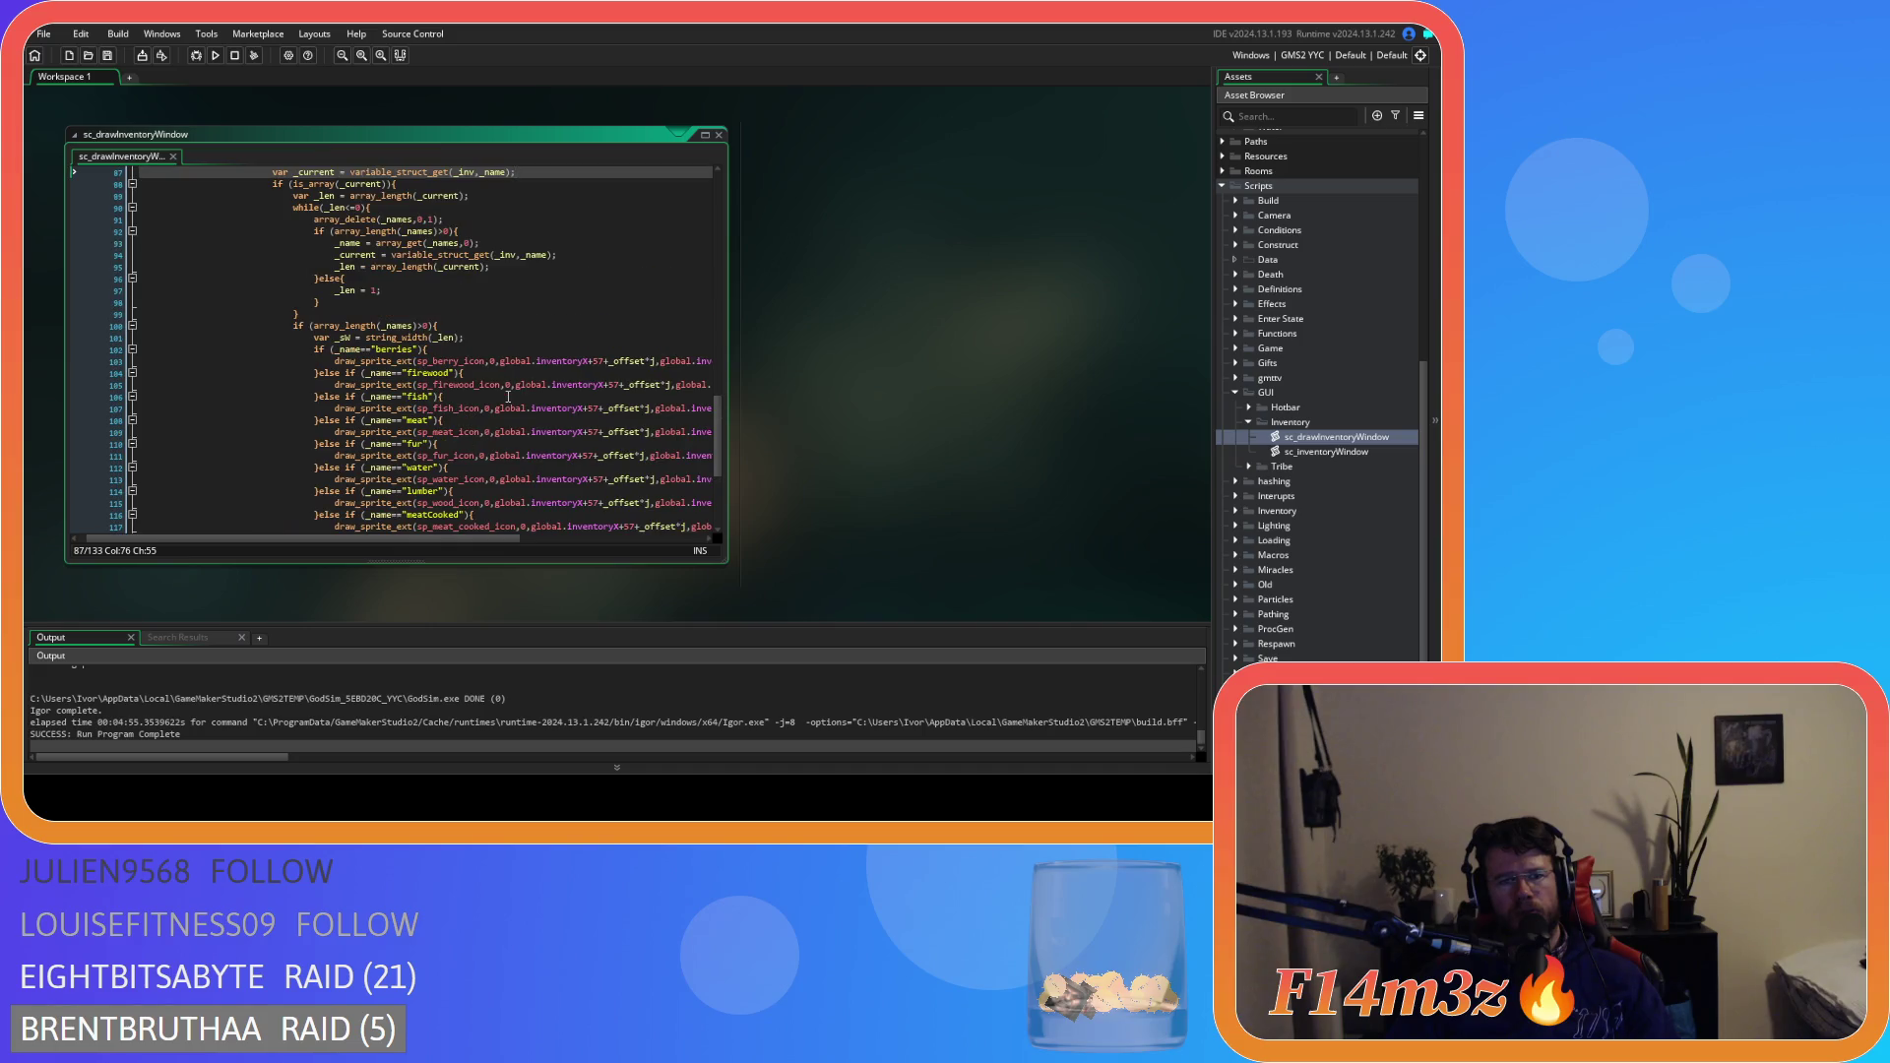
{"action": "scroll", "coordinate": [508, 397], "scroll_direction": "up", "scroll_amount": 2}
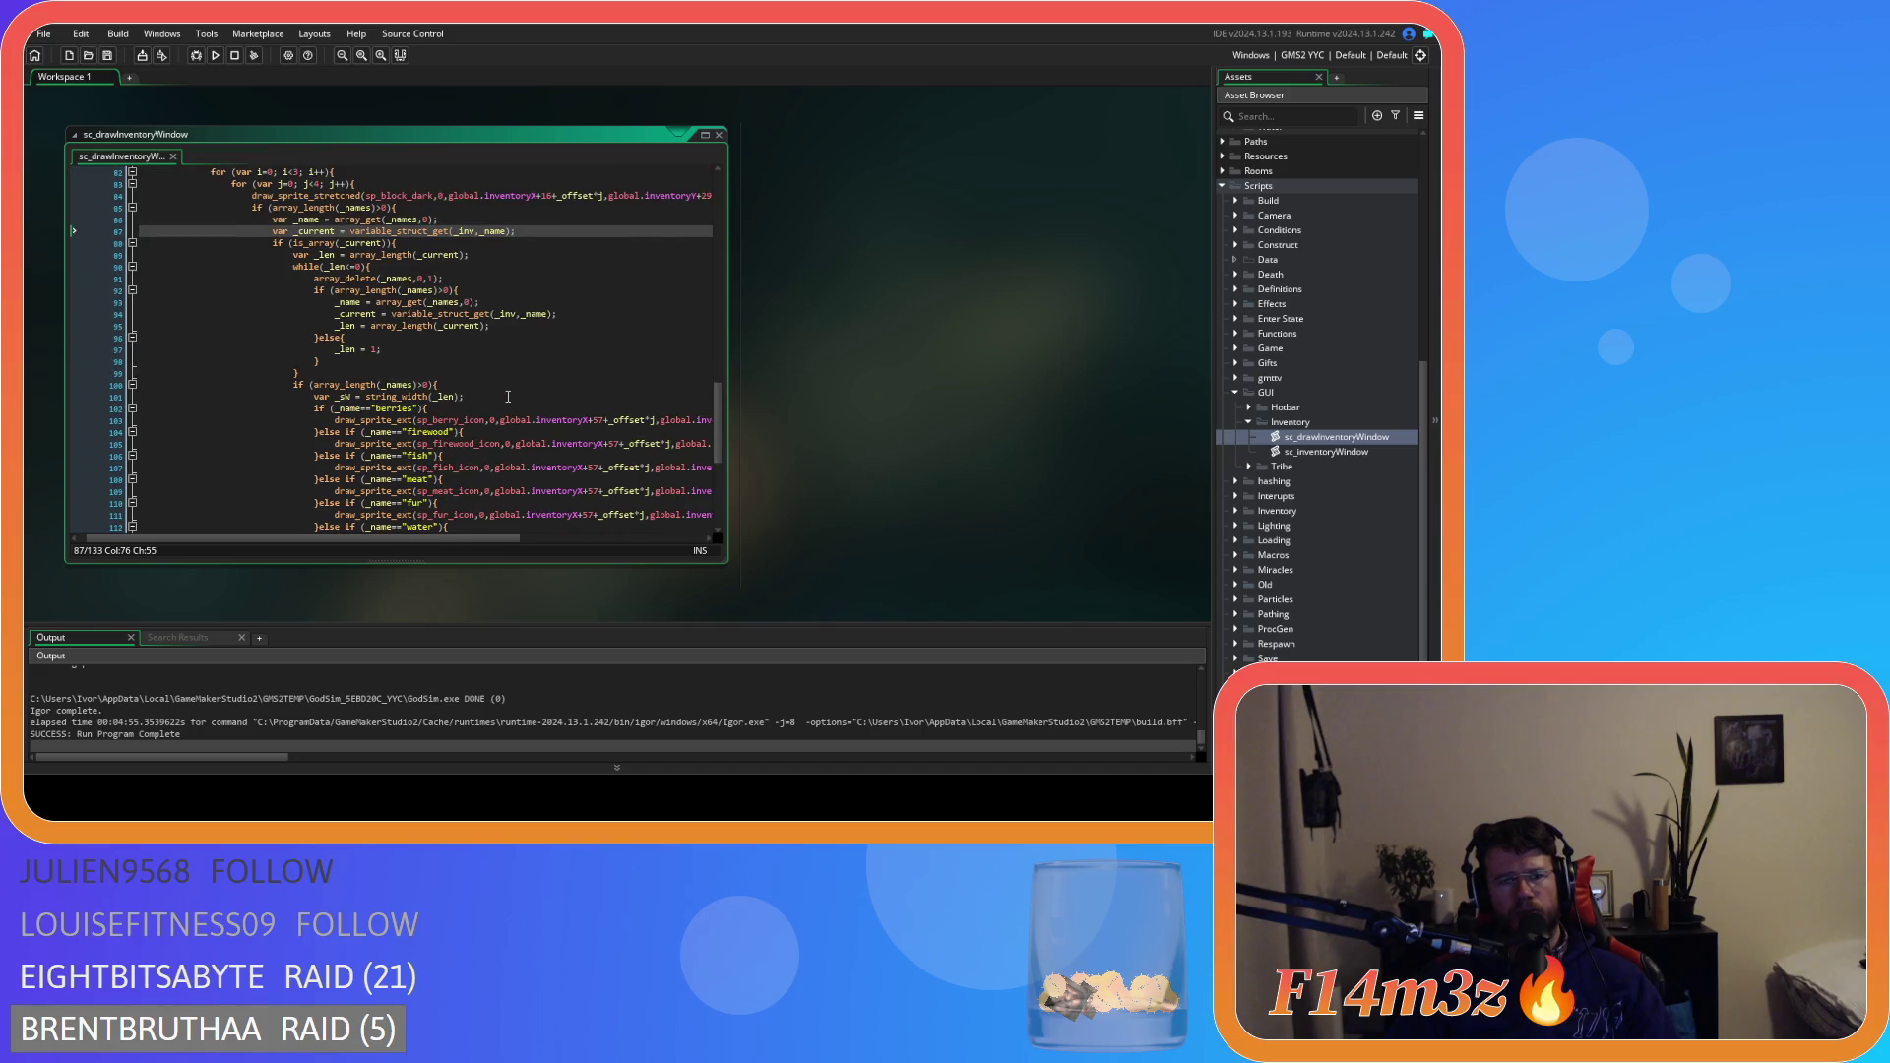
{"action": "scroll", "coordinate": [508, 397], "scroll_direction": "up", "scroll_amount": 2}
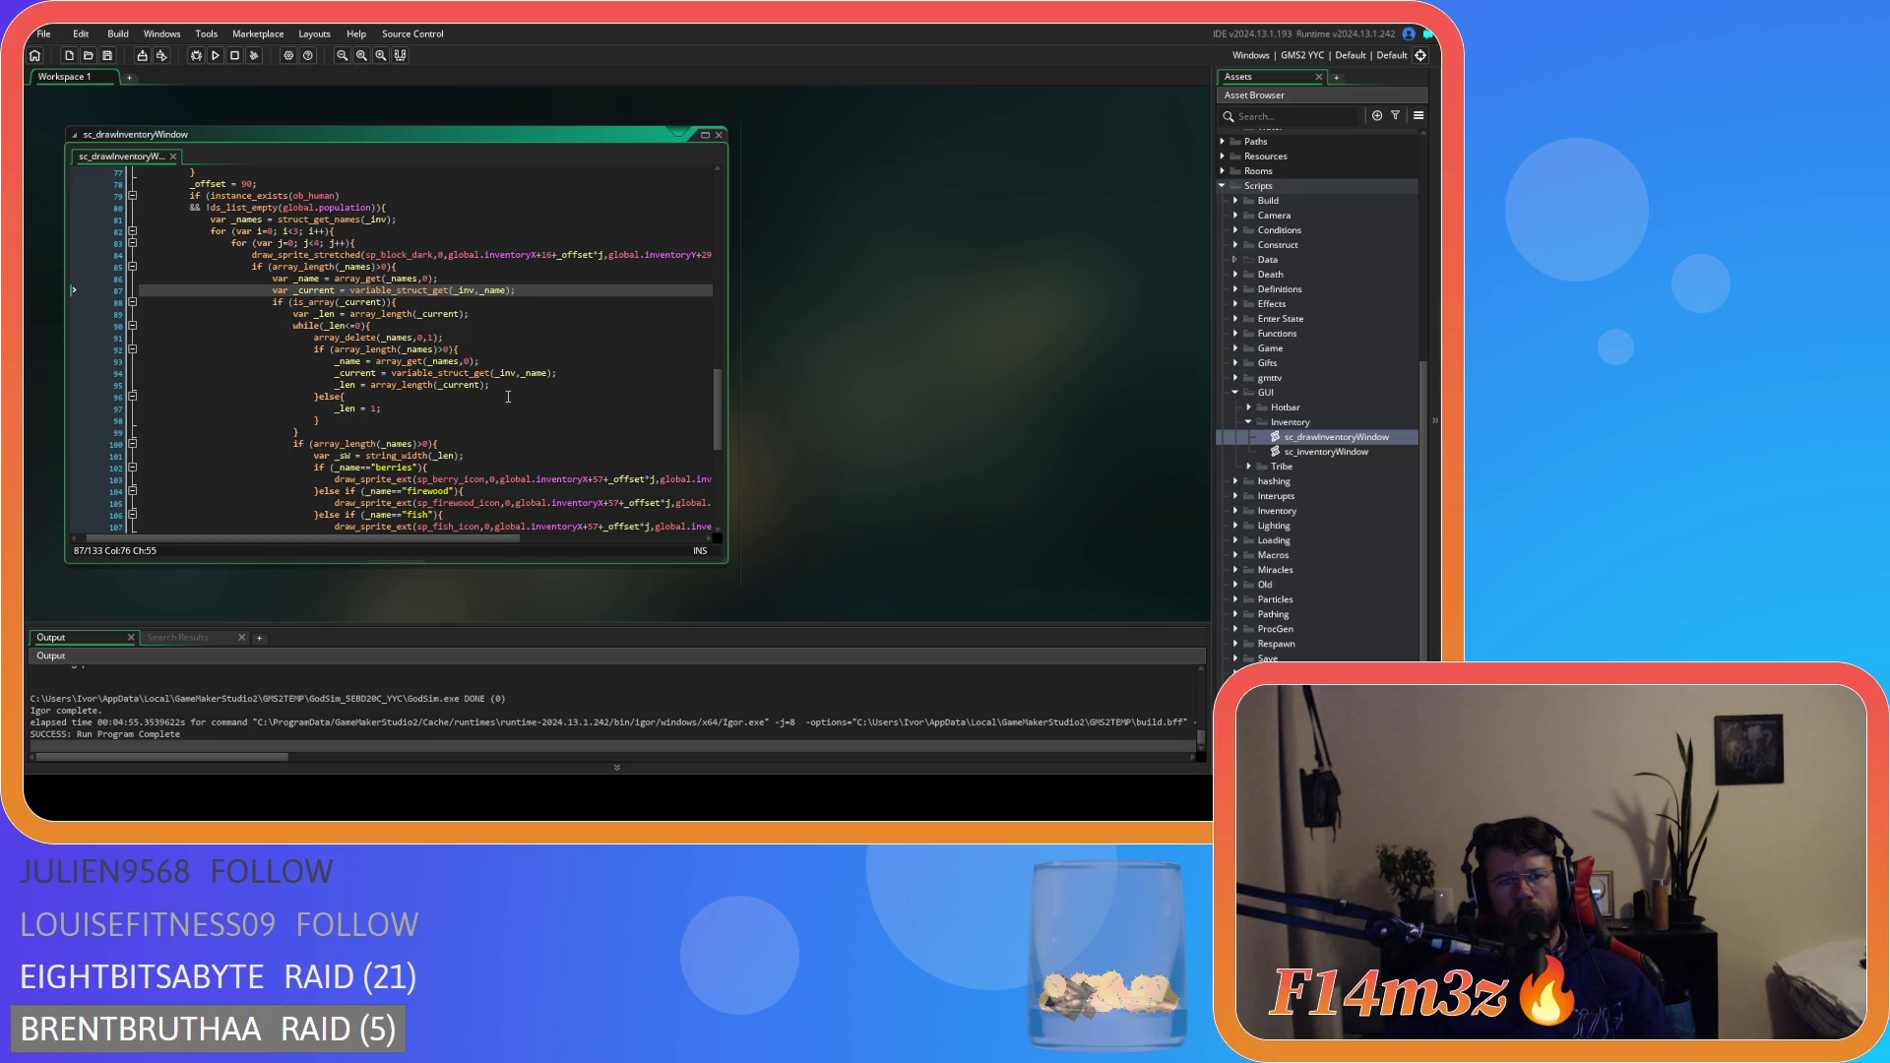
{"action": "scroll", "coordinate": [508, 397], "scroll_direction": "up", "scroll_amount": 1}
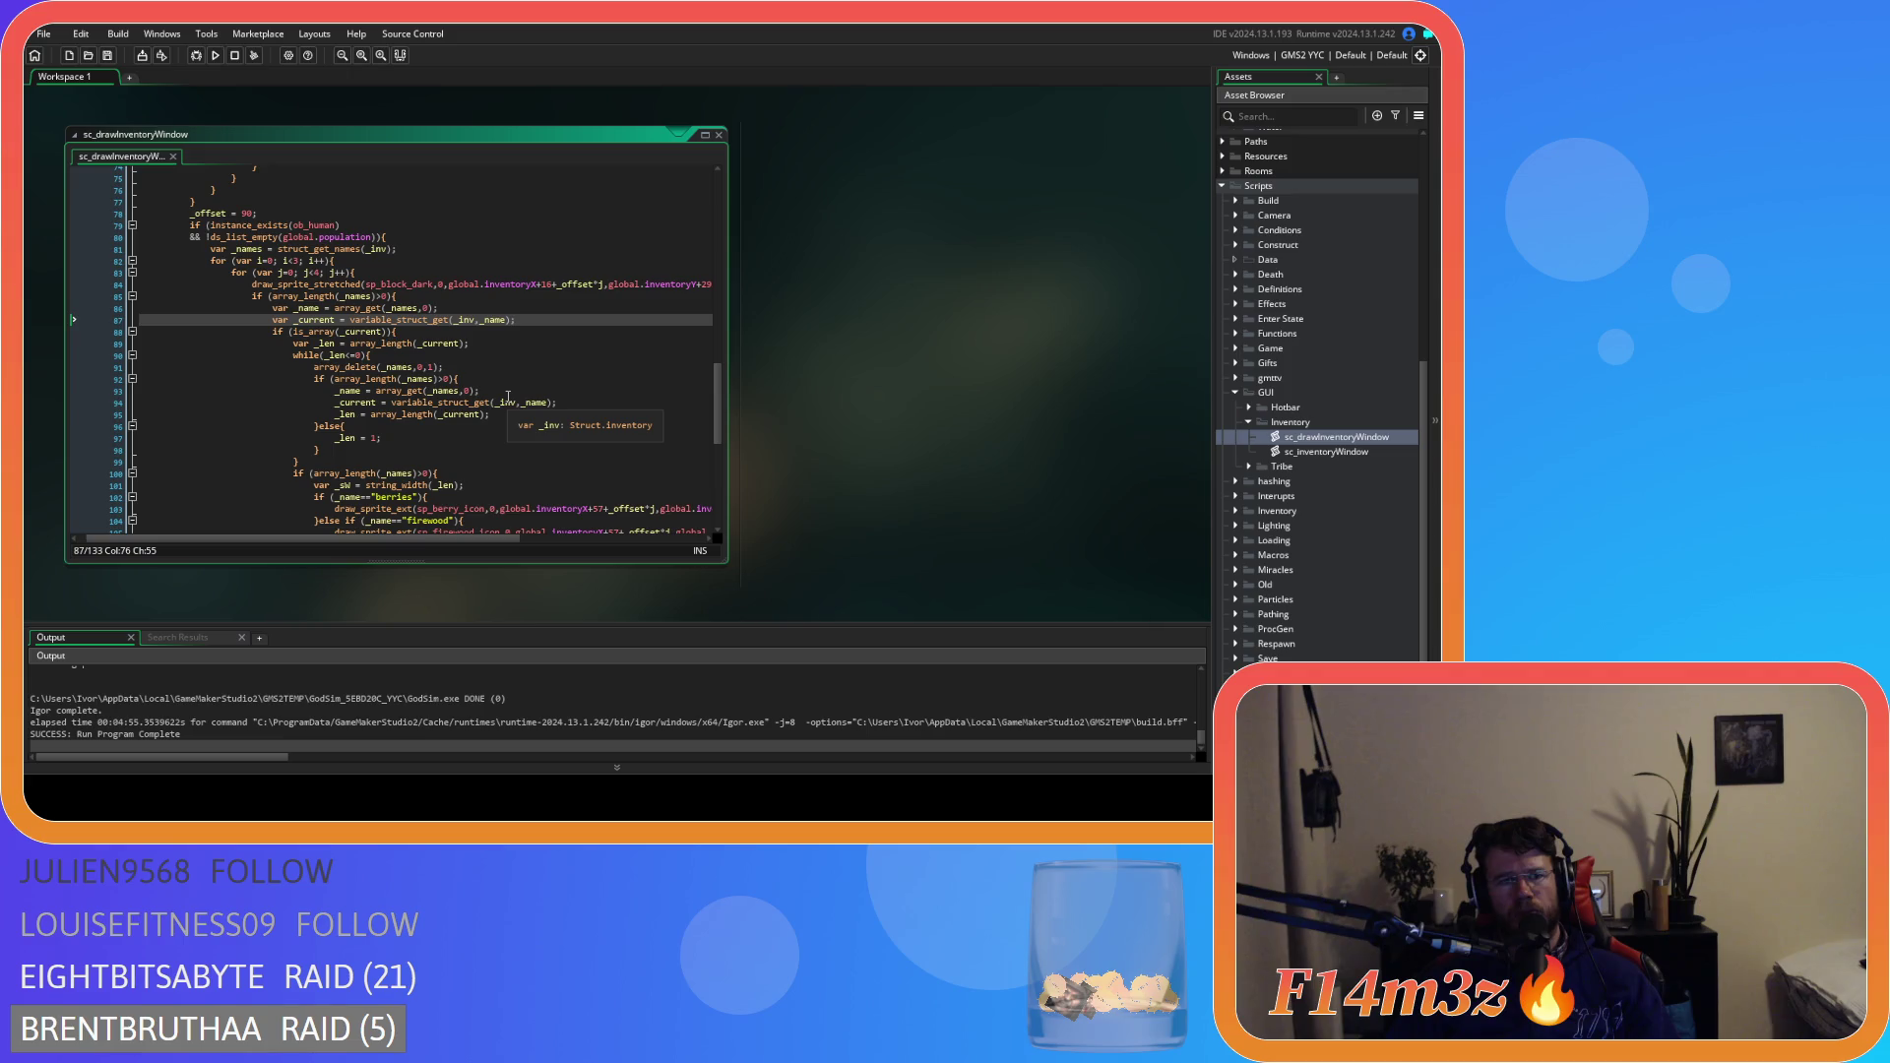
{"action": "scroll", "coordinate": [508, 396], "scroll_direction": "up", "scroll_amount": 20}
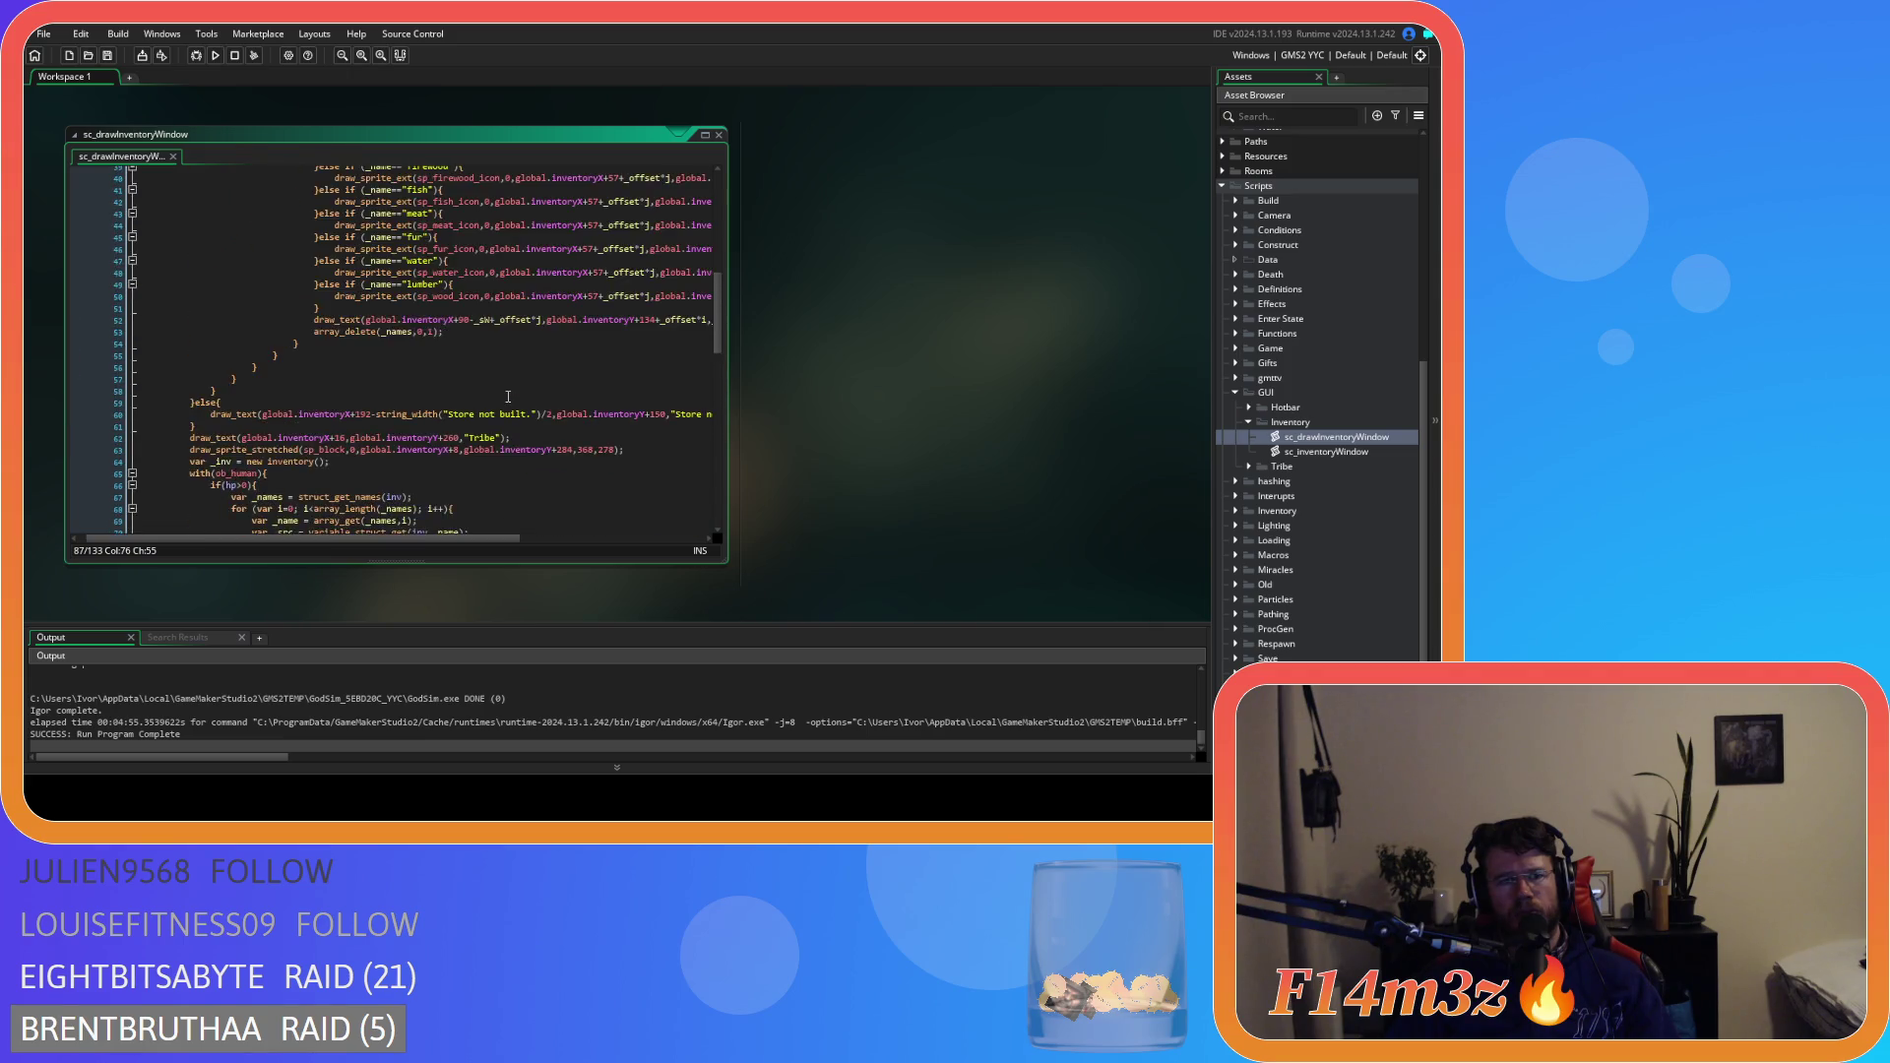
{"action": "scroll", "coordinate": [508, 397], "scroll_direction": "up", "scroll_amount": 4}
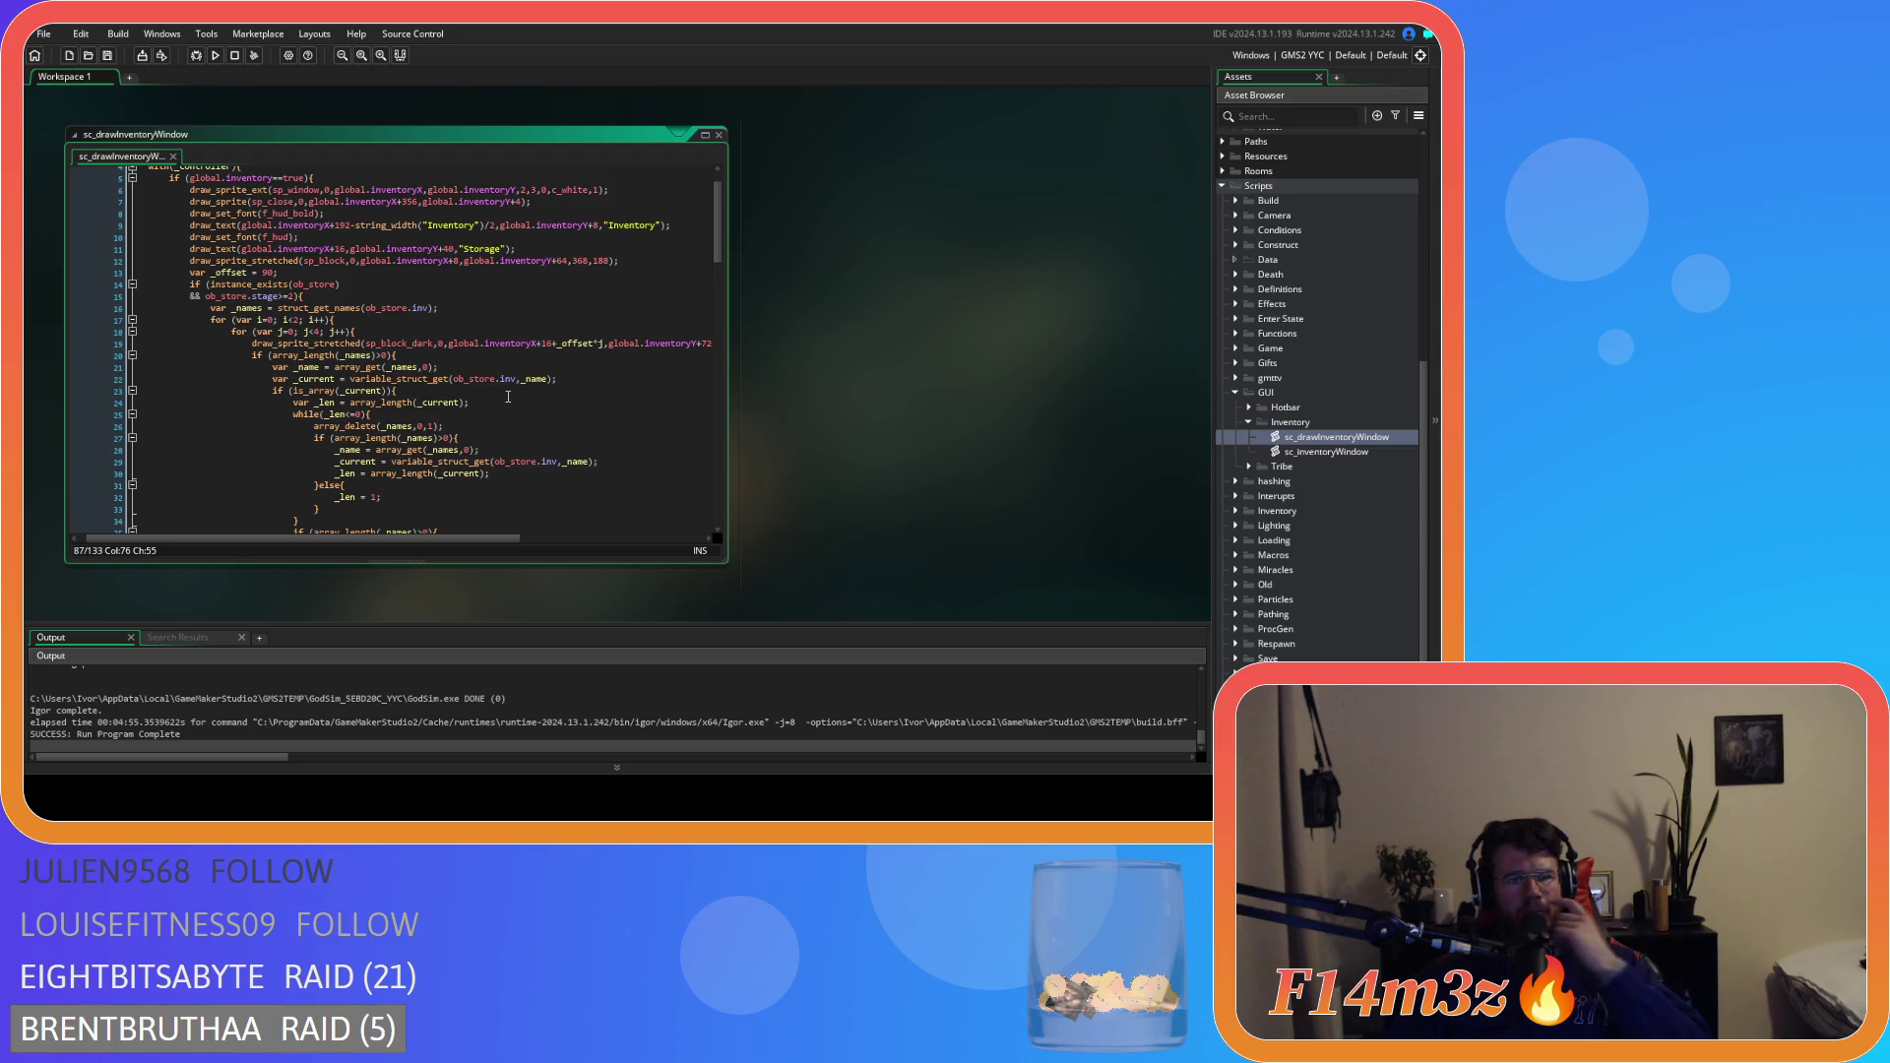
{"action": "scroll", "coordinate": [508, 396], "scroll_direction": "down", "scroll_amount": 4}
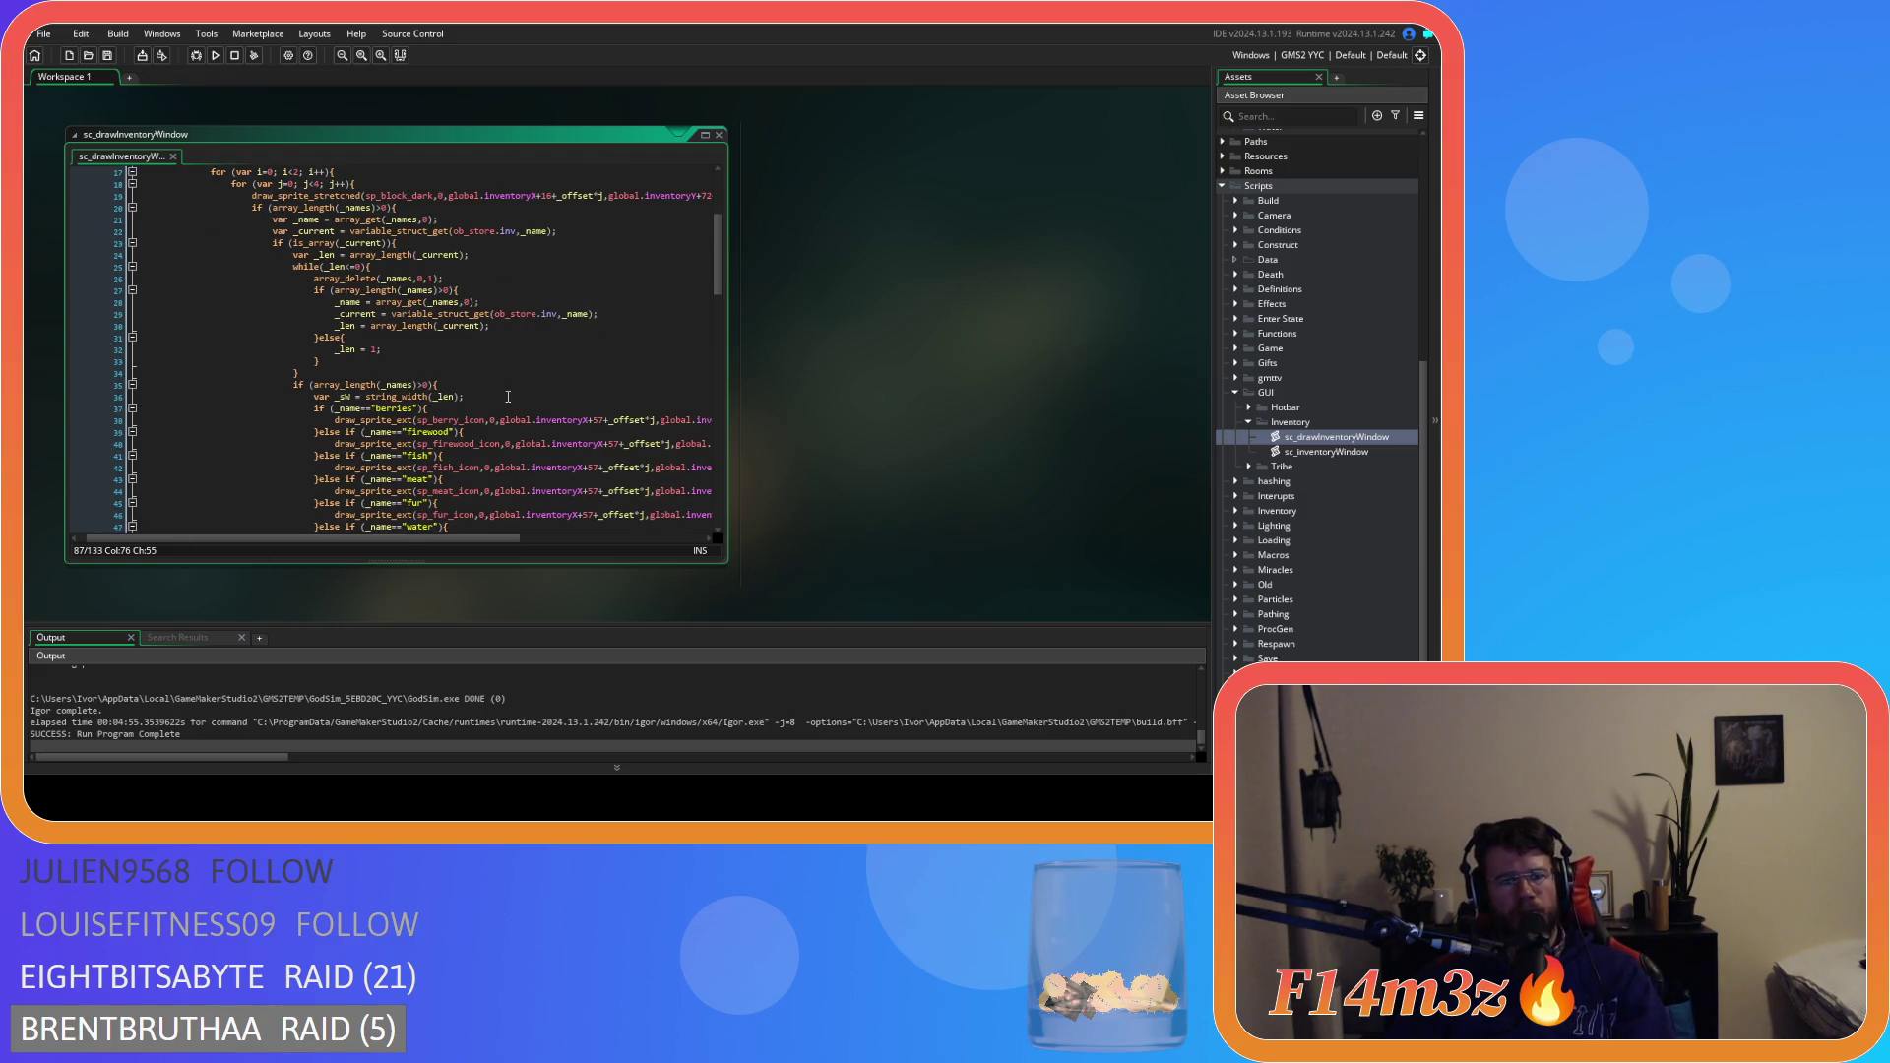
{"action": "left_click", "coordinate": [506, 388]}
{"action": "scroll", "coordinate": [506, 389], "scroll_direction": "down", "scroll_amount": 5}
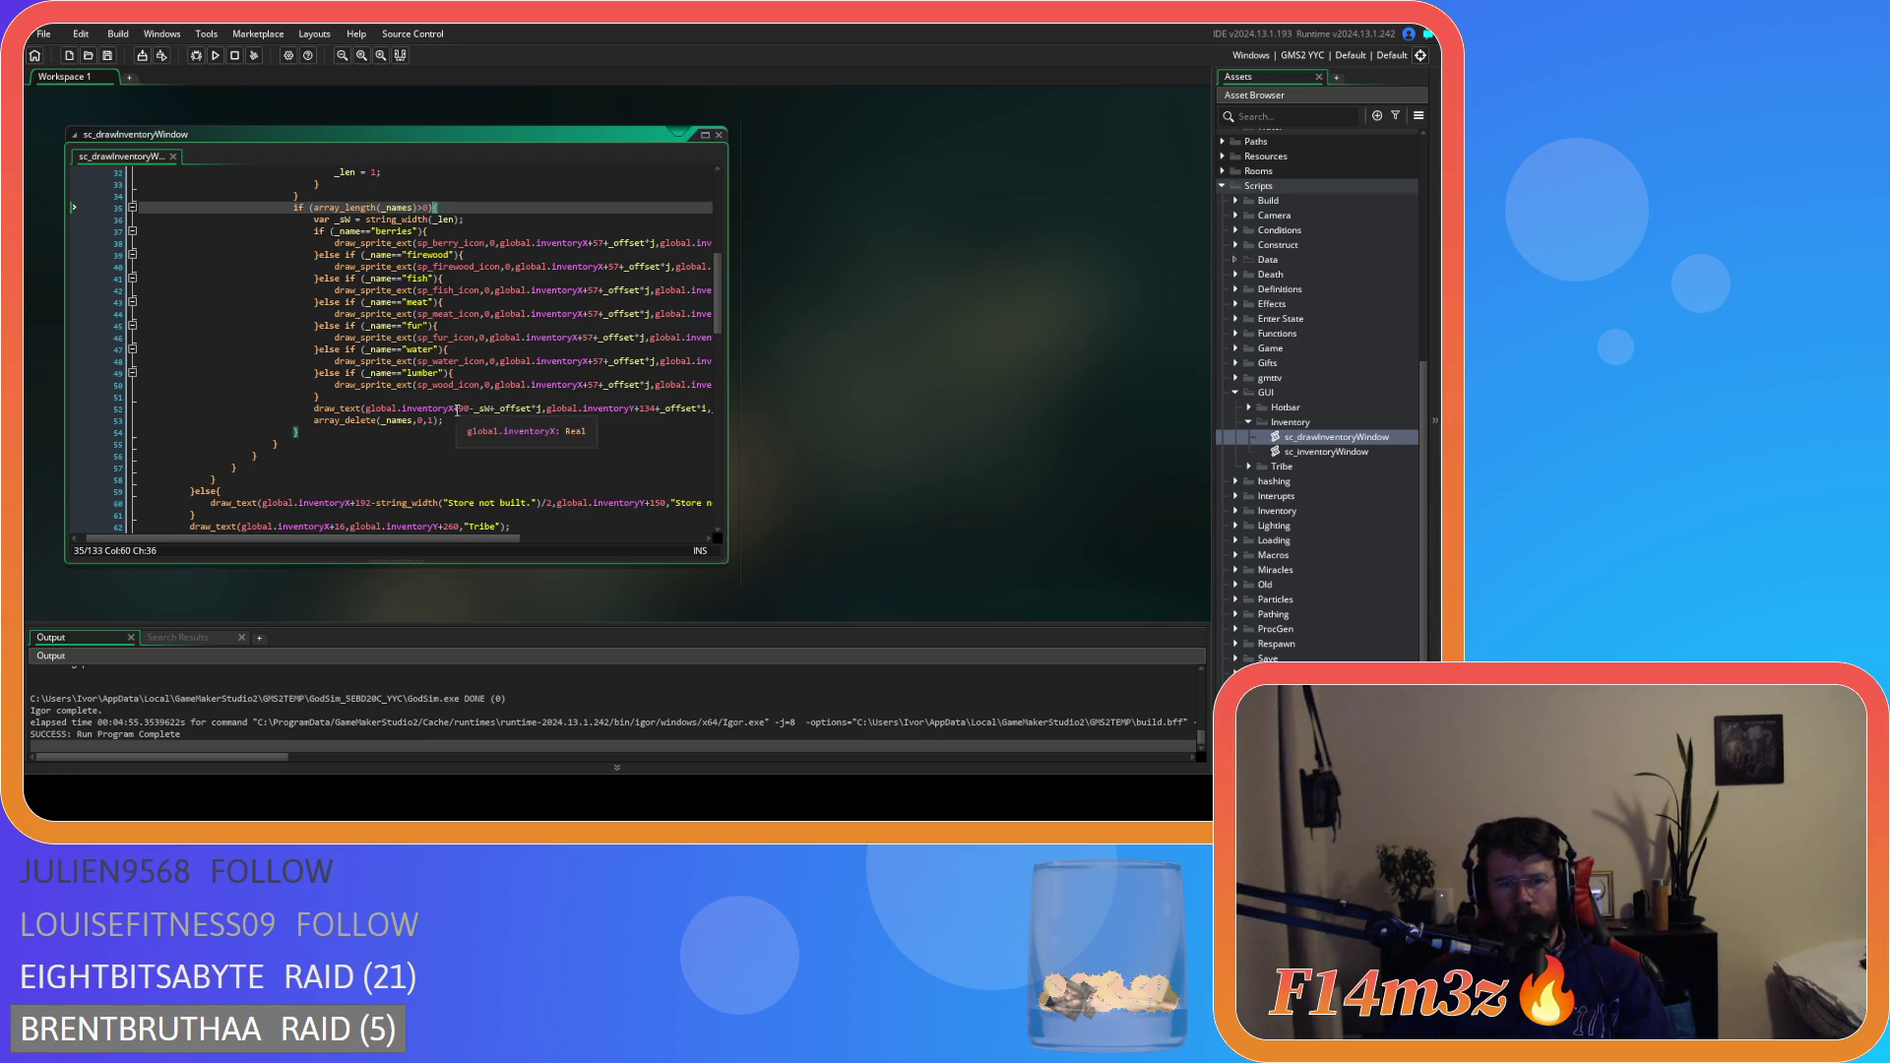
{"action": "mouse_move", "coordinate": [414, 408]}
{"action": "left_mouse_down"}
{"action": "mouse_move", "coordinate": [708, 408]}
{"action": "mouse_move", "coordinate": [563, 408]}
{"action": "left_mouse_up"}
{"action": "left_click_drag", "start_coordinate": [401, 254], "coordinate": [404, 350]}
{"action": "scroll", "coordinate": [404, 352], "scroll_direction": "up", "scroll_amount": 5}
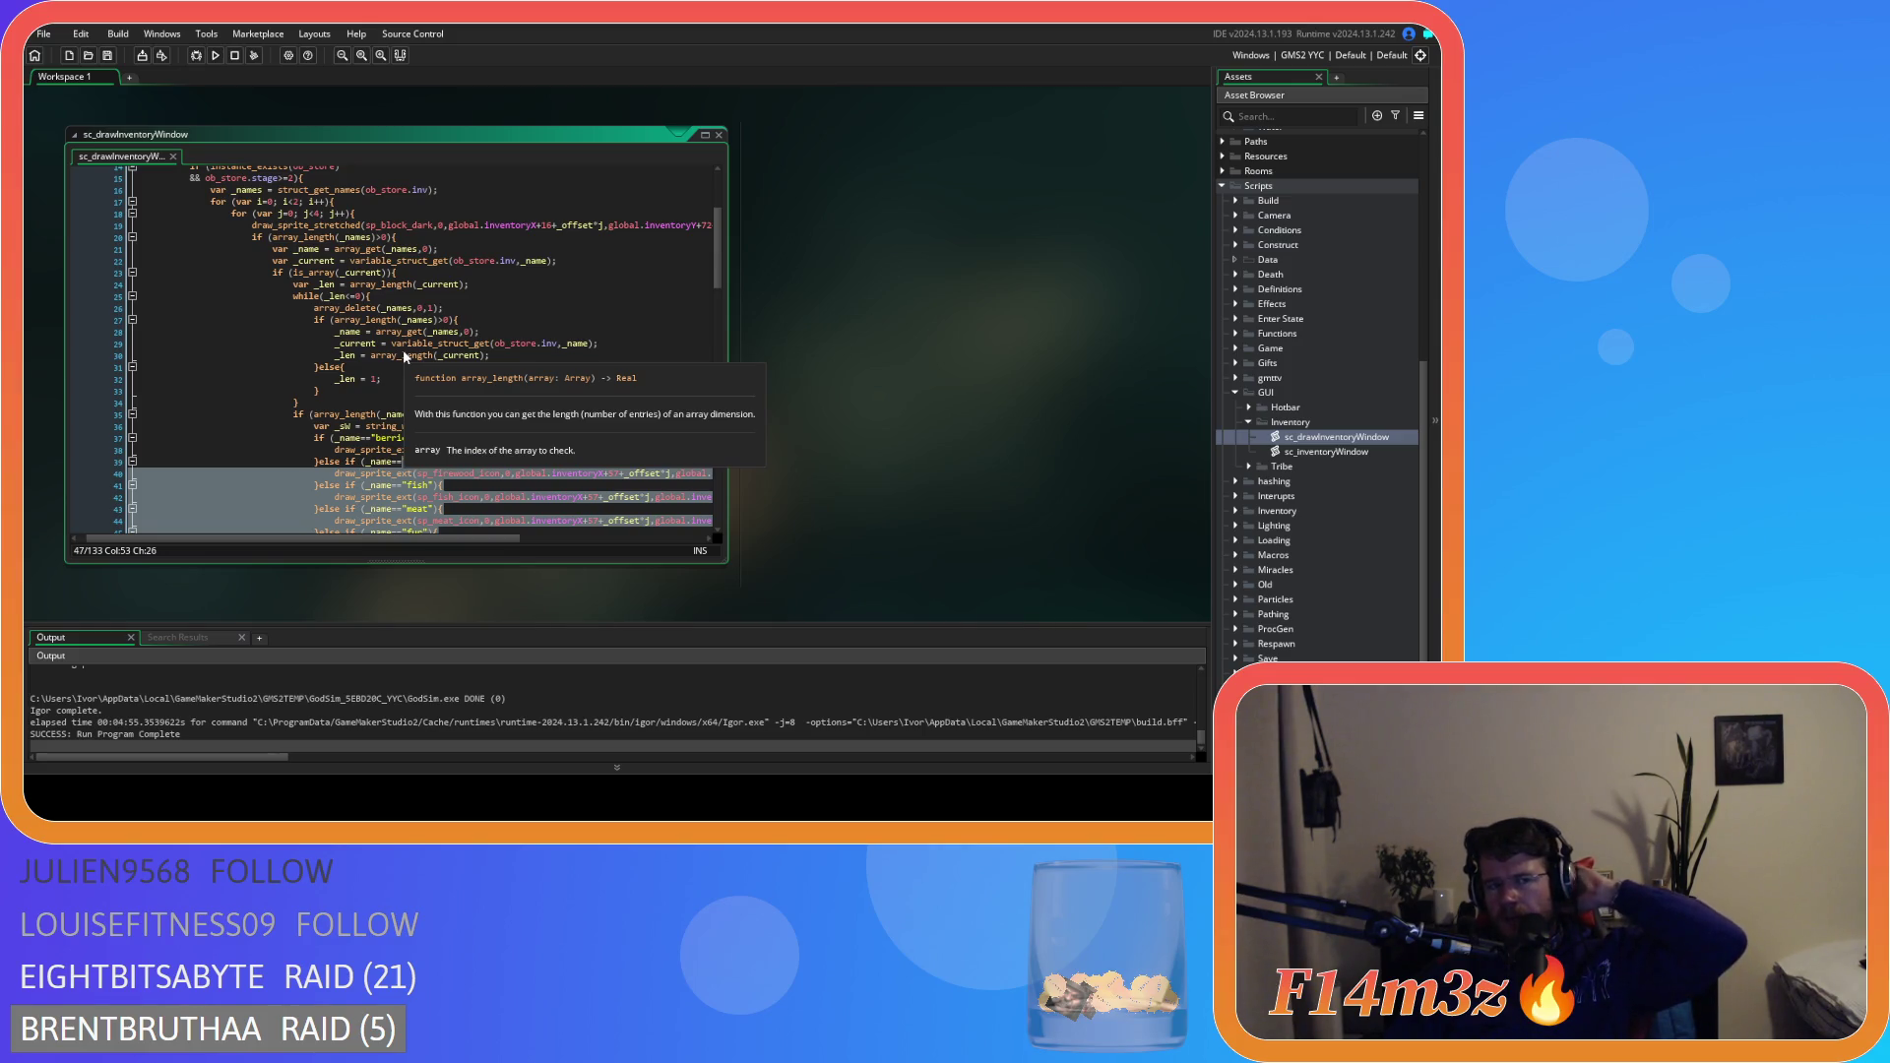
{"action": "mouse_move", "coordinate": [398, 225]}
{"action": "left_mouse_down"}
{"action": "mouse_move", "coordinate": [473, 225]}
{"action": "mouse_move", "coordinate": [347, 229]}
{"action": "left_mouse_up"}
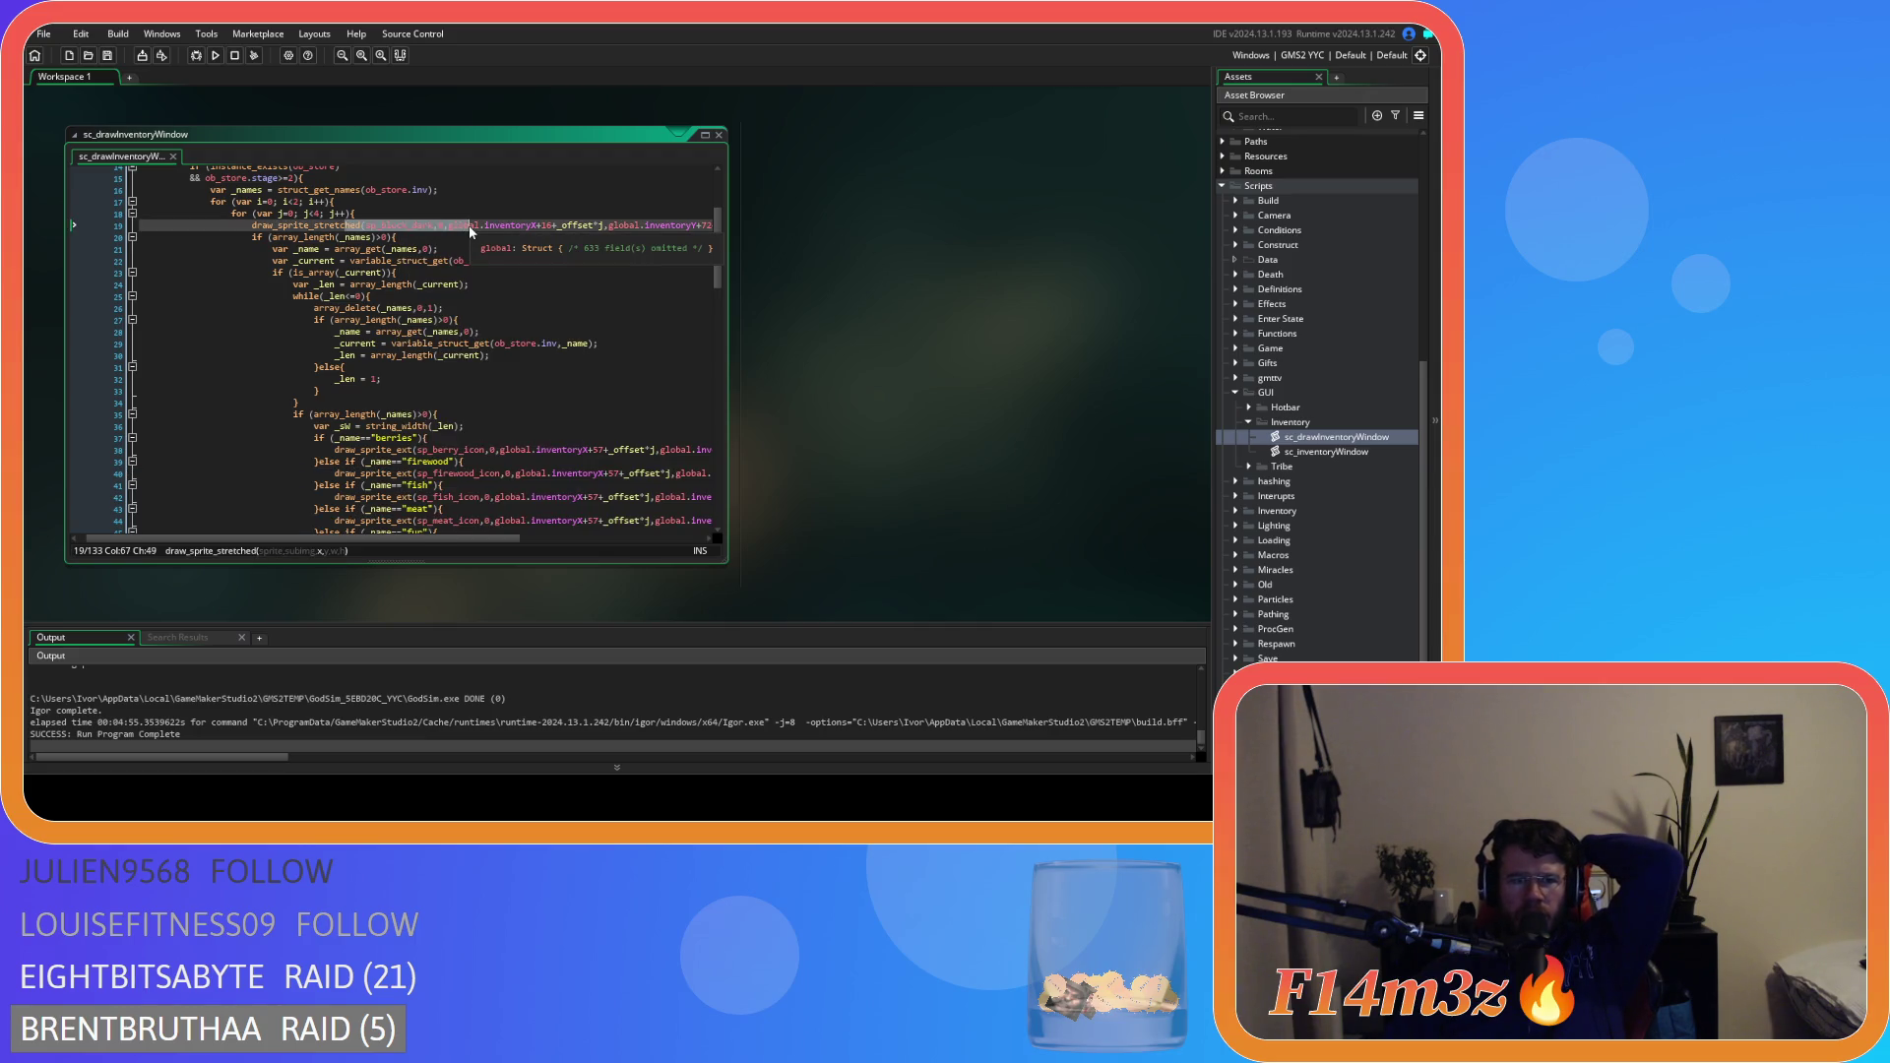
{"action": "scroll", "coordinate": [457, 246], "scroll_direction": "up", "scroll_amount": 2}
{"action": "scroll", "coordinate": [457, 246], "scroll_direction": "down", "scroll_amount": 1}
{"action": "scroll", "coordinate": [419, 268], "scroll_direction": "up", "scroll_amount": 1}
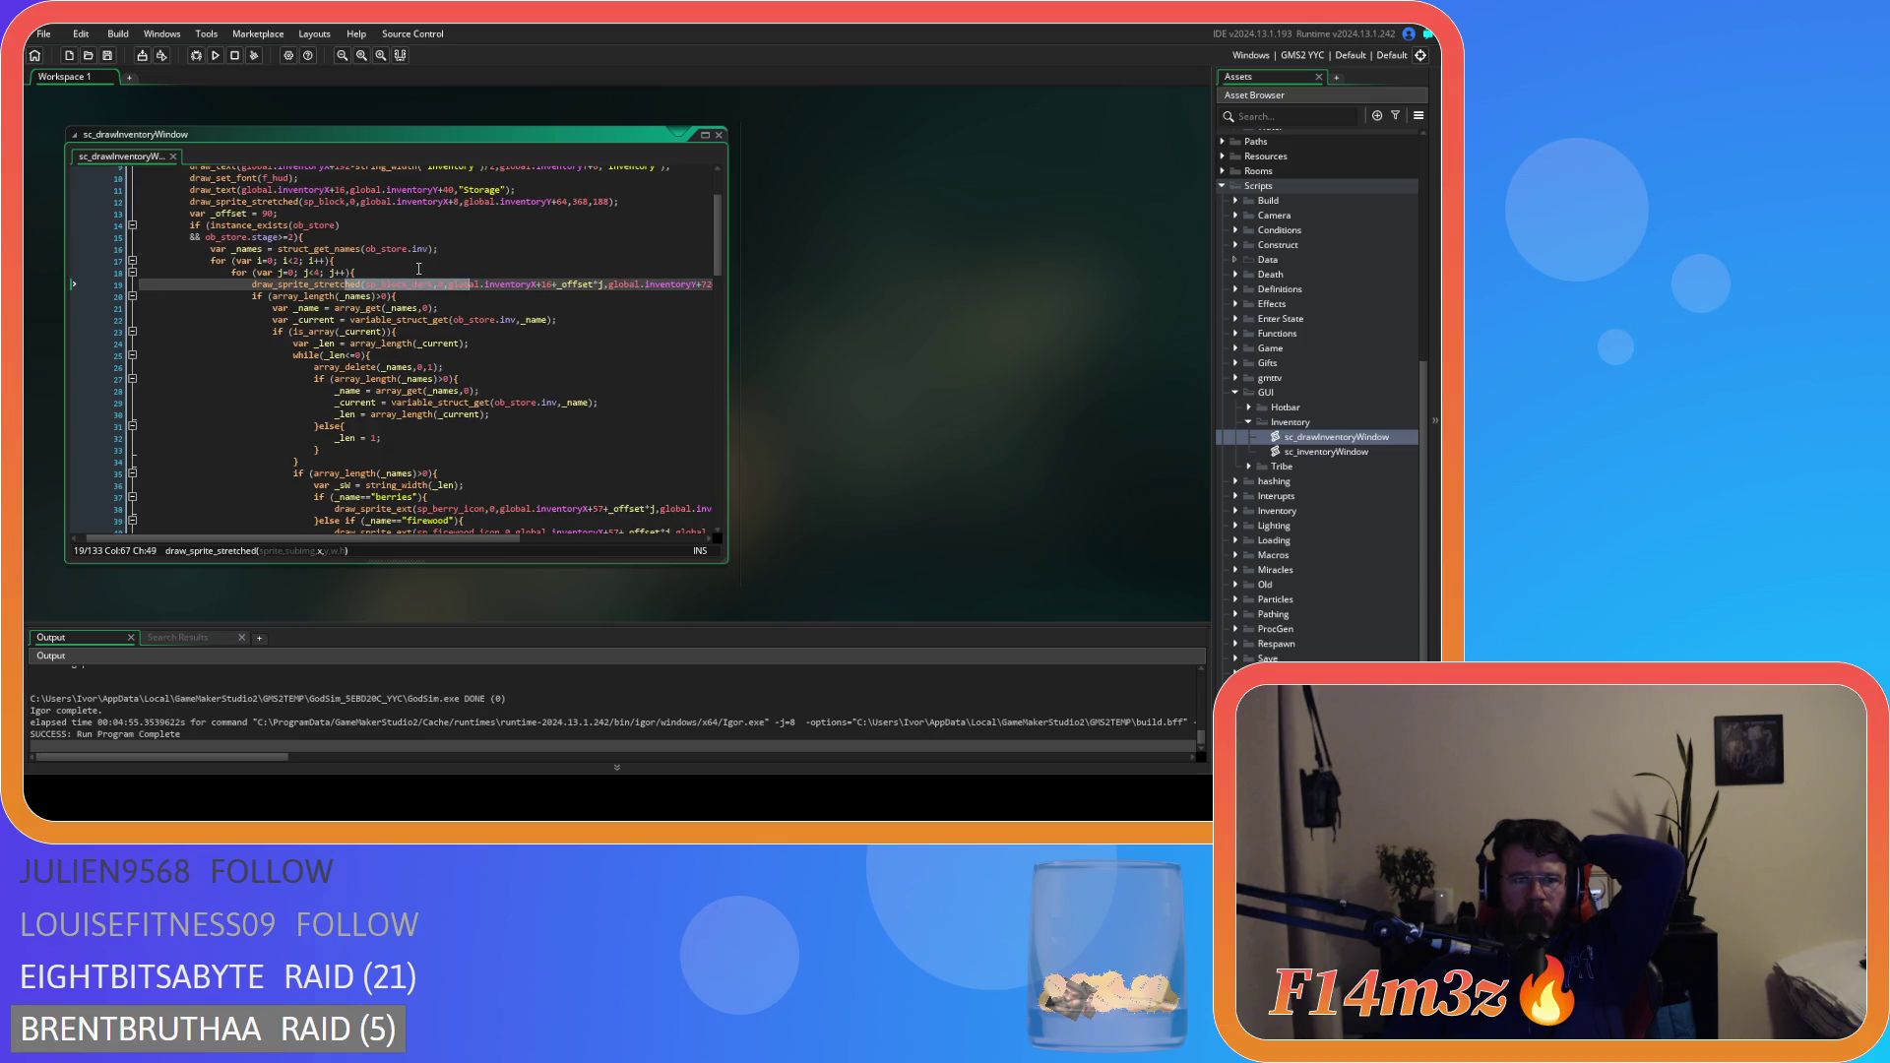
{"action": "mouse_move", "coordinate": [315, 251]}
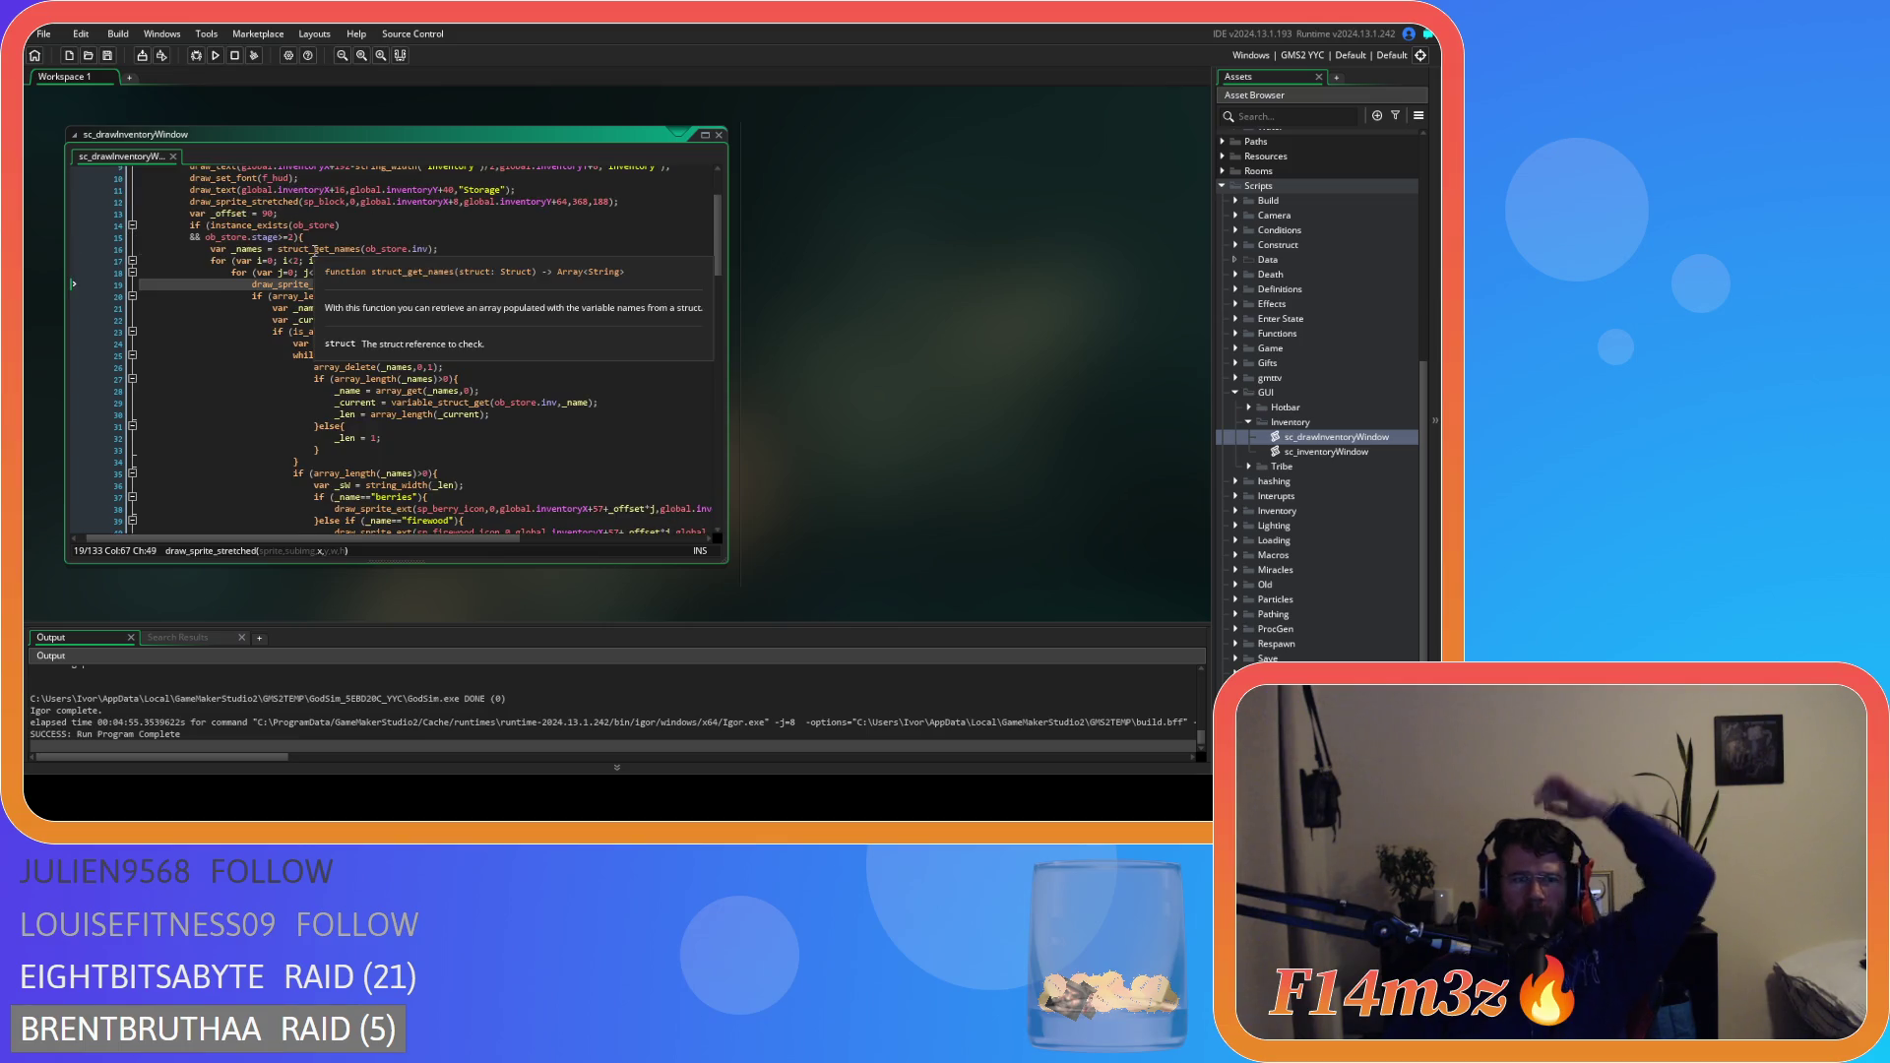
{"action": "left_click", "coordinate": [315, 250]}
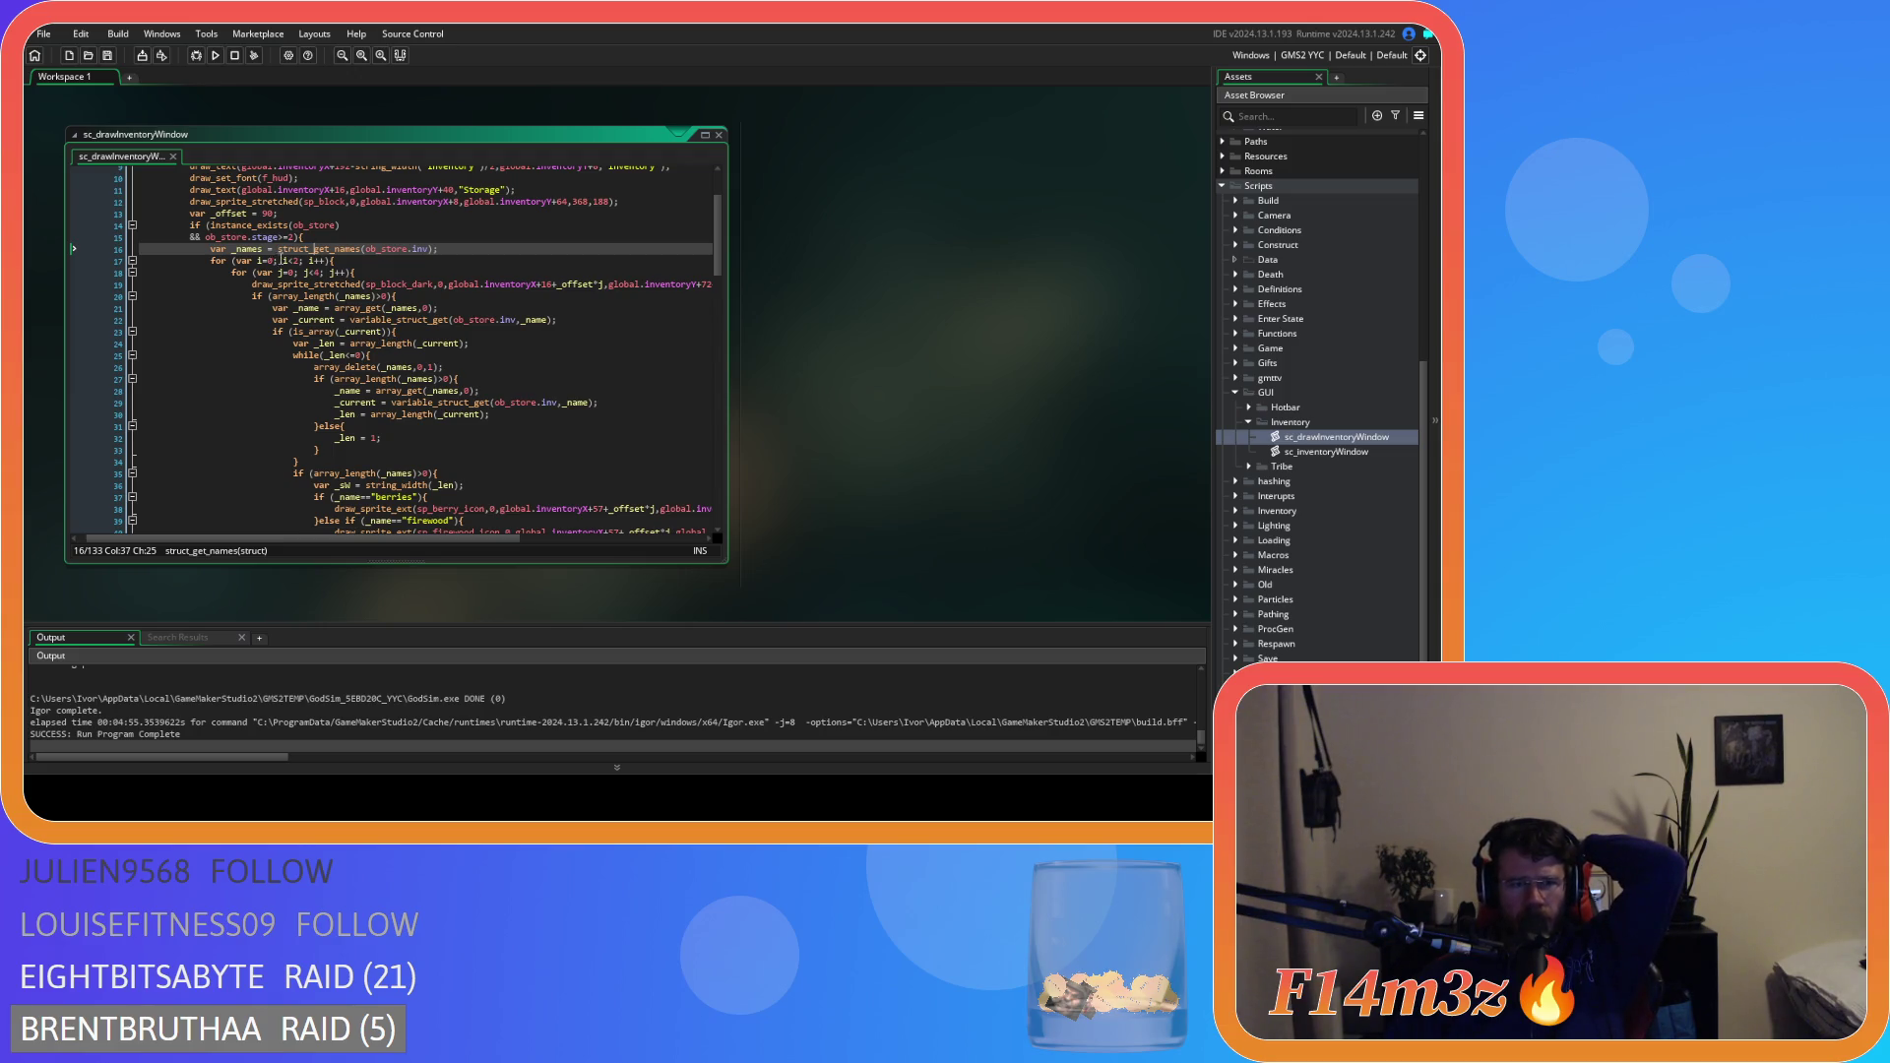
{"action": "left_click", "coordinate": [395, 297]}
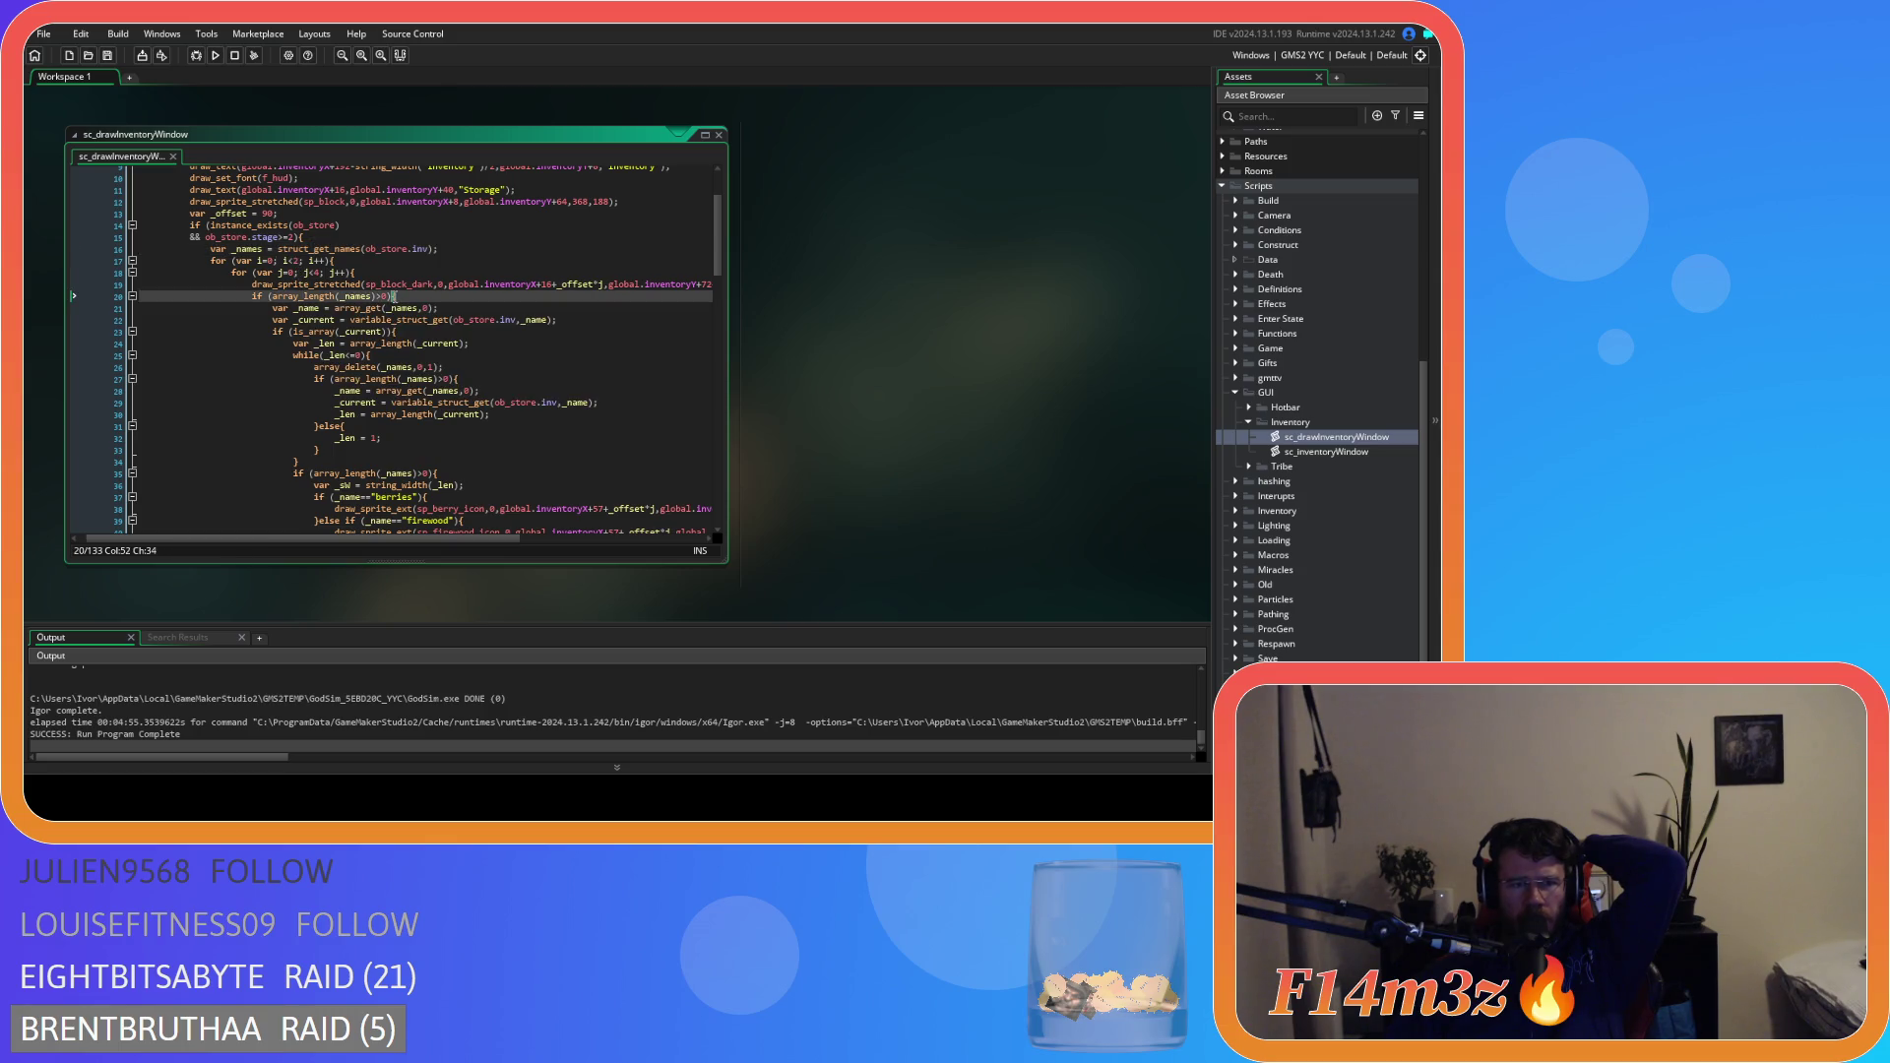
{"action": "scroll", "coordinate": [462, 359], "scroll_direction": "down", "scroll_amount": 3}
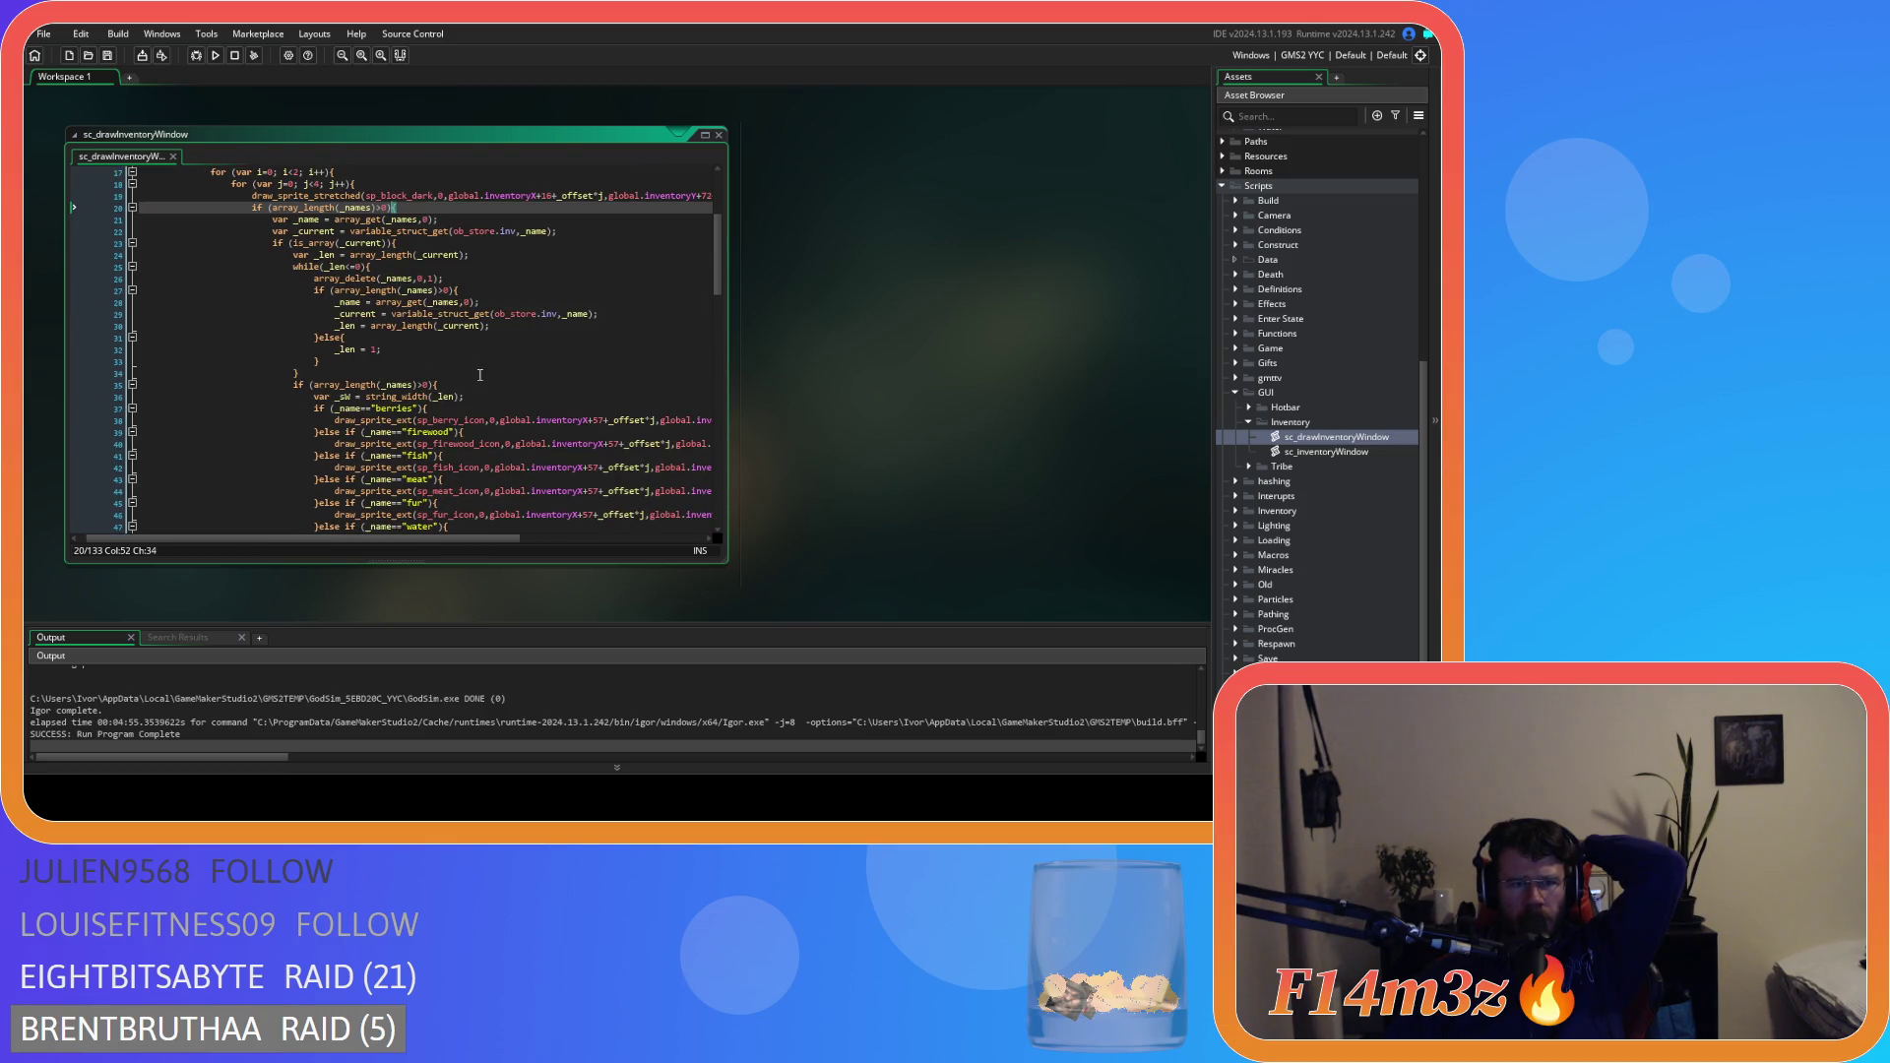
{"action": "scroll", "coordinate": [479, 375], "scroll_direction": "up", "scroll_amount": 1}
{"action": "mouse_move", "coordinate": [404, 327]}
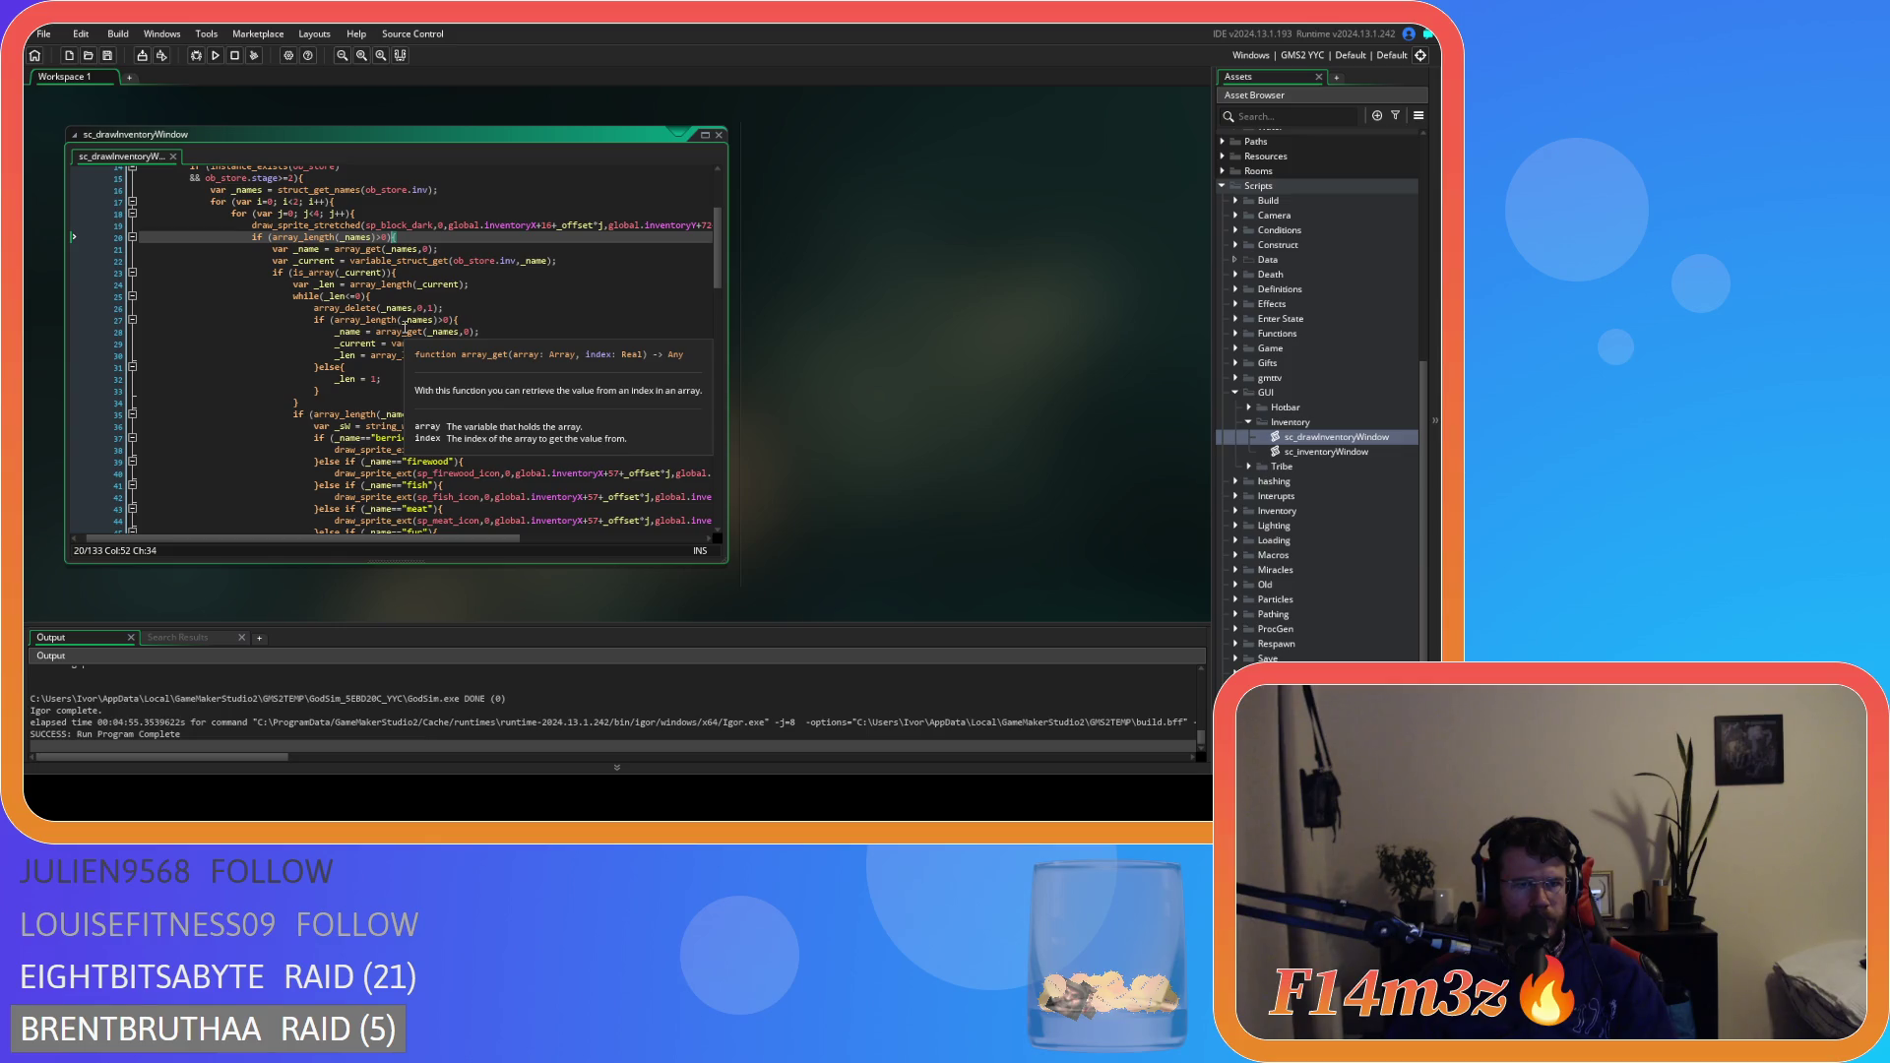
{"action": "scroll", "coordinate": [405, 328], "scroll_direction": "down", "scroll_amount": 10}
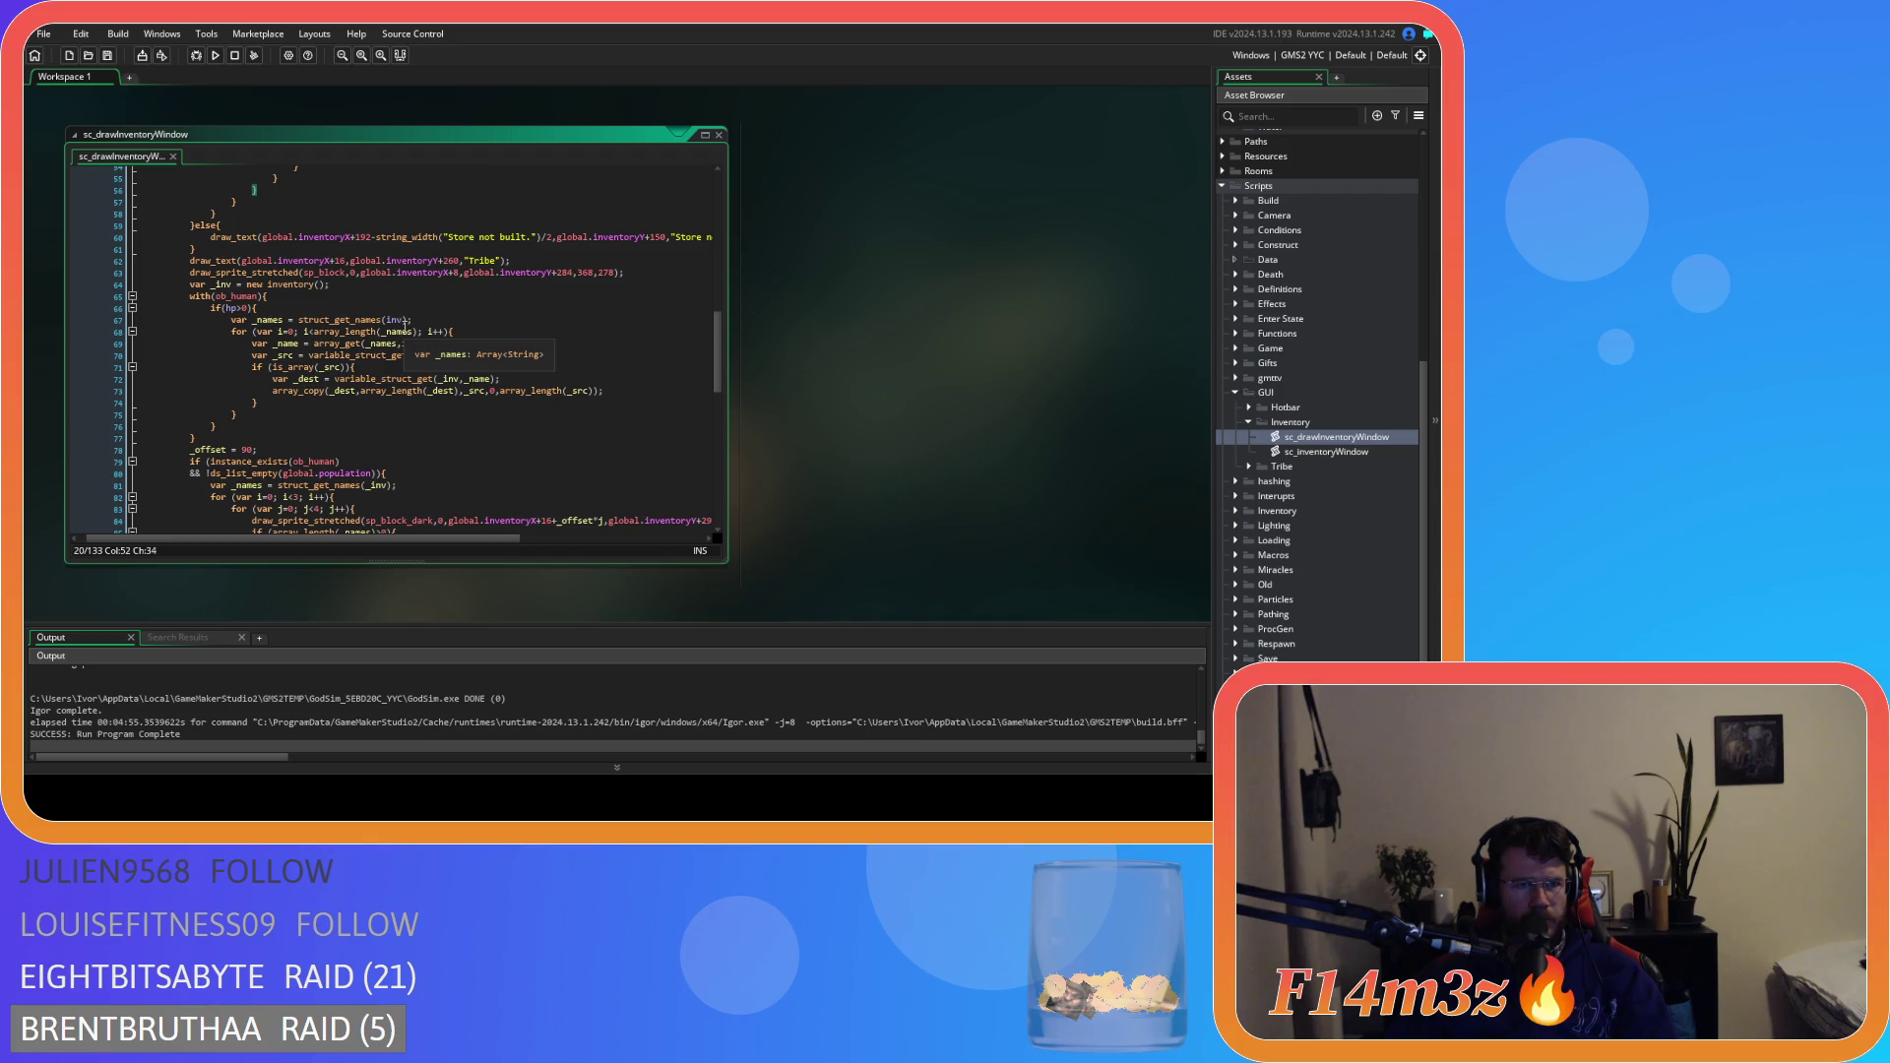
{"action": "scroll", "coordinate": [404, 328], "scroll_direction": "down", "scroll_amount": 1}
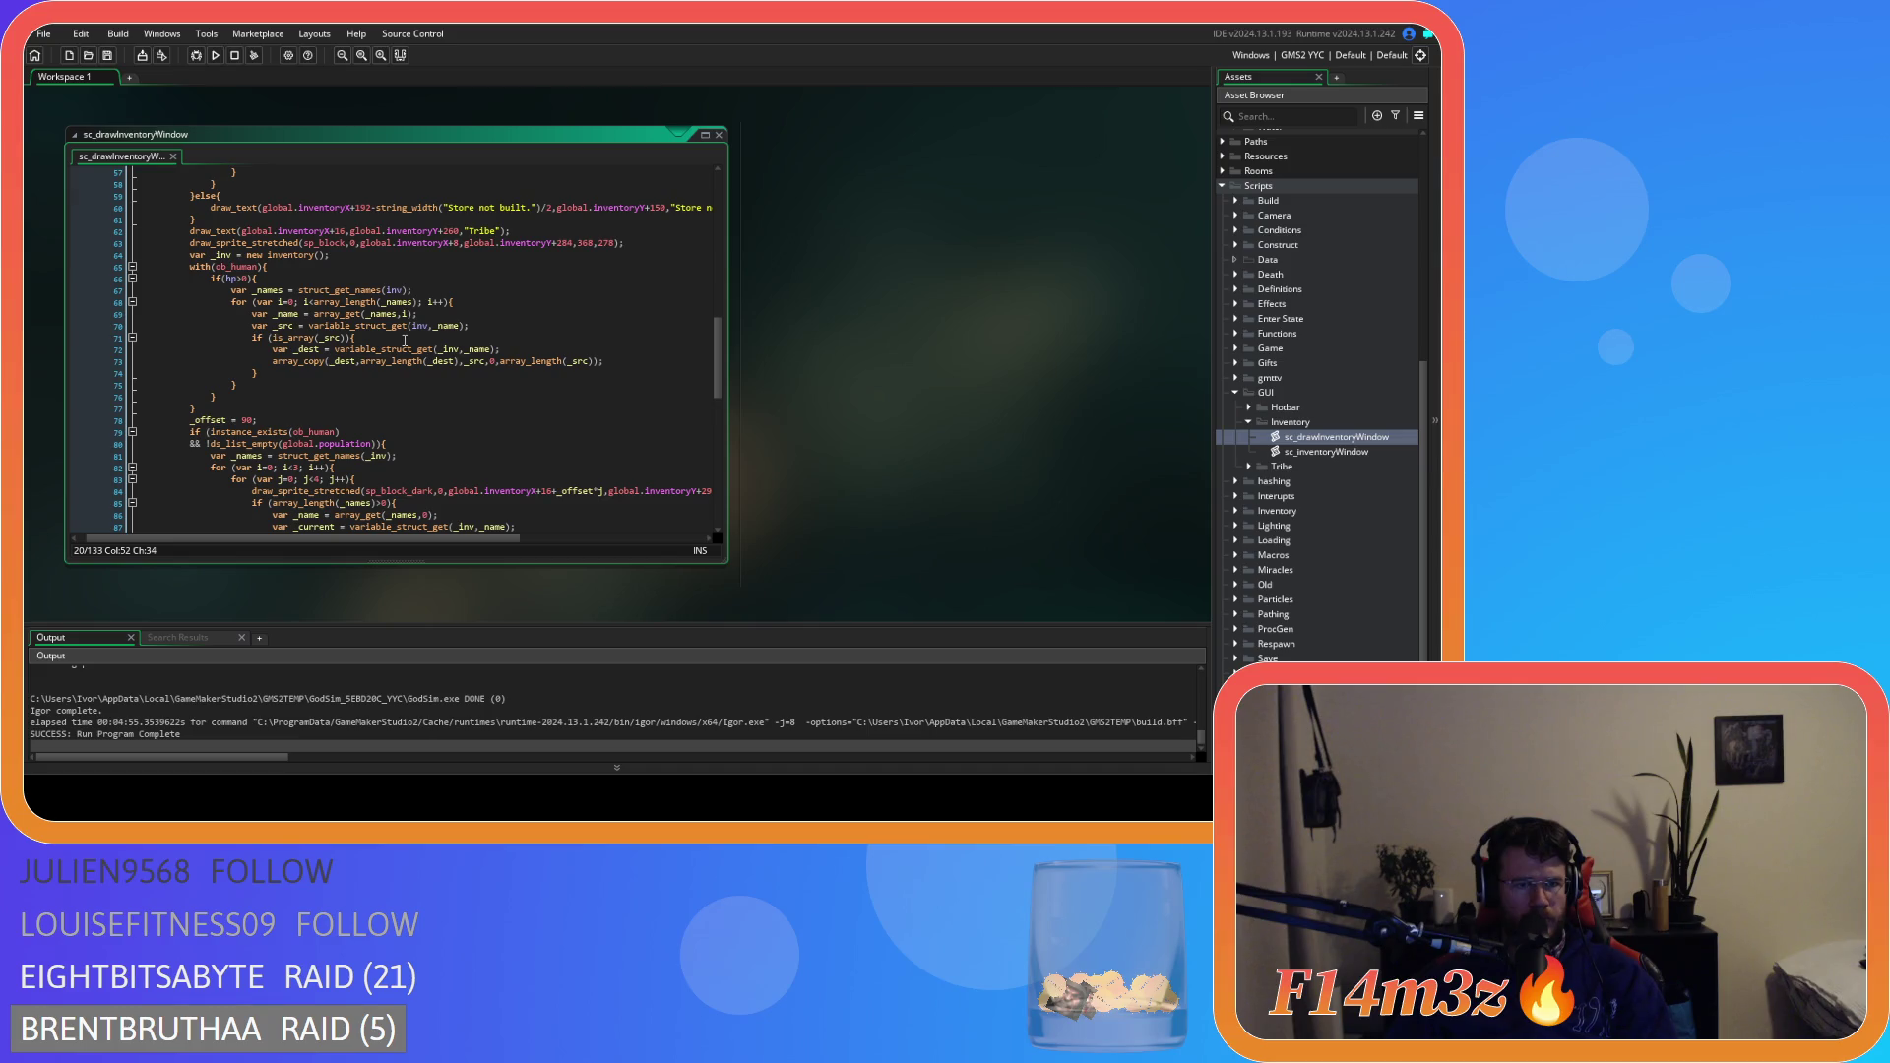
{"action": "scroll", "coordinate": [404, 340], "scroll_direction": "down", "scroll_amount": 1}
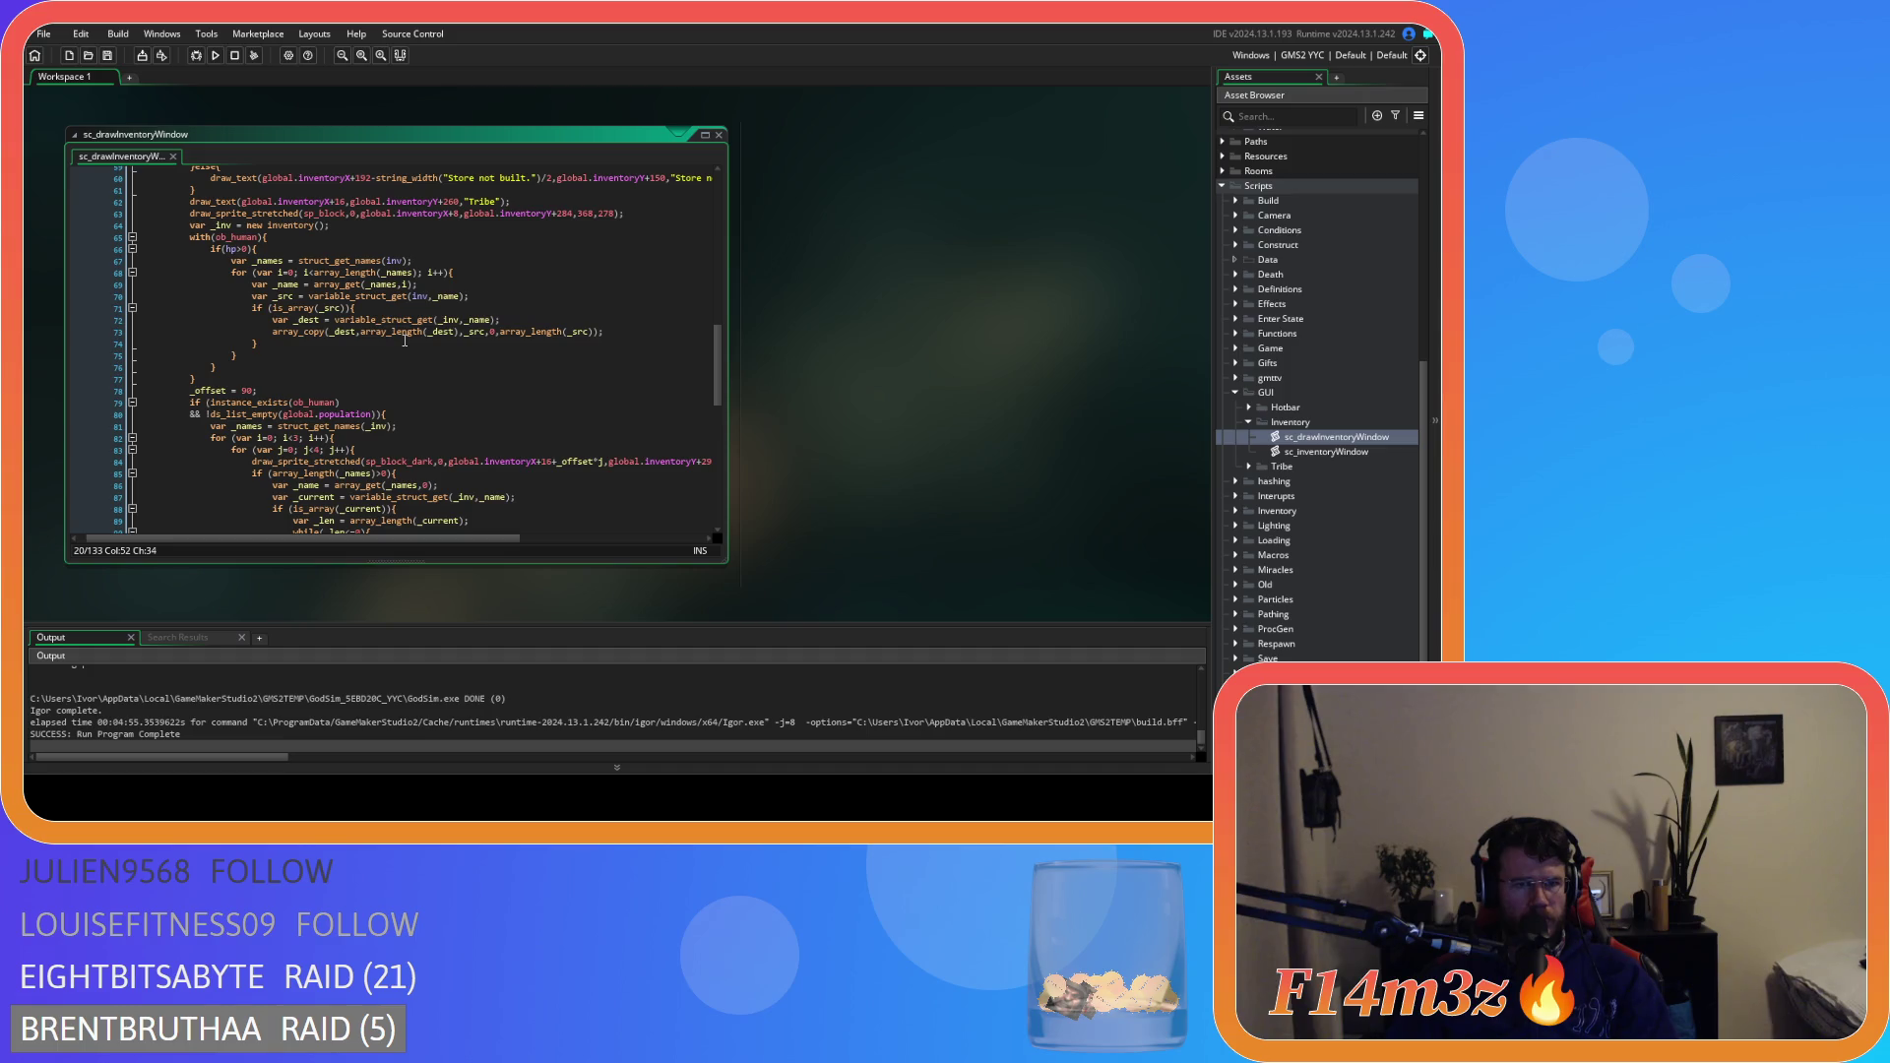
{"action": "left_click", "coordinate": [494, 297]}
{"action": "left_click", "coordinate": [505, 319]}
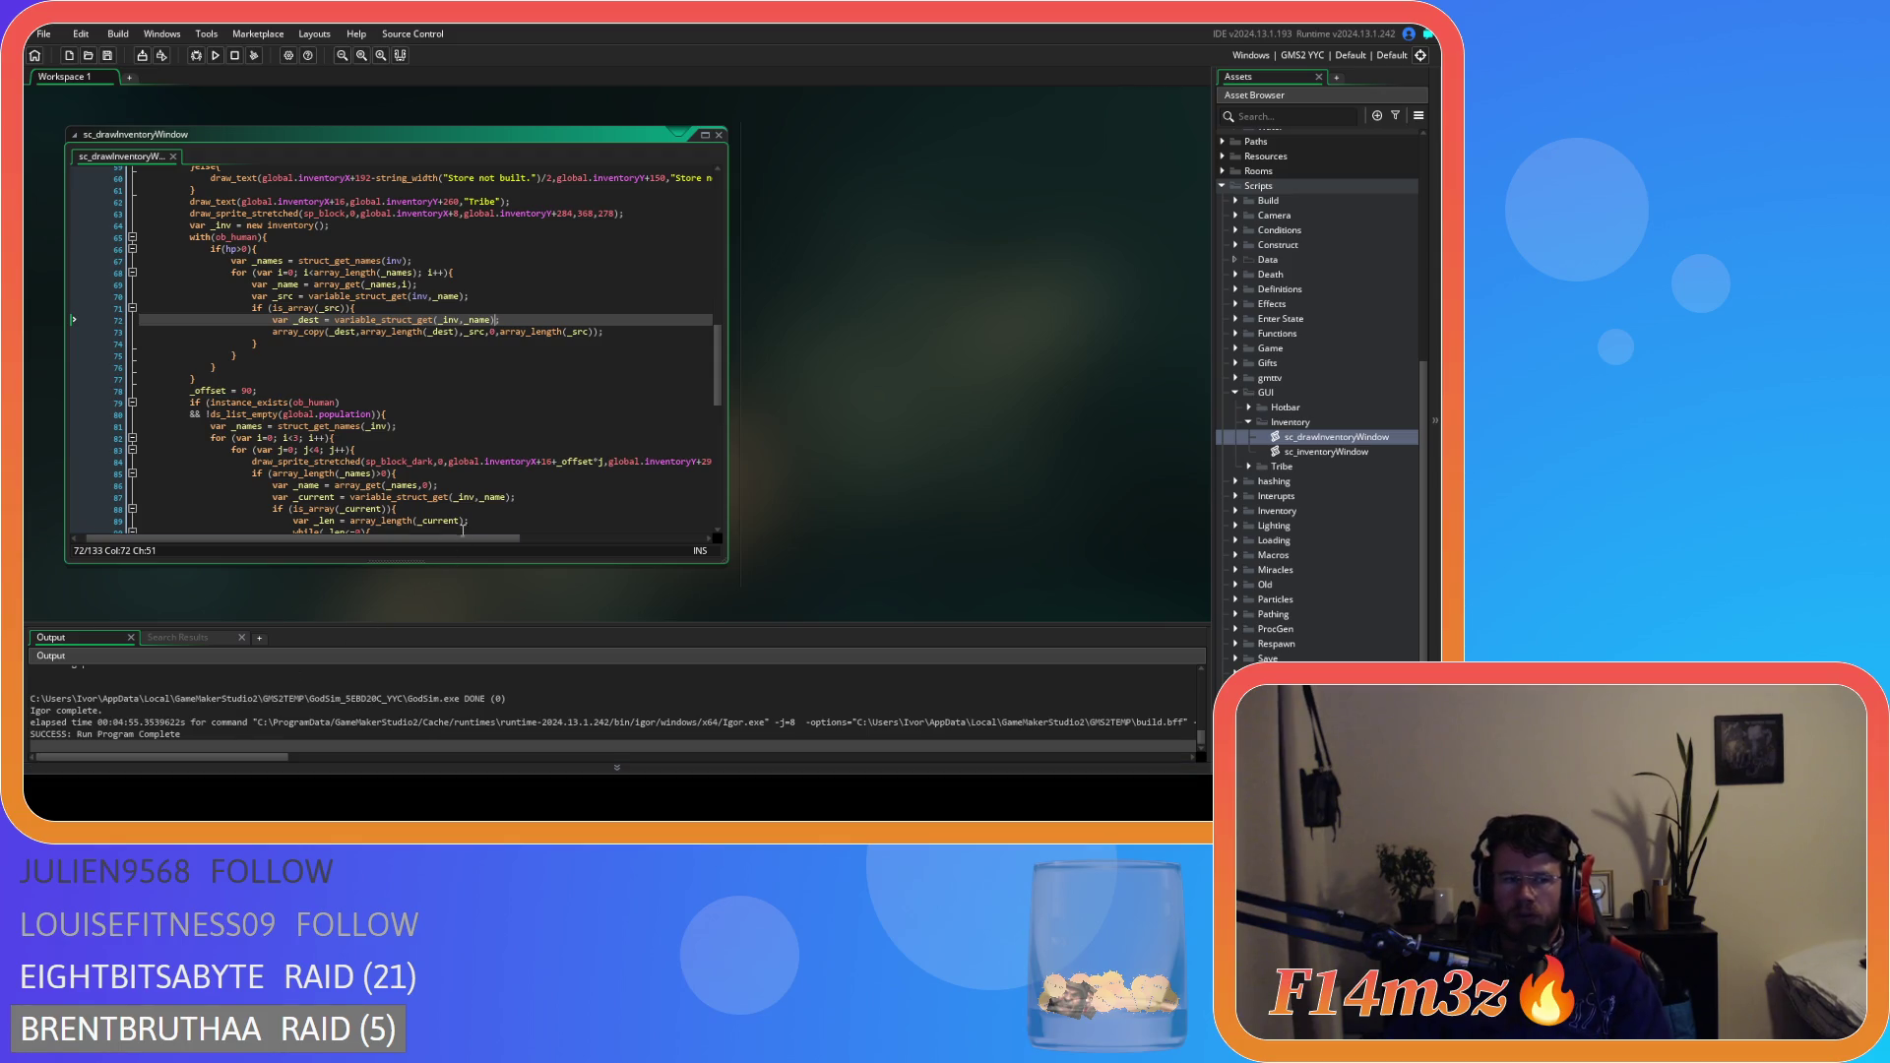
{"action": "left_click", "coordinate": [778, 325]}
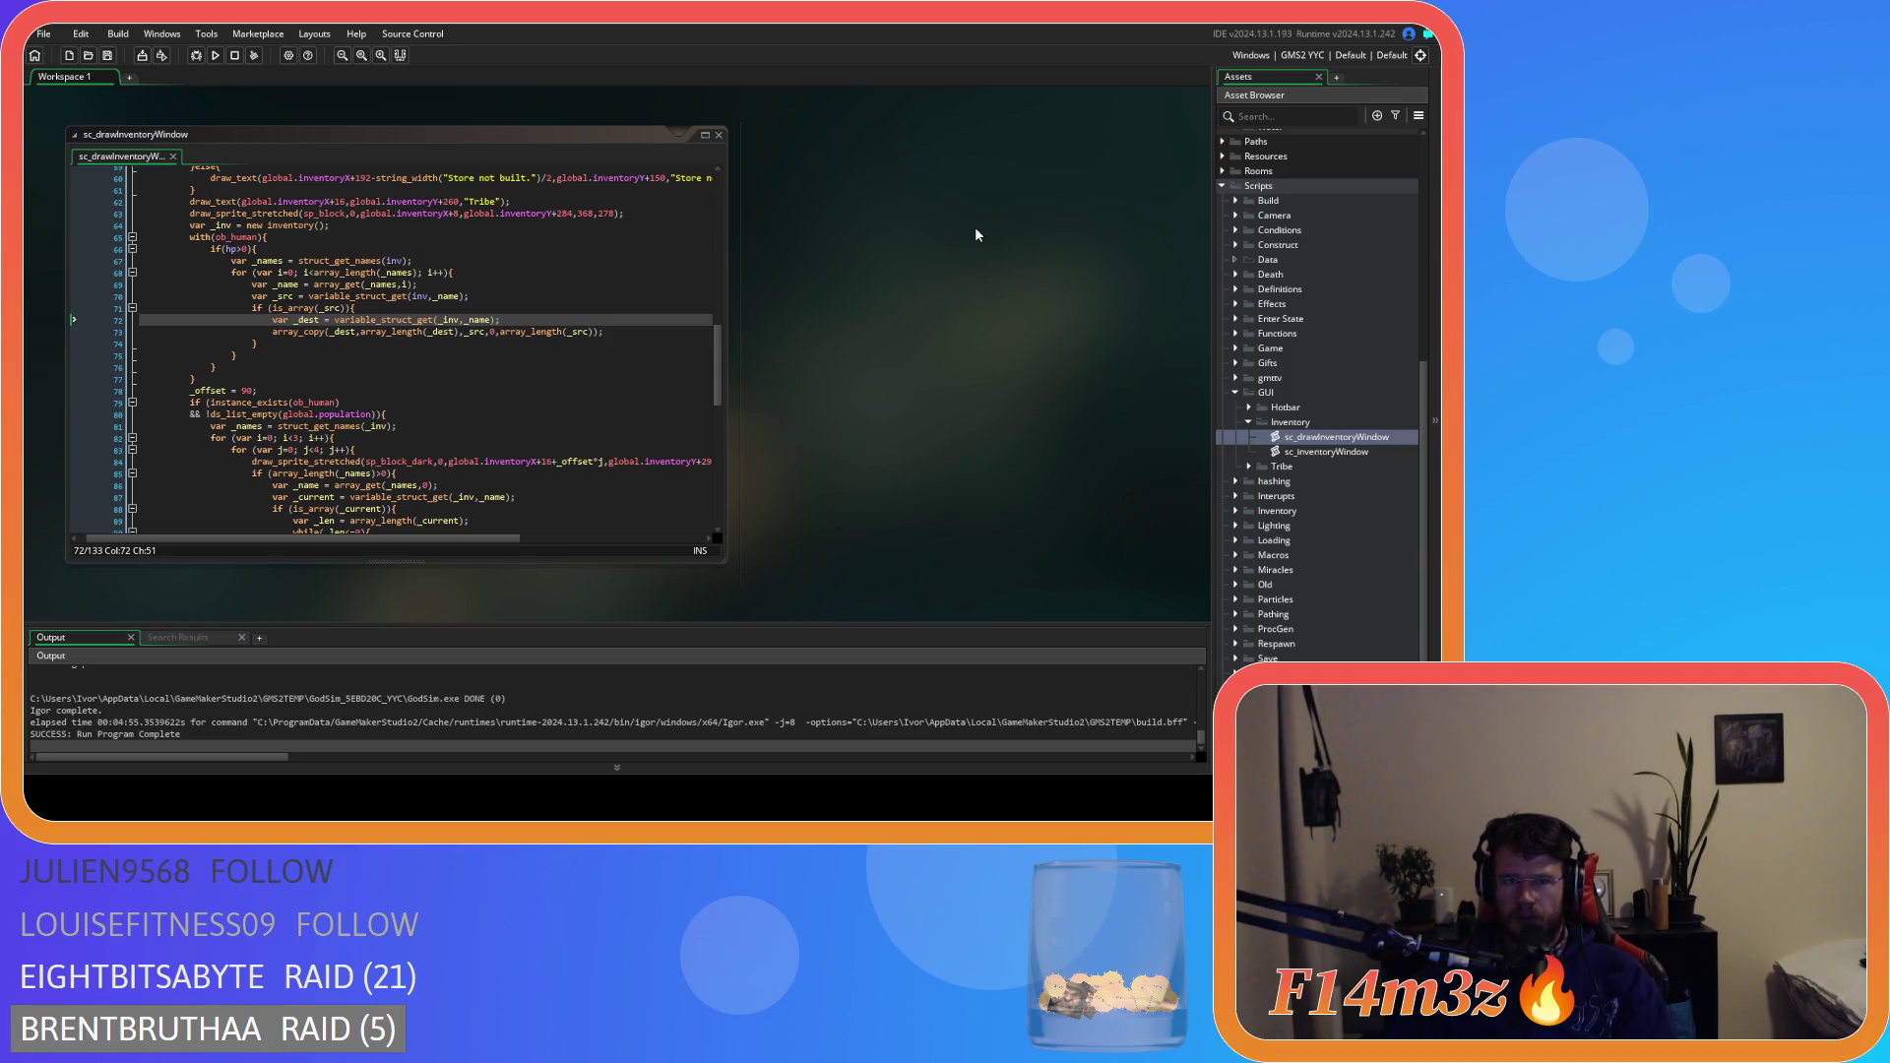
{"action": "right_click", "coordinate": [903, 258]}
Close the sc_drawInventoryWindow editor, collapse the Inventory, Scripts and Objects folders, and view the runtime update notice.
{"action": "mouse_move", "coordinate": [930, 280]}
{"action": "left_click", "coordinate": [985, 314]}
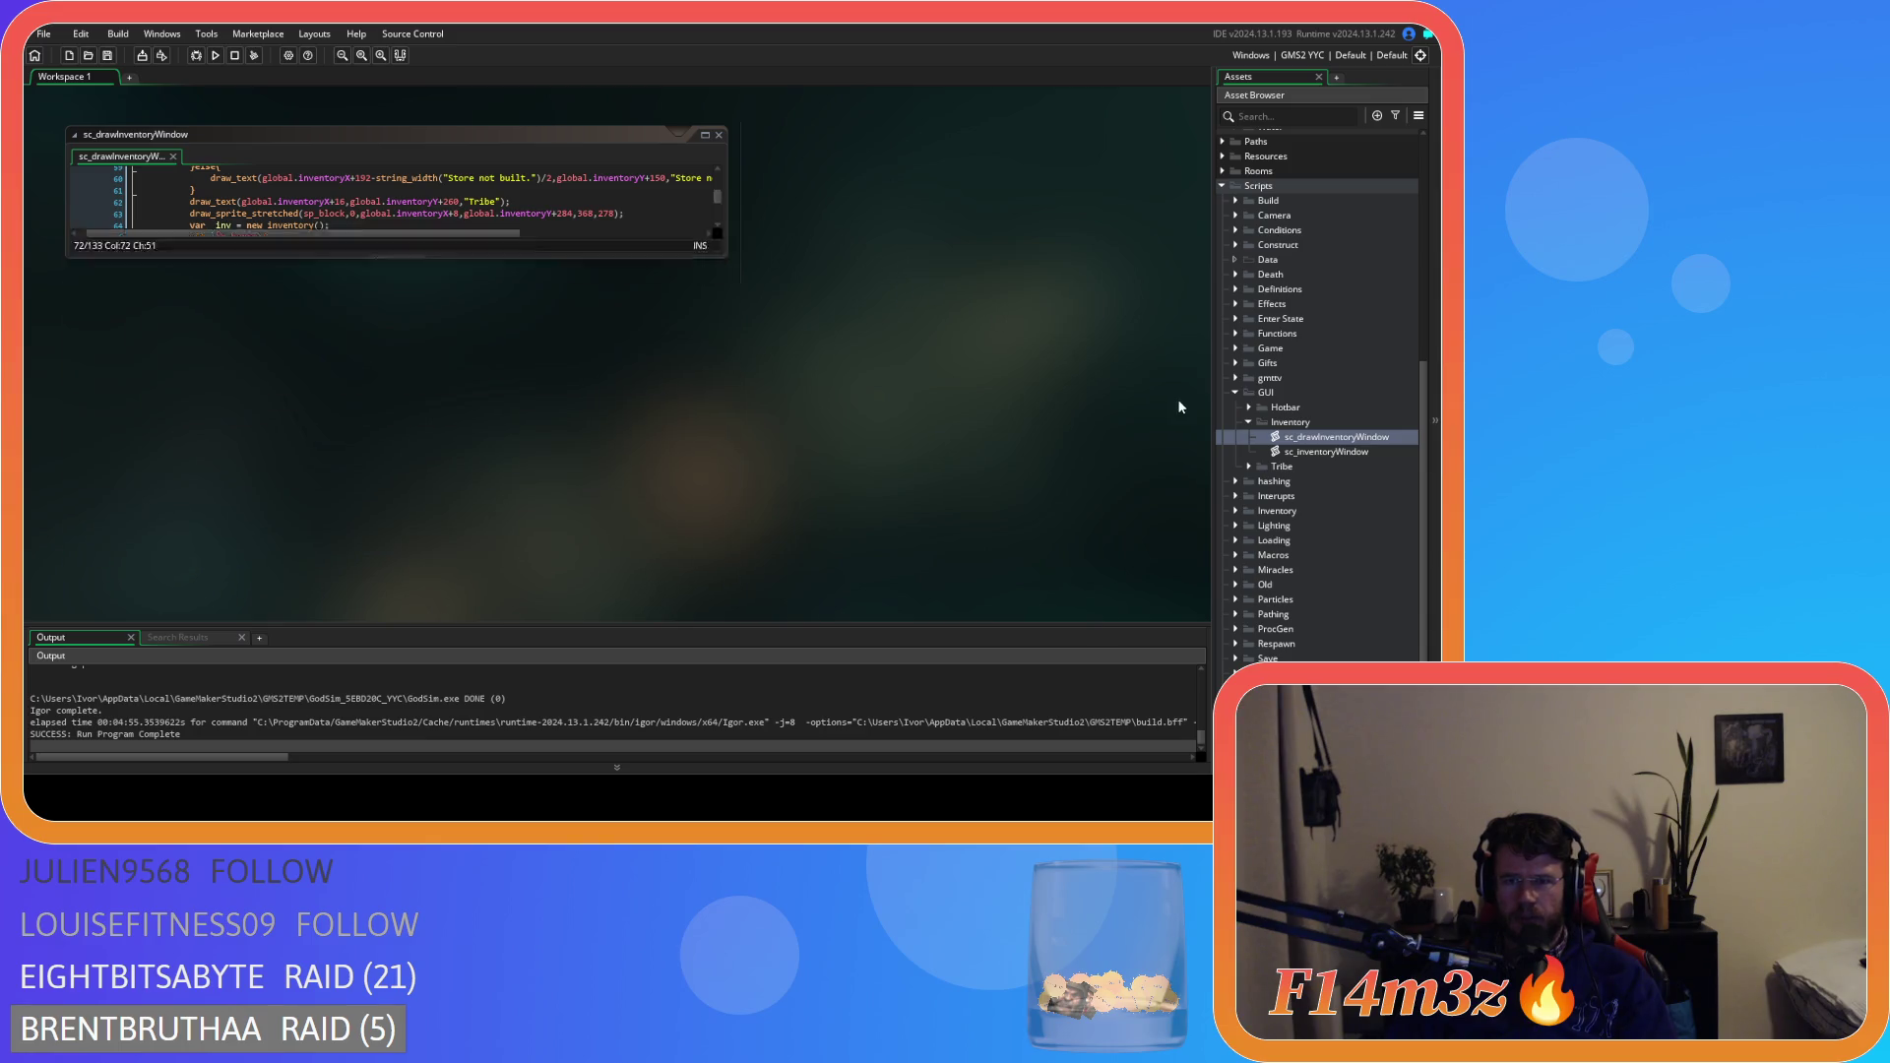
{"action": "left_click", "coordinate": [1248, 421]}
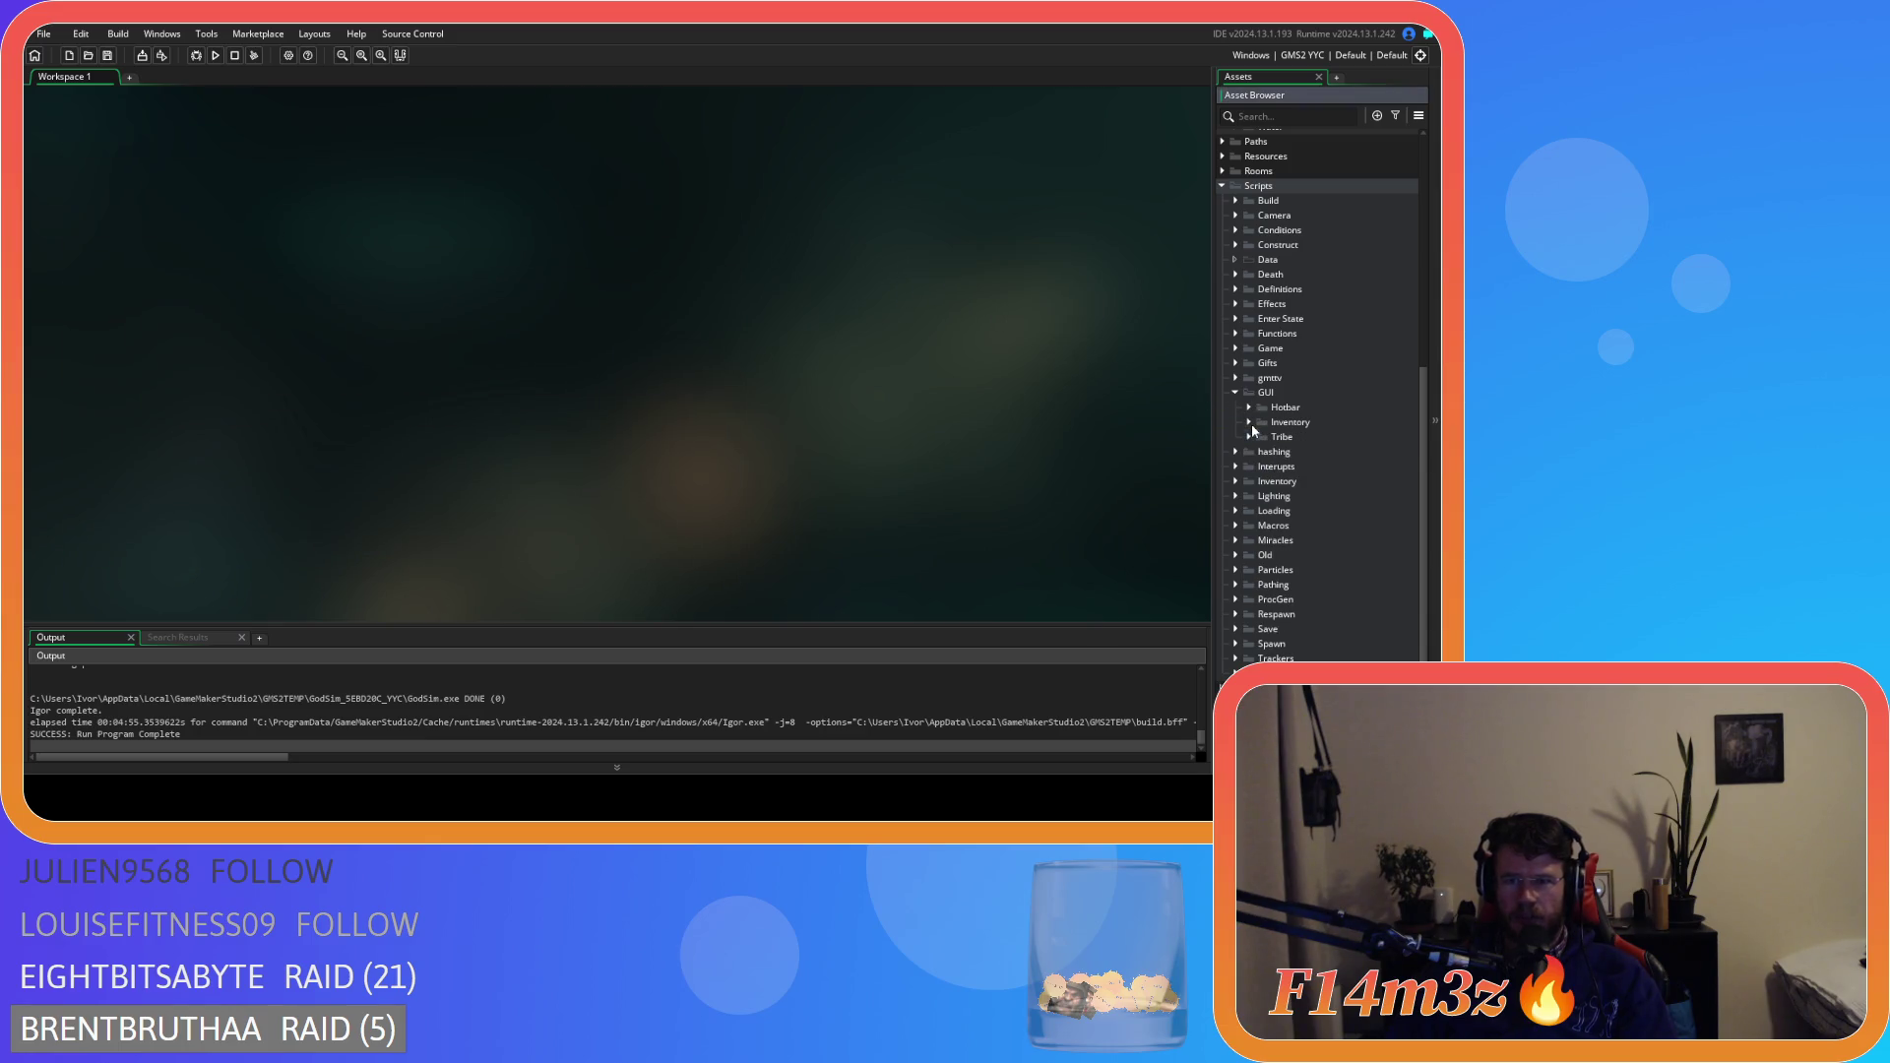
{"action": "left_click", "coordinate": [1230, 189]}
{"action": "left_click", "coordinate": [1222, 294]}
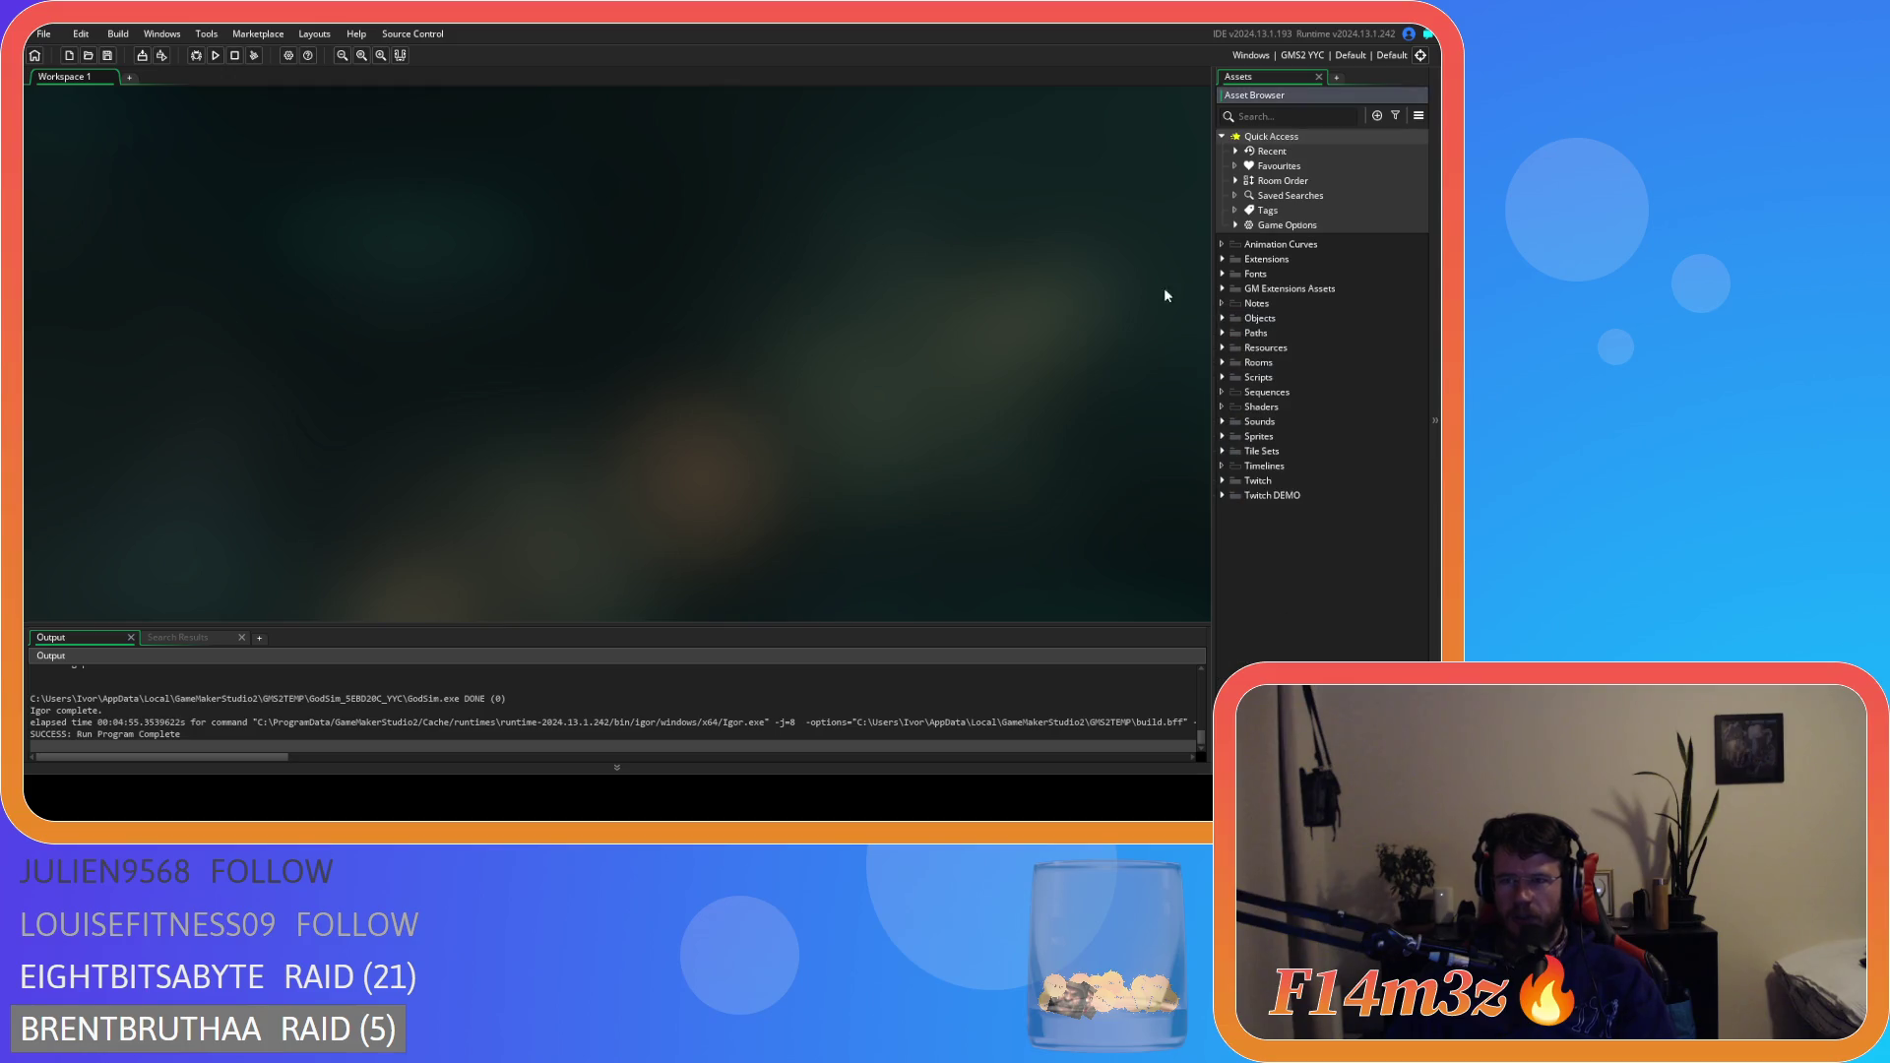
{"action": "left_click", "coordinate": [1430, 36]}
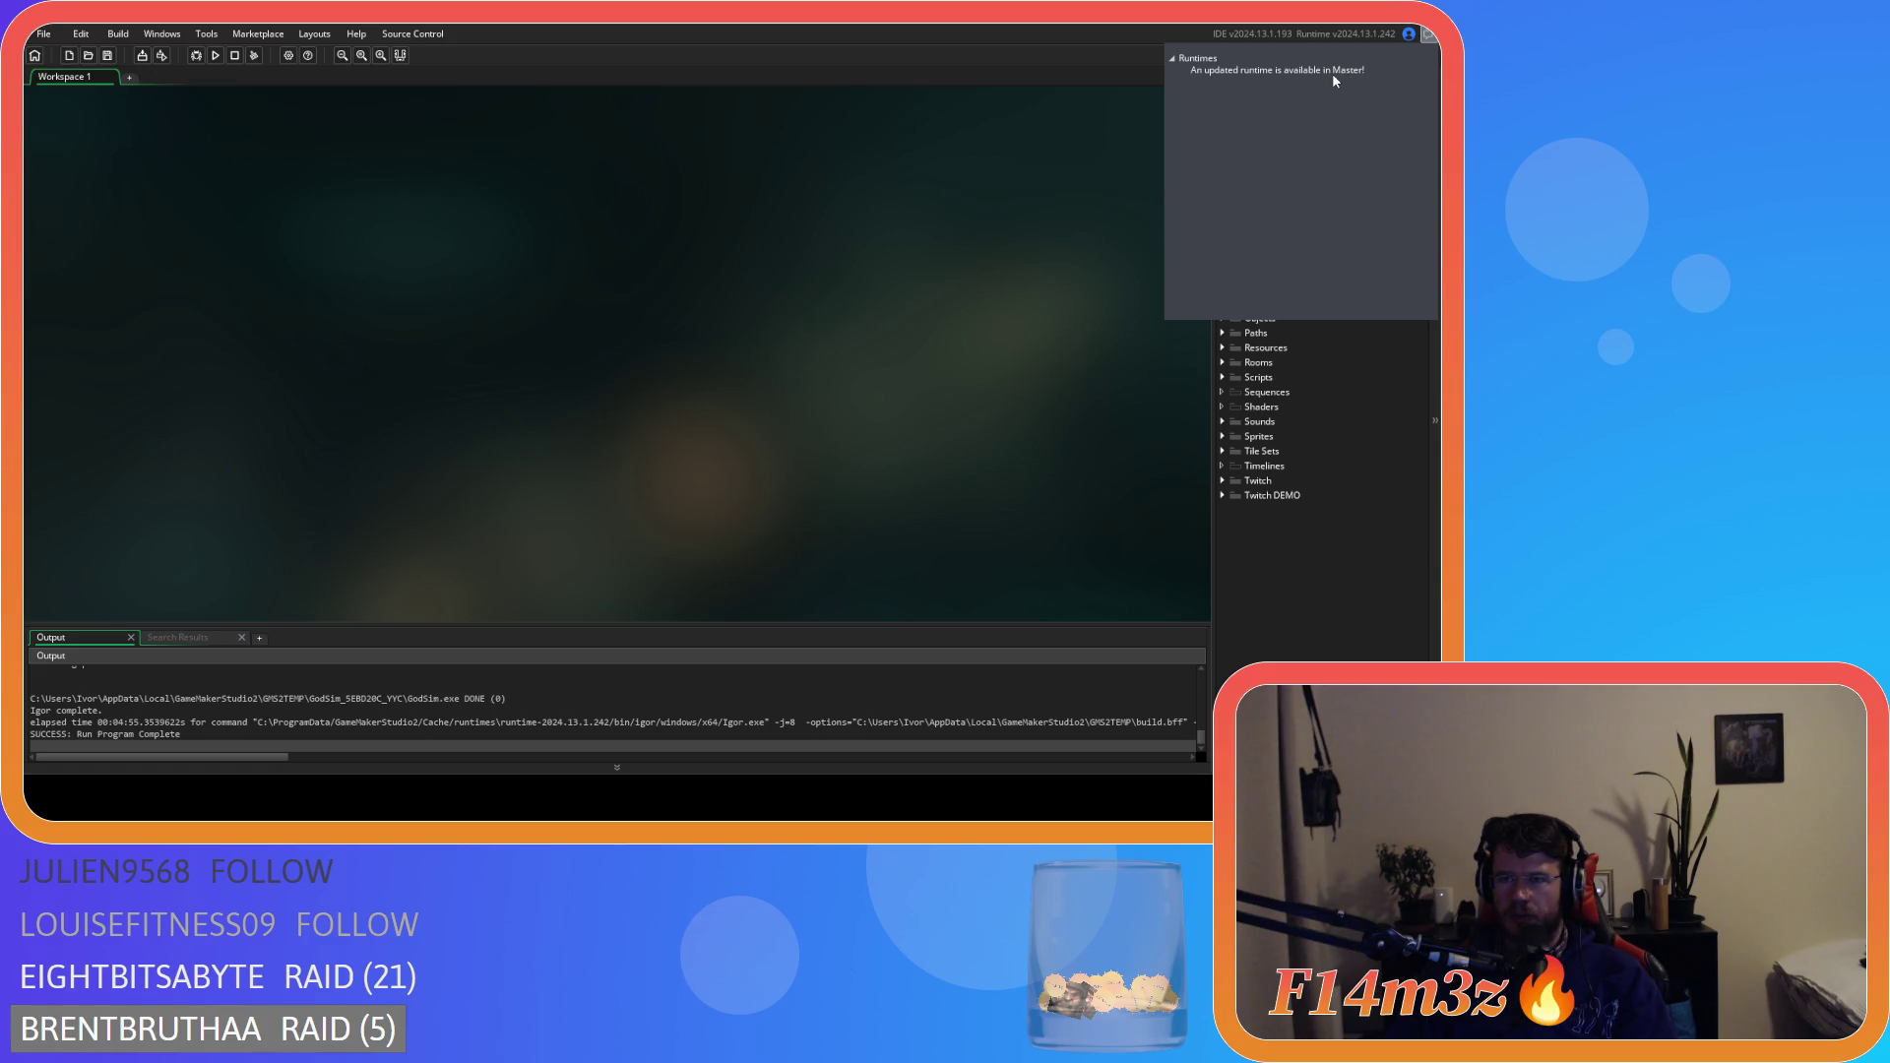
Install runtime 2024.14.2.256 from the Master feed on the Runtime Feeds preferences page.
{"action": "left_click", "coordinate": [1332, 74]}
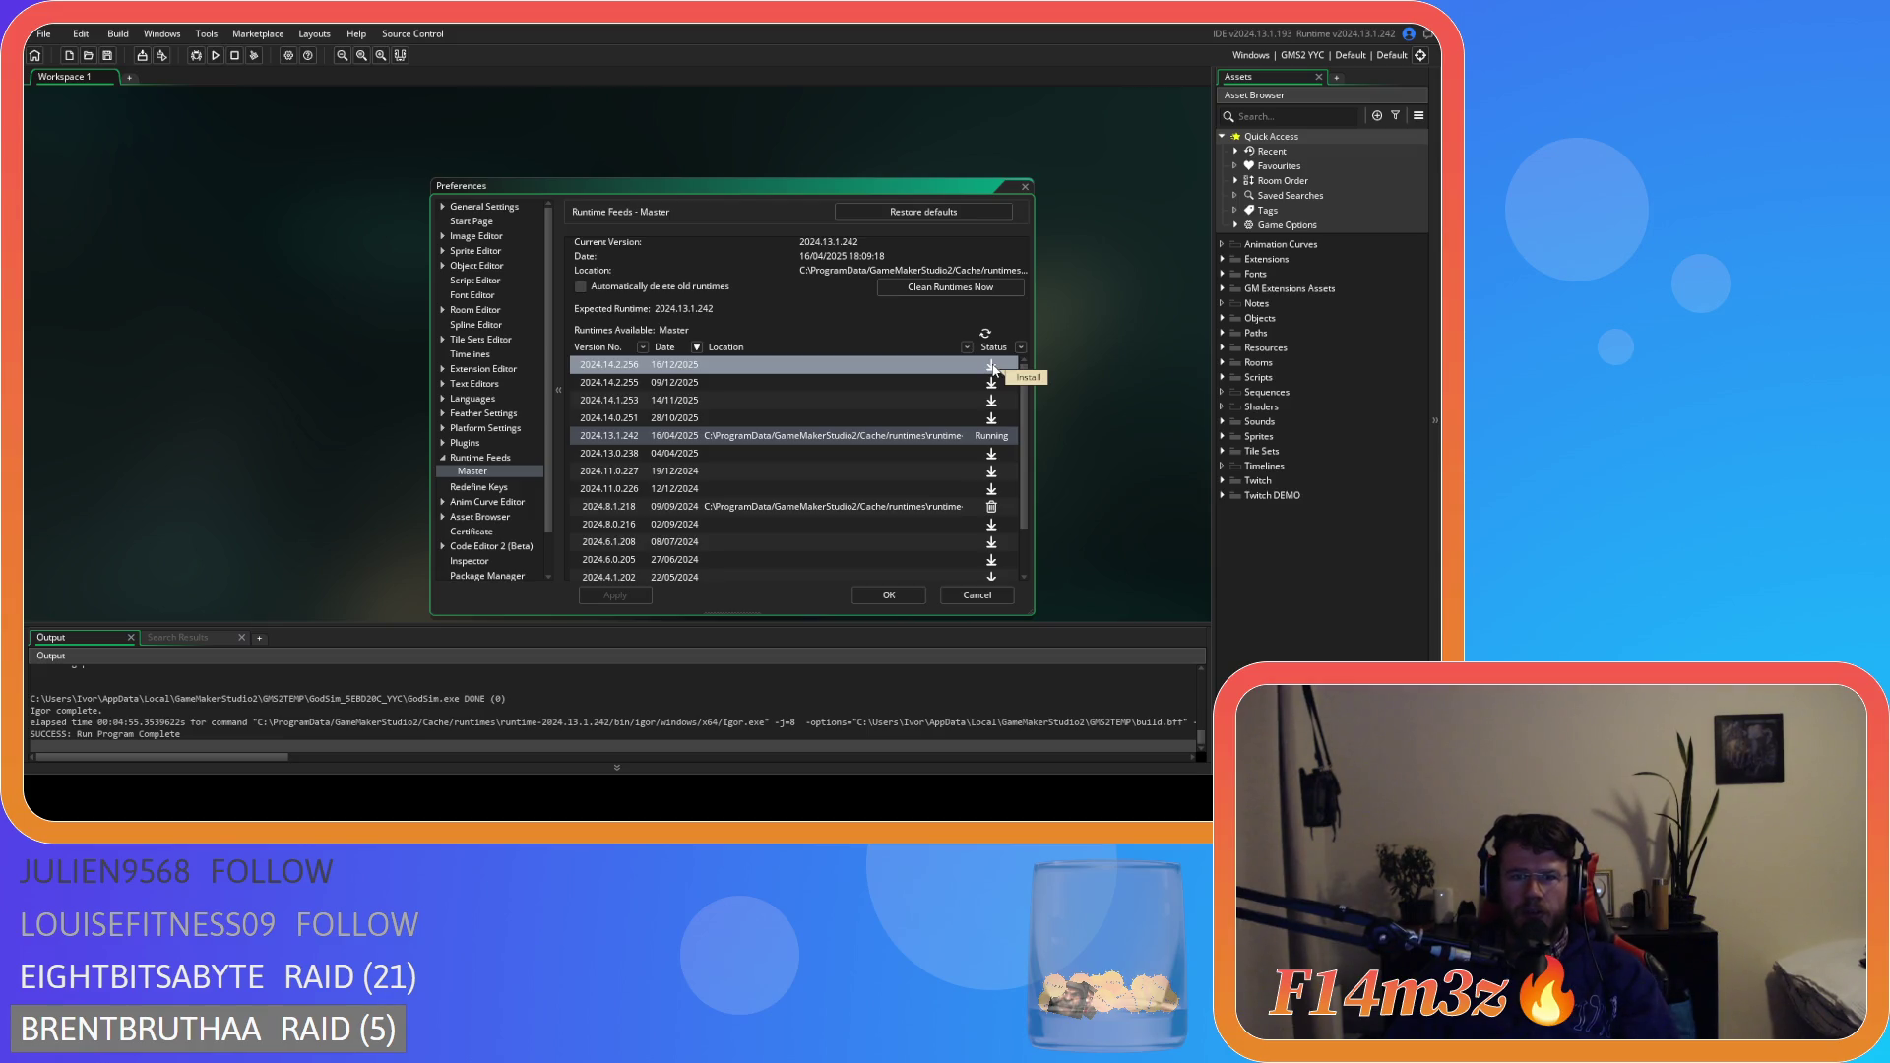
{"action": "left_click", "coordinate": [992, 367]}
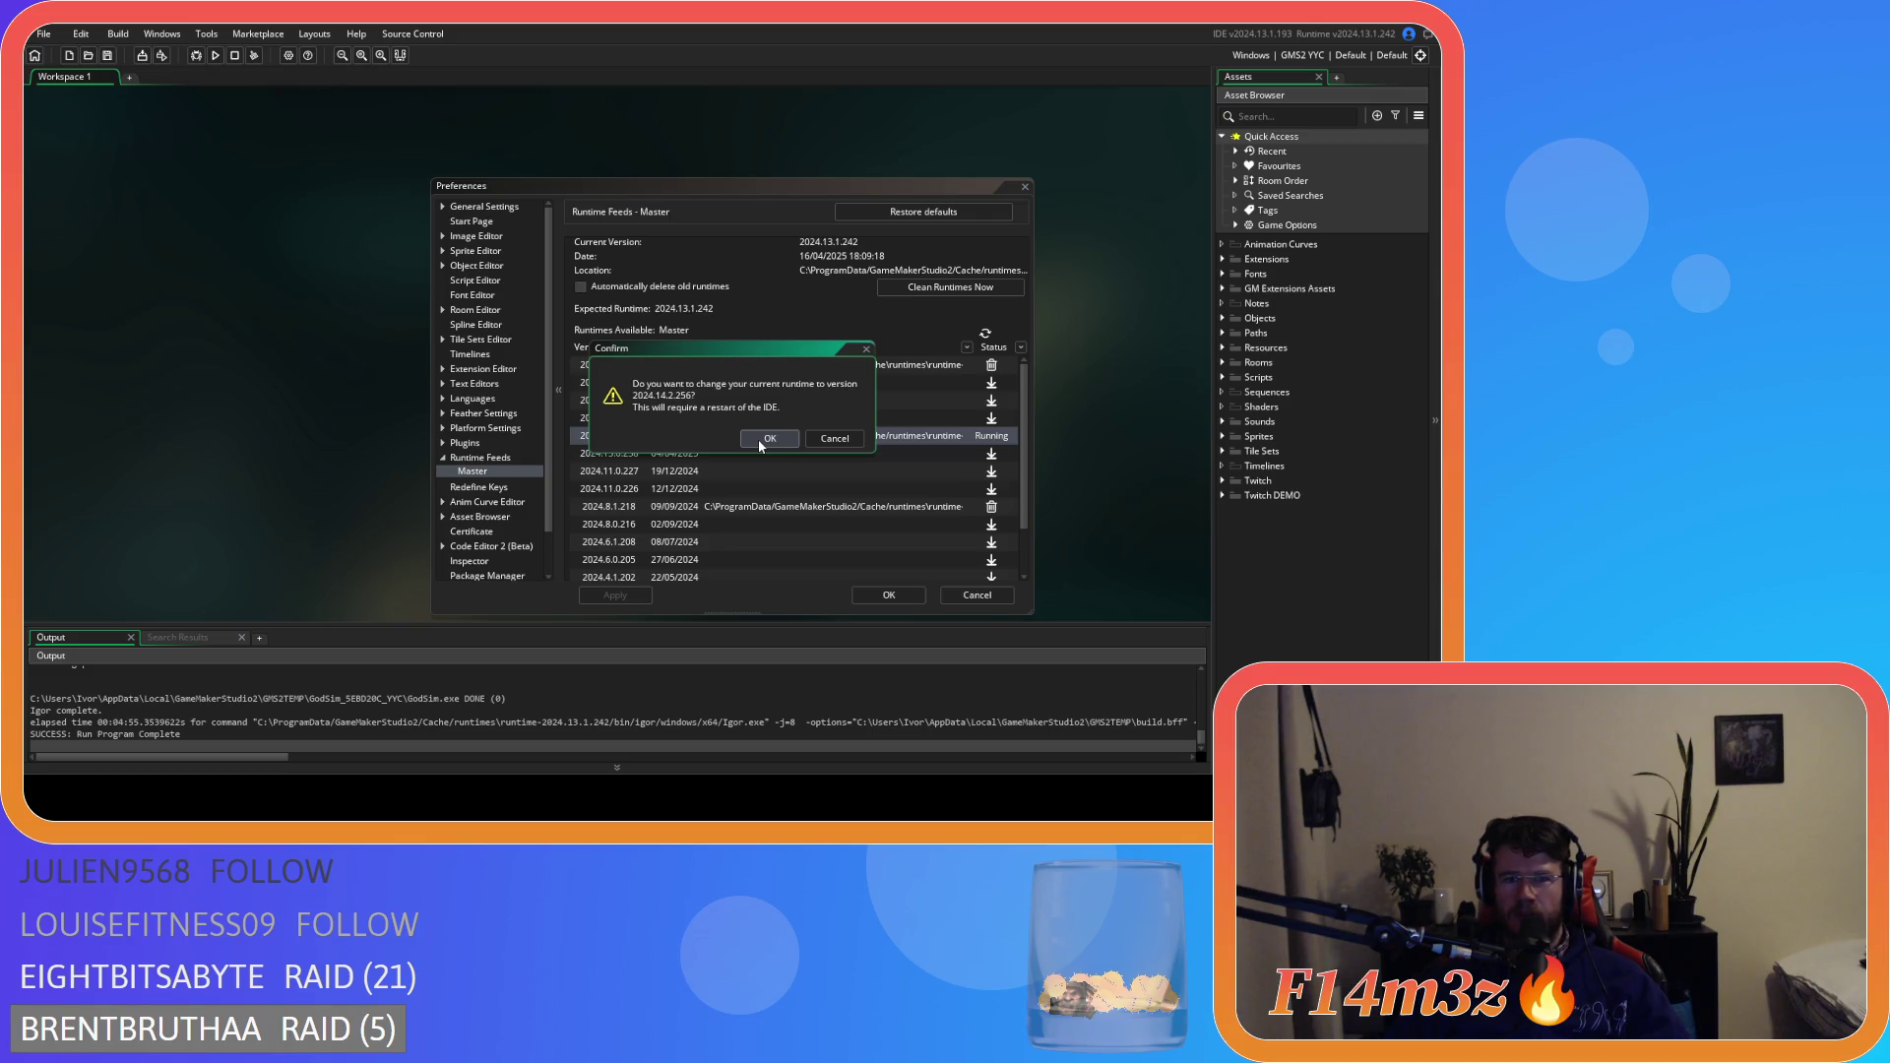
Confirm switching from runtime 2024.13.1.242 to 2024.14.2.256, then build and run the project after the restart.
{"action": "left_click", "coordinate": [758, 439]}
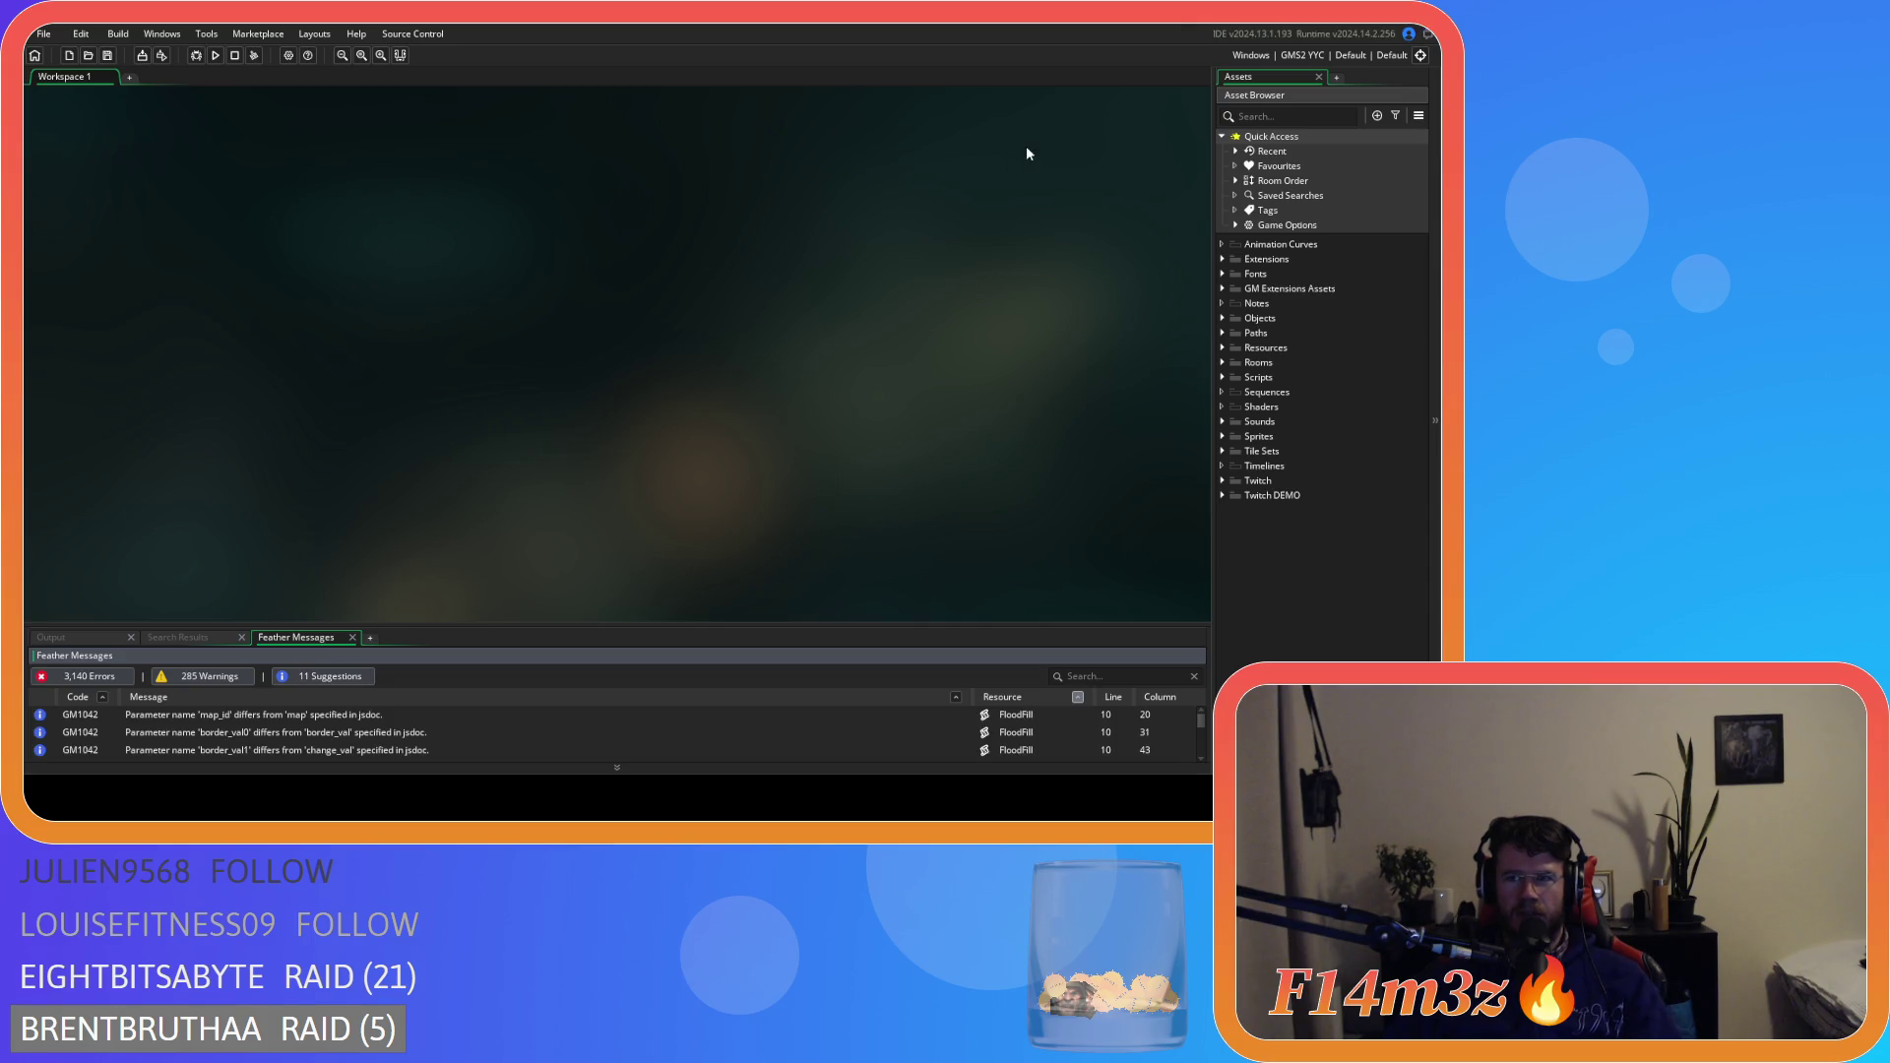
{"action": "key", "text": "F5"}
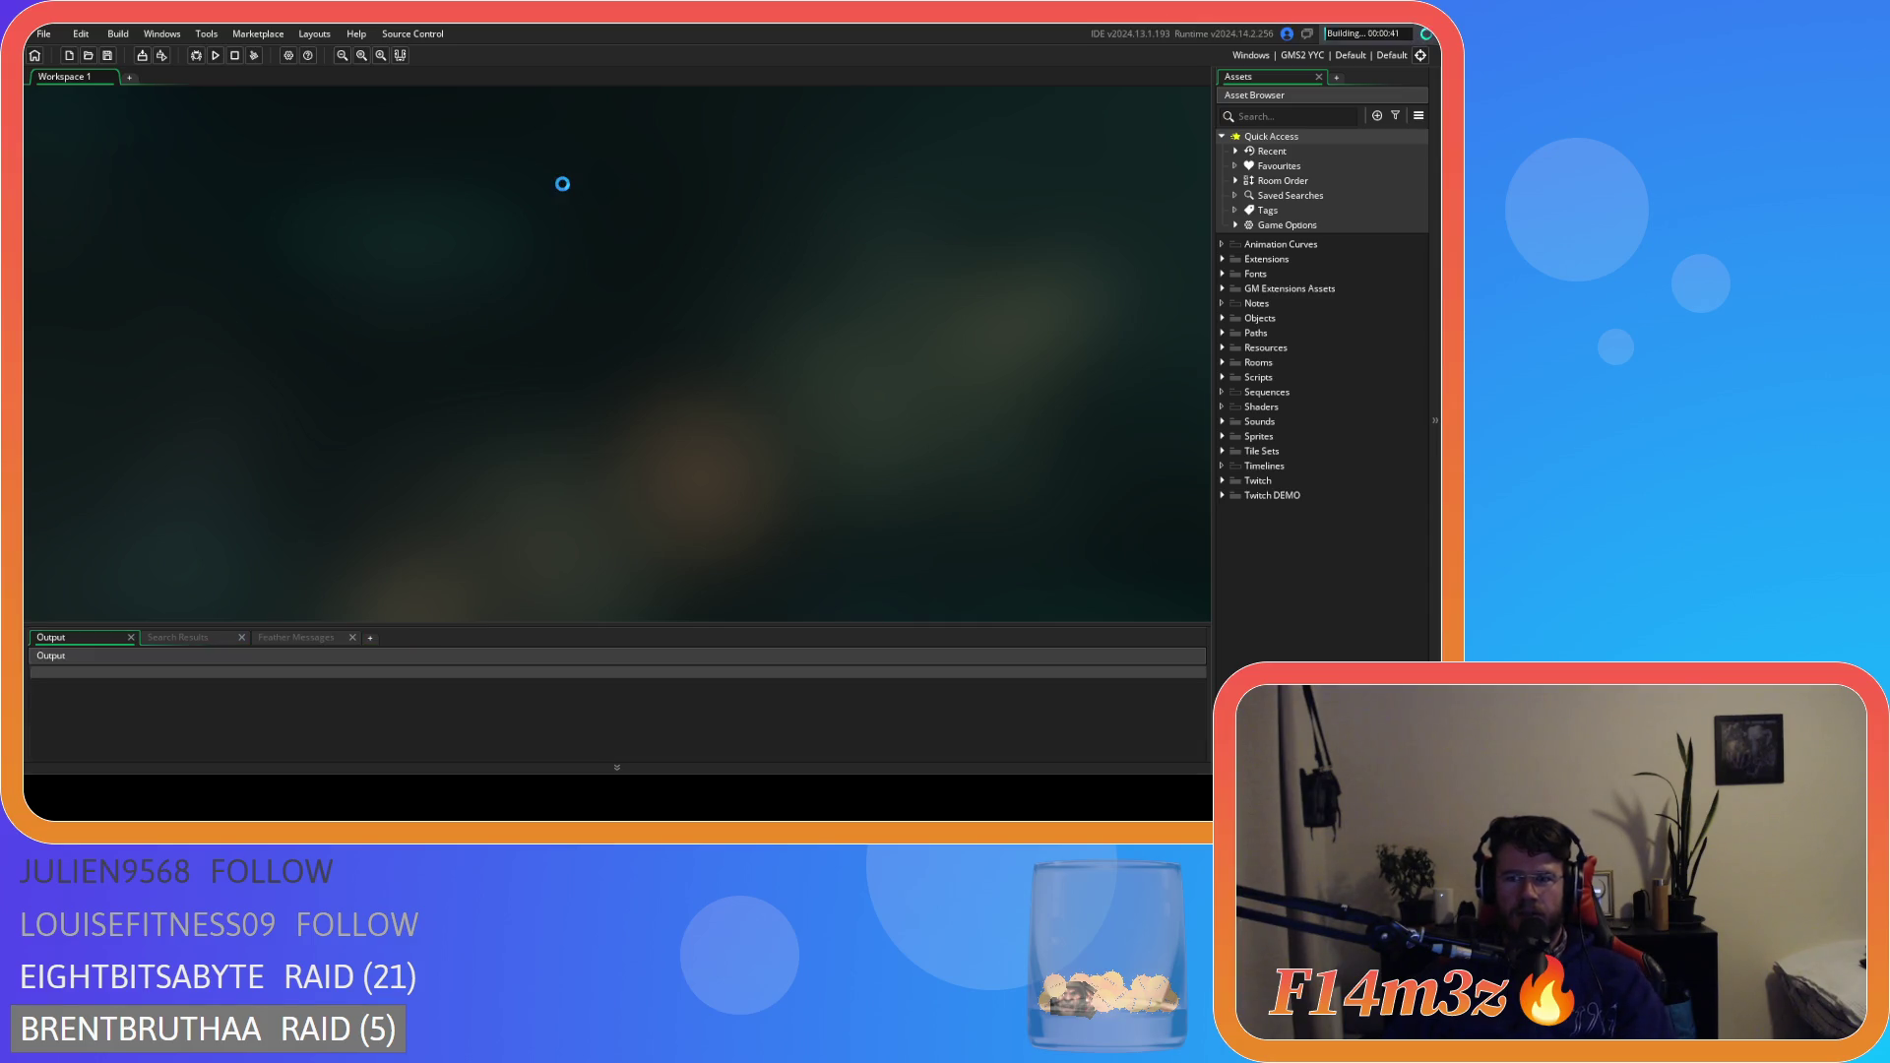
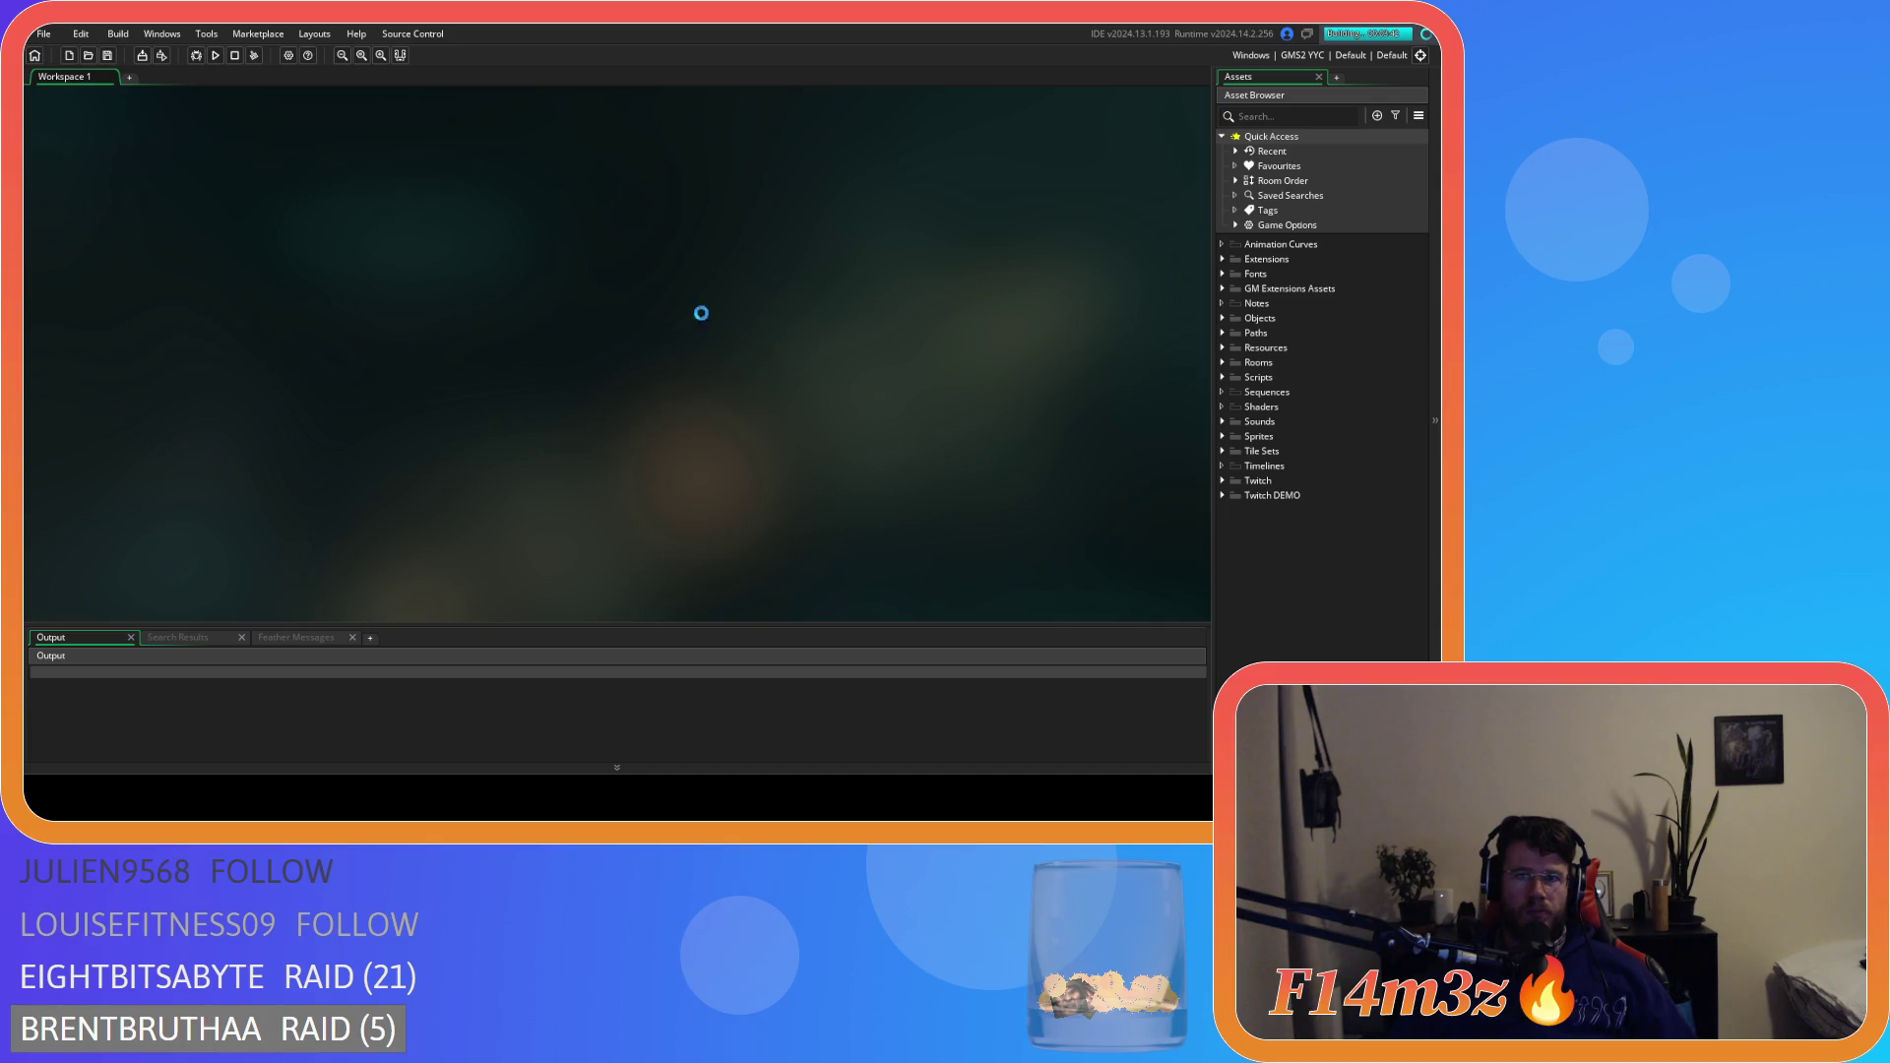
Stop the running game with the toolbar Stop button.
{"action": "left_click", "coordinate": [234, 55]}
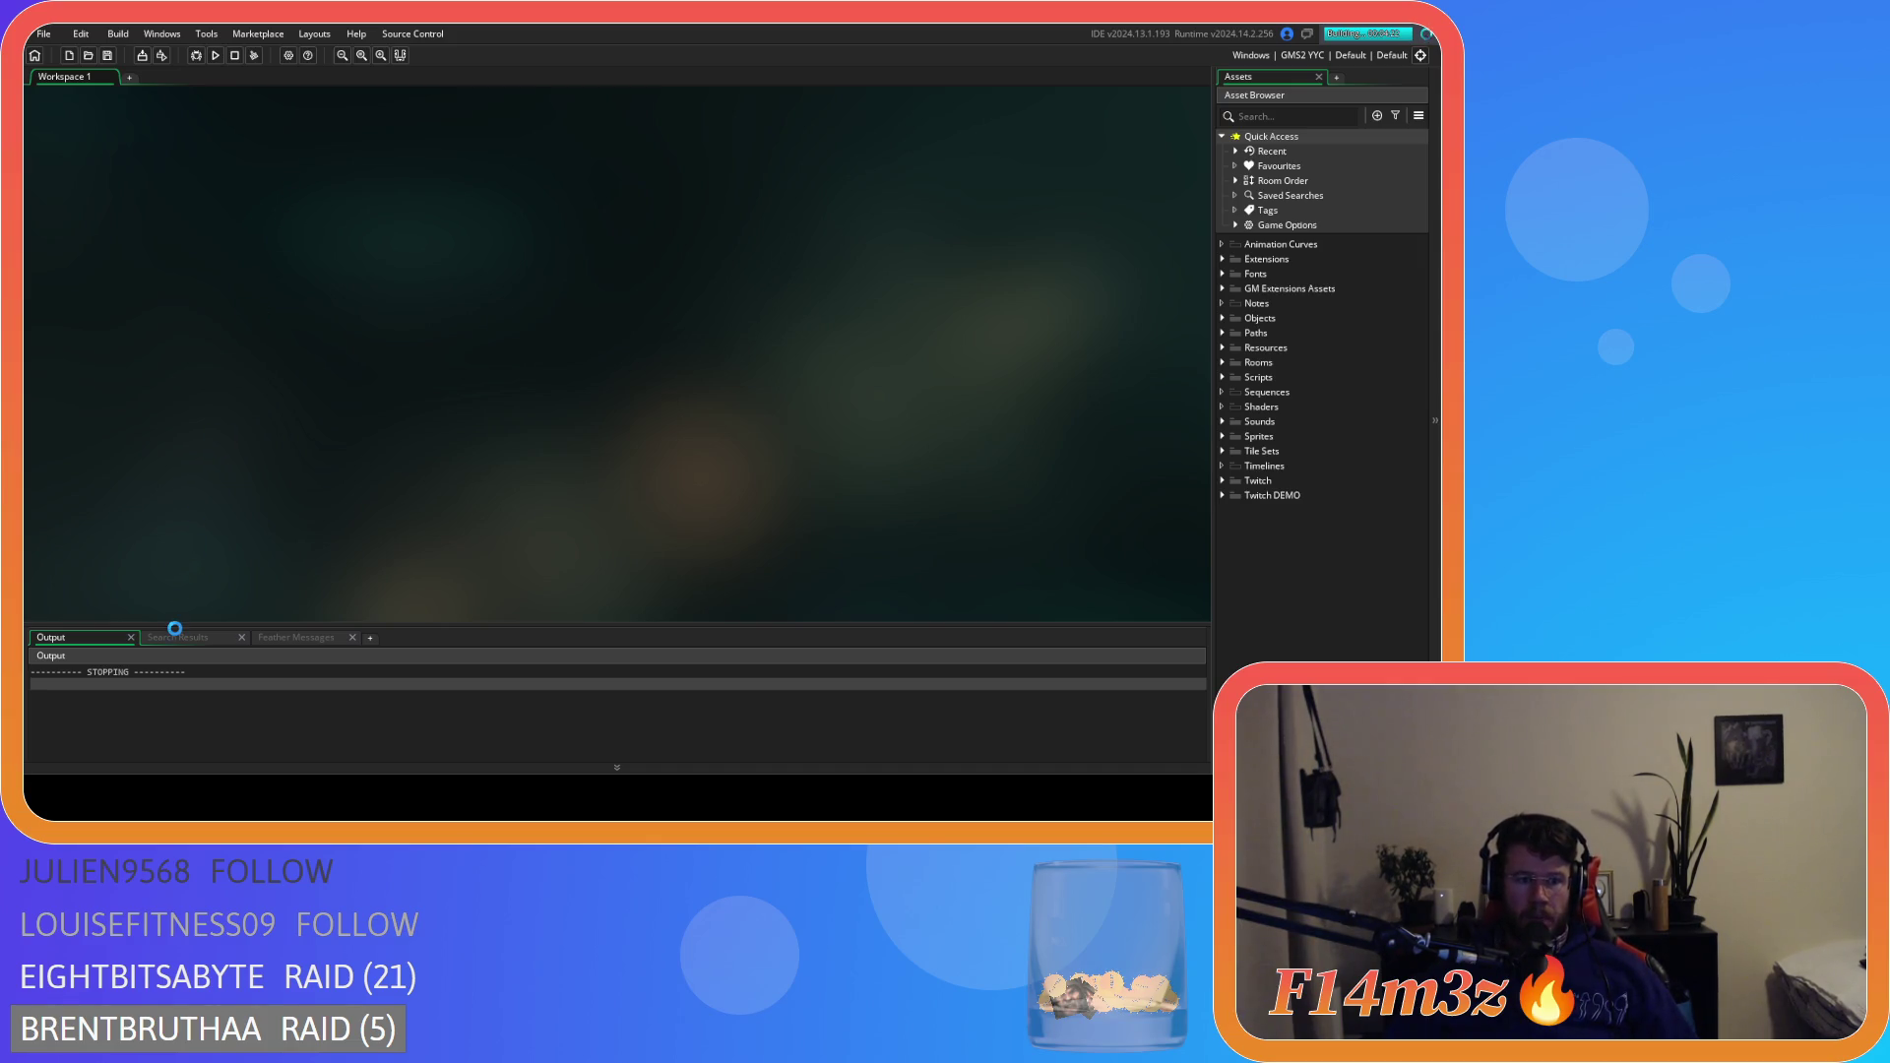
Show the Feather Messages panel, reporting 0 errors, 0 warnings and 0 suggestions.
{"action": "left_click", "coordinate": [176, 636]}
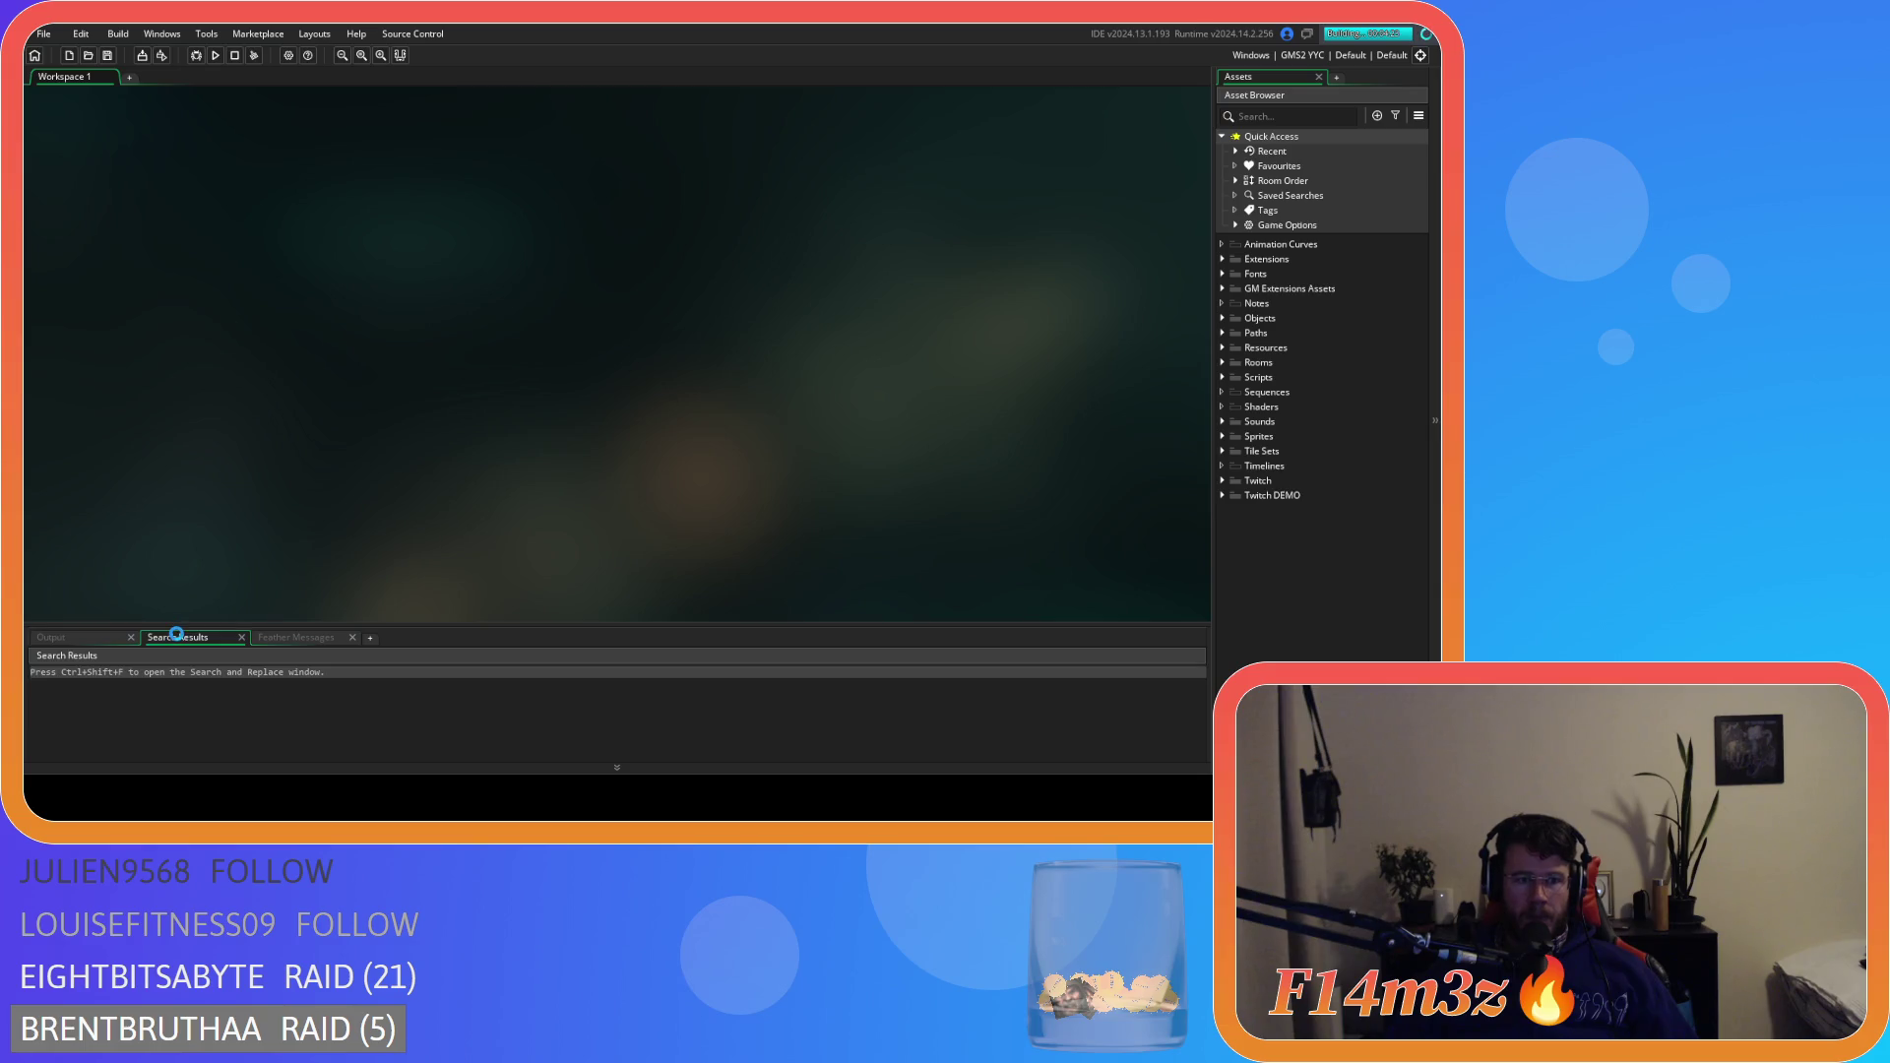
{"action": "left_click", "coordinate": [285, 638]}
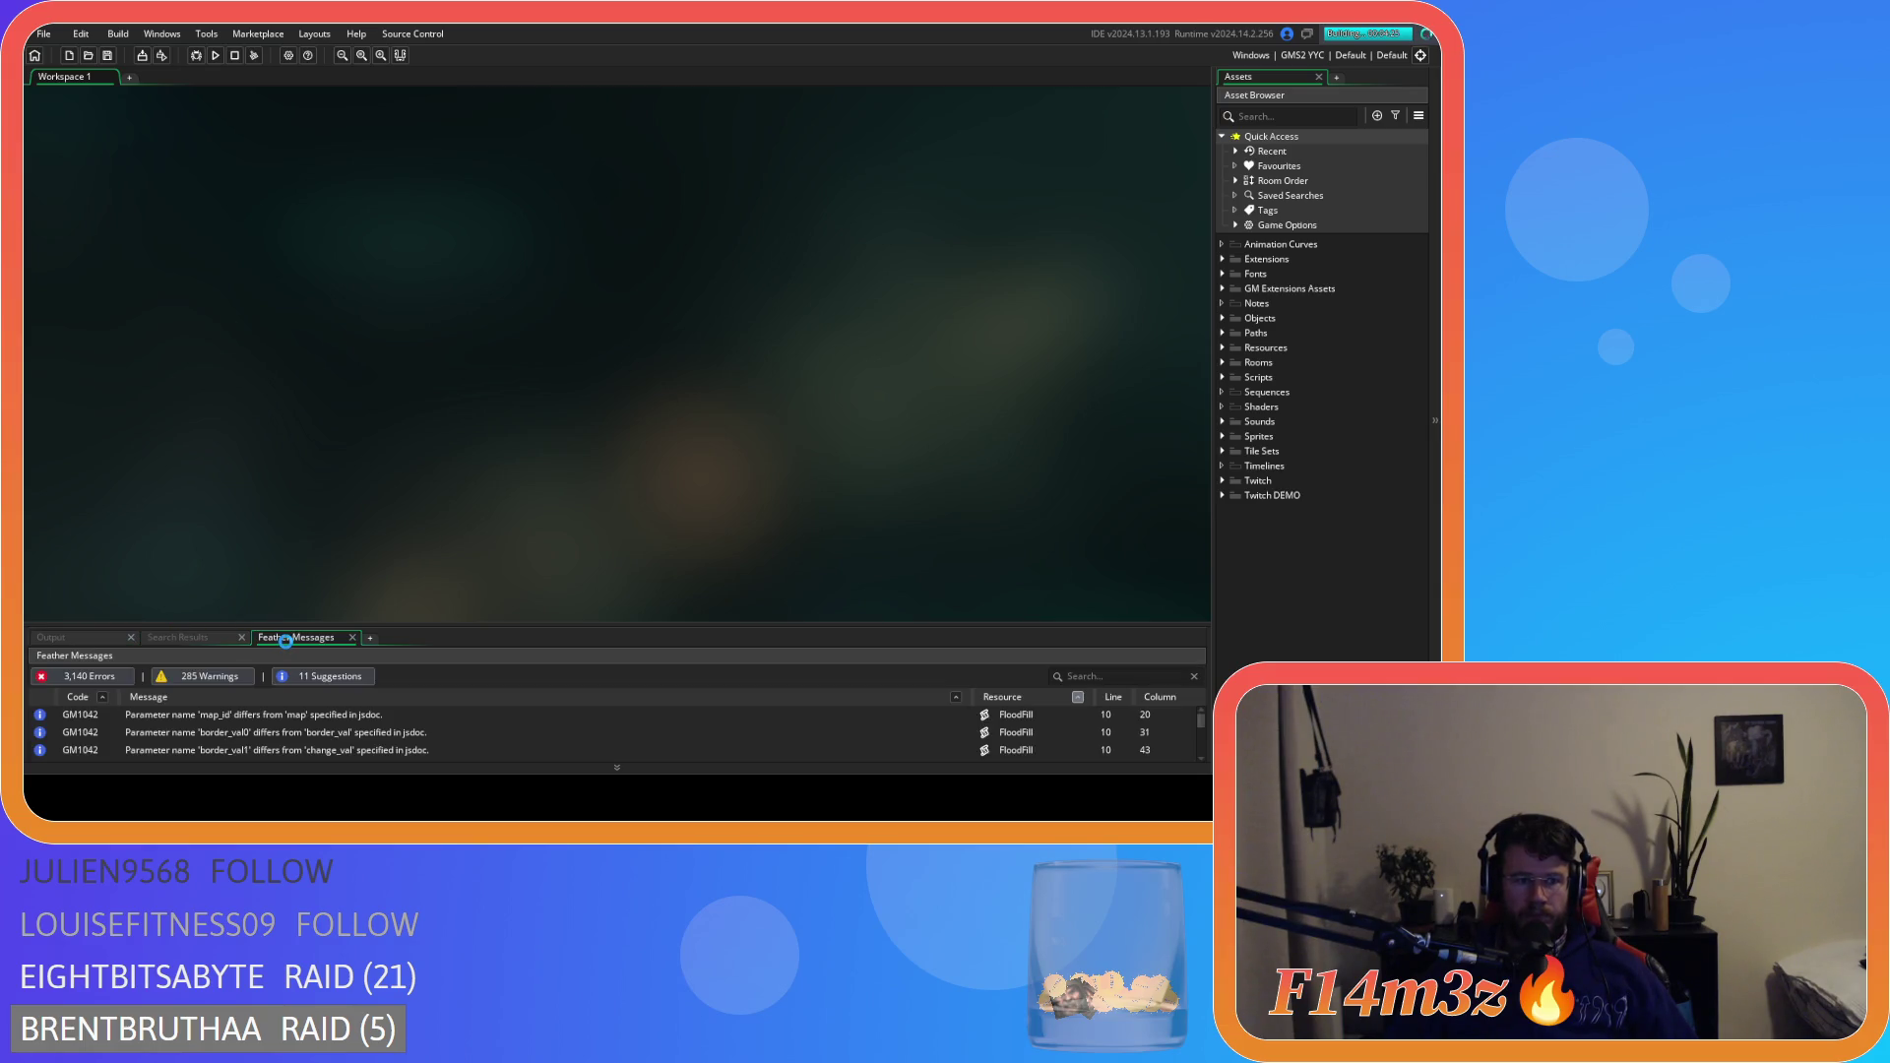
{"action": "left_click", "coordinate": [74, 637]}
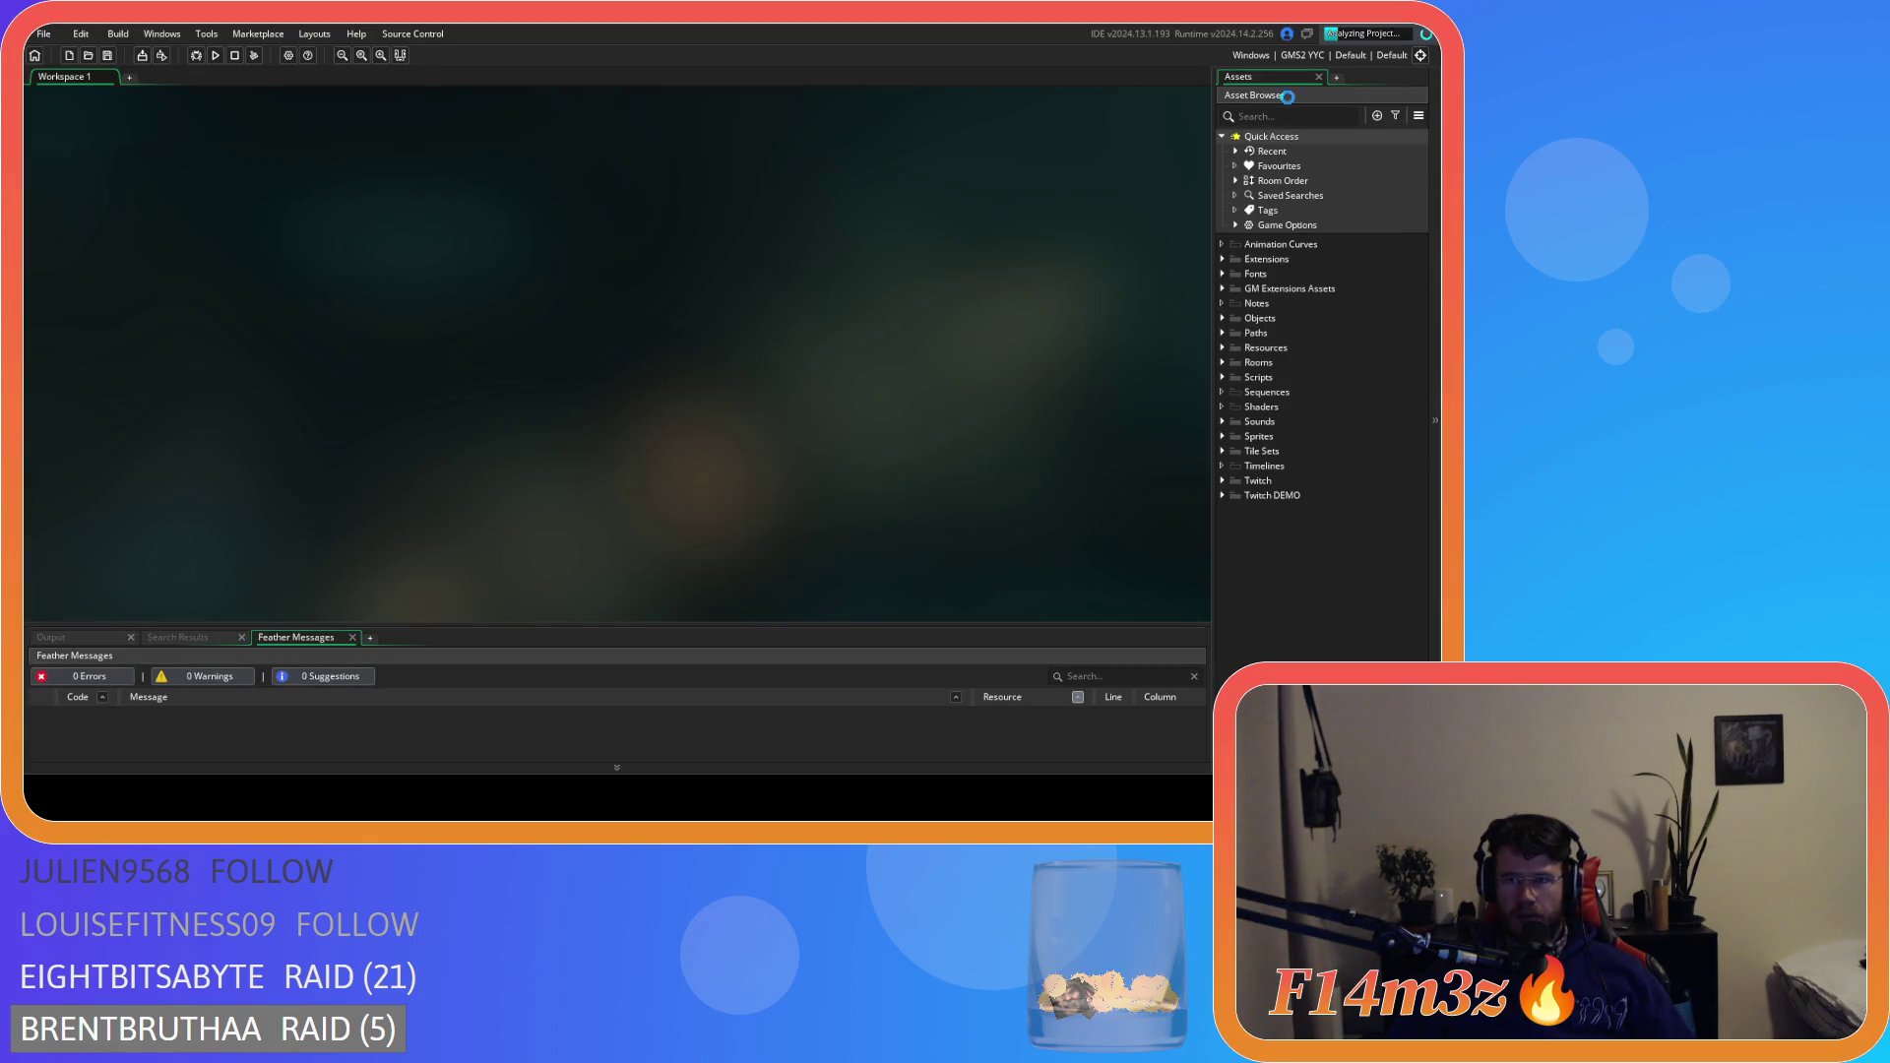
Look through the build target choices and bring up the empty Output log.
{"action": "left_click", "coordinate": [1308, 56]}
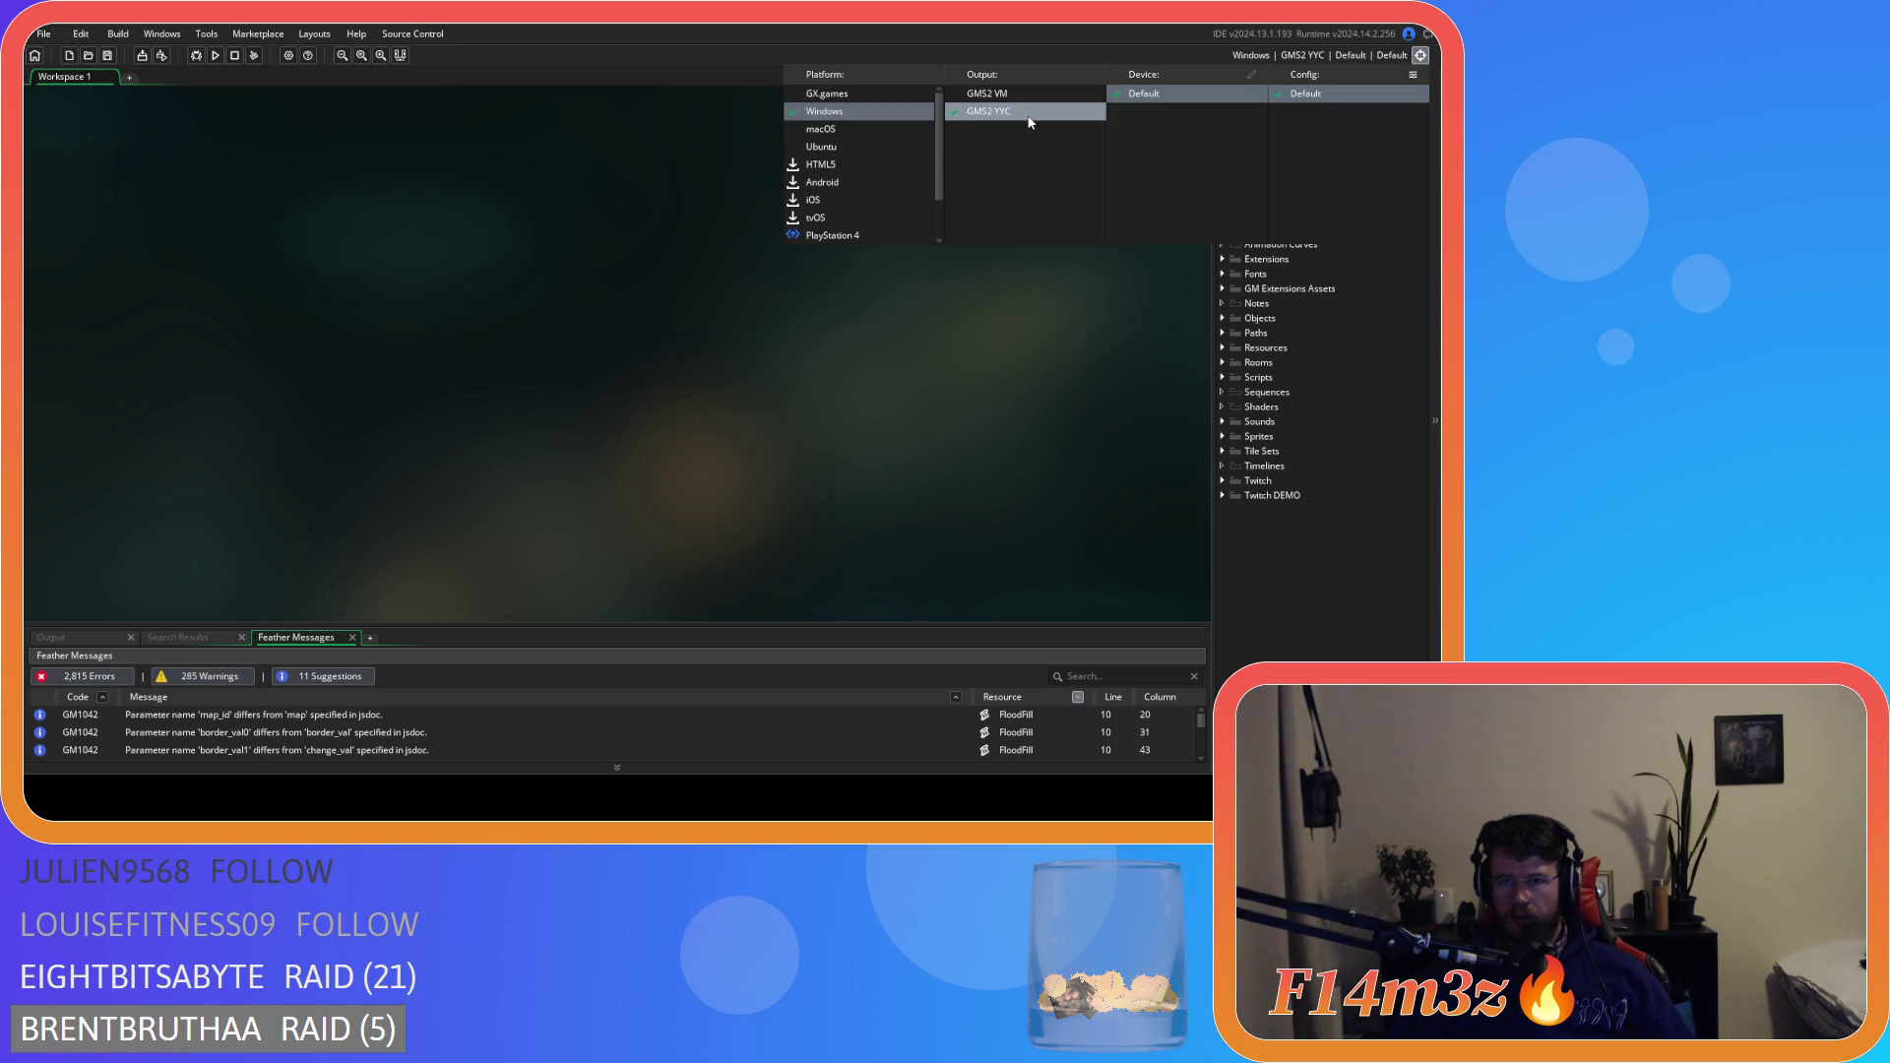
{"action": "left_click", "coordinate": [957, 303]}
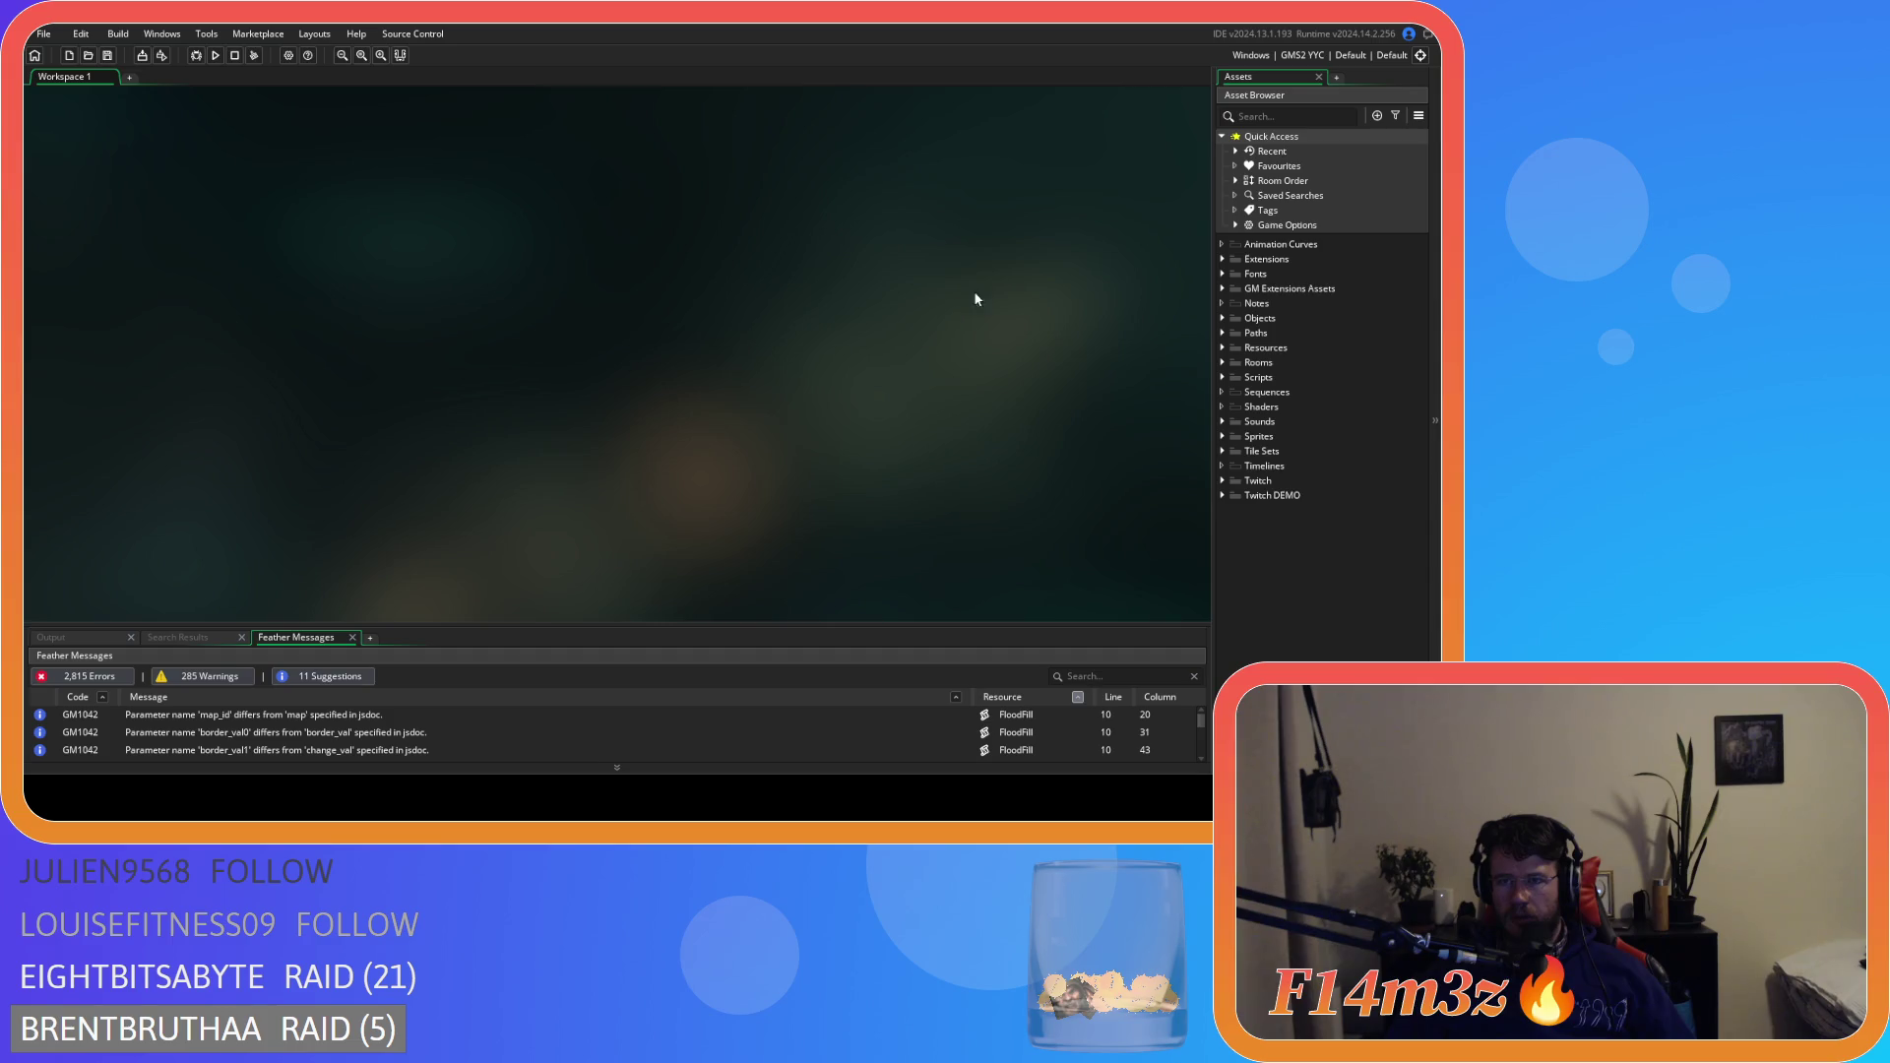
{"action": "left_click", "coordinate": [1349, 55]}
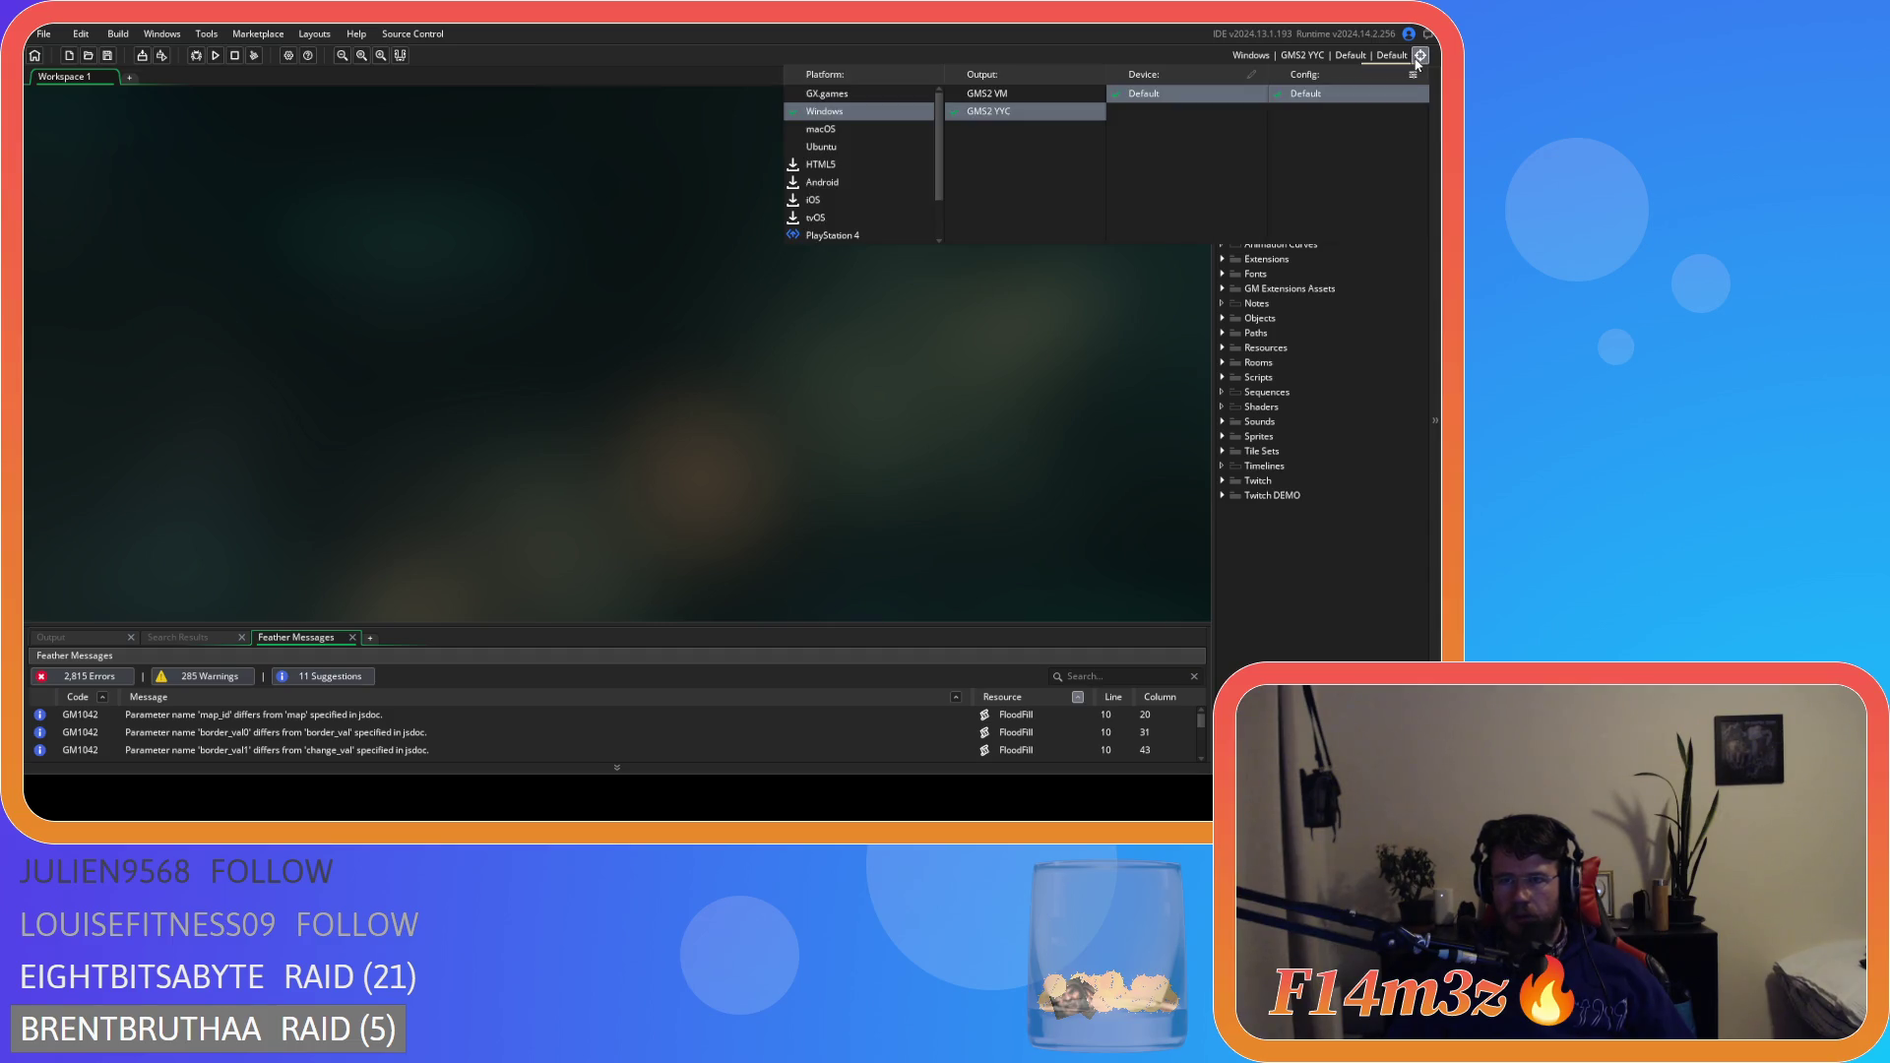
{"action": "left_click", "coordinate": [1073, 285]}
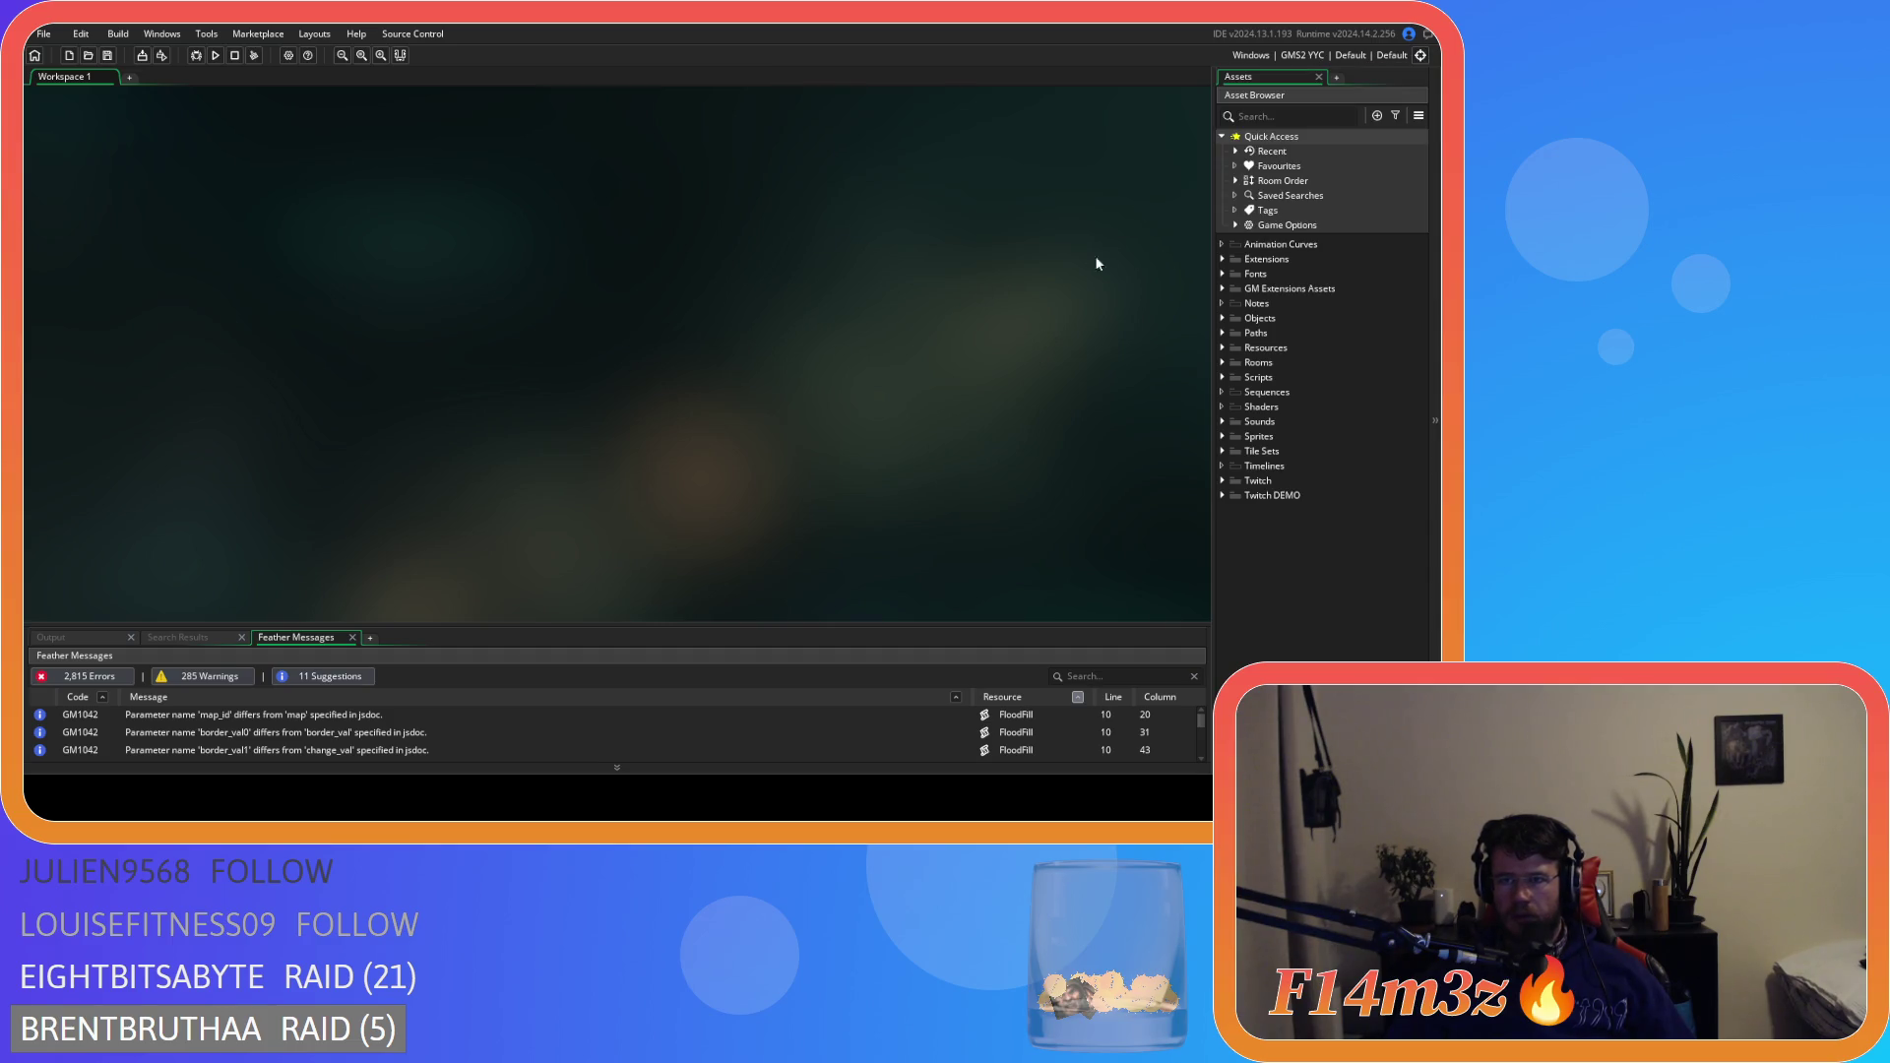
{"action": "left_click", "coordinate": [1301, 55]}
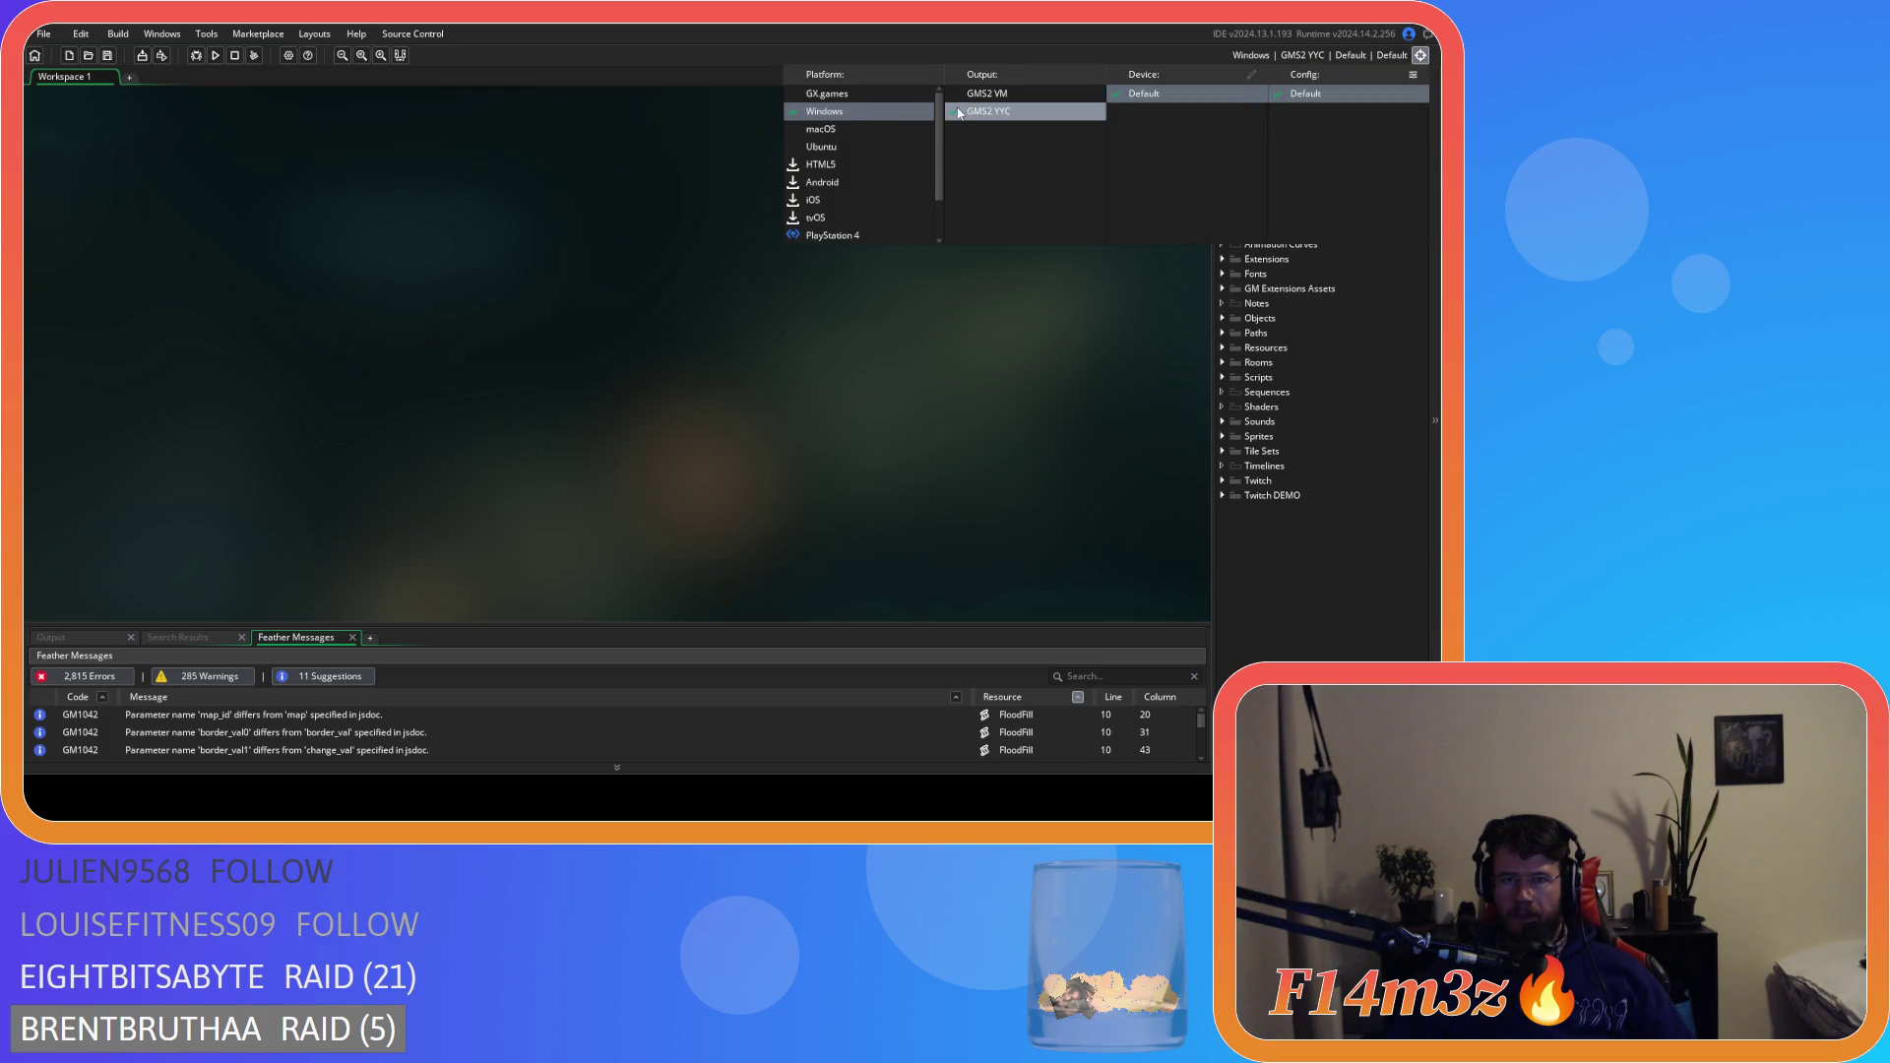
{"action": "left_click", "coordinate": [797, 351]}
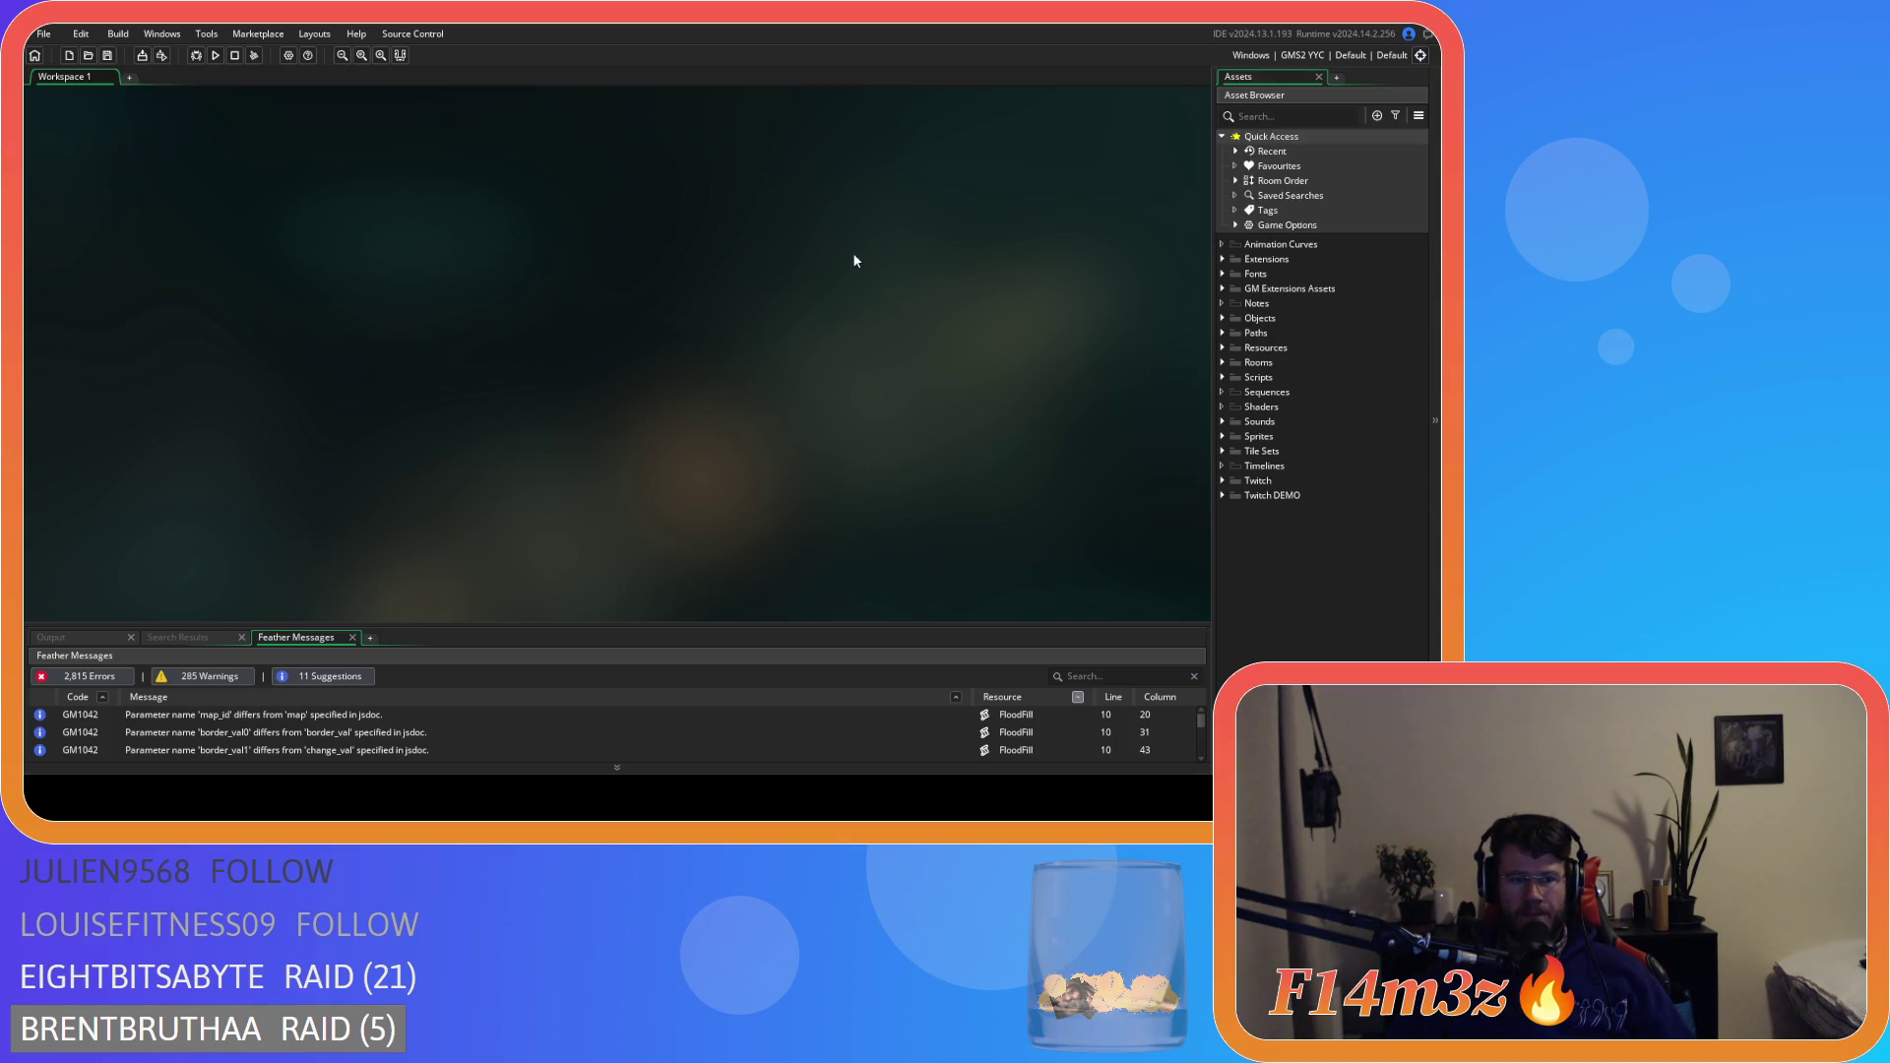
{"action": "left_click", "coordinate": [84, 638]}
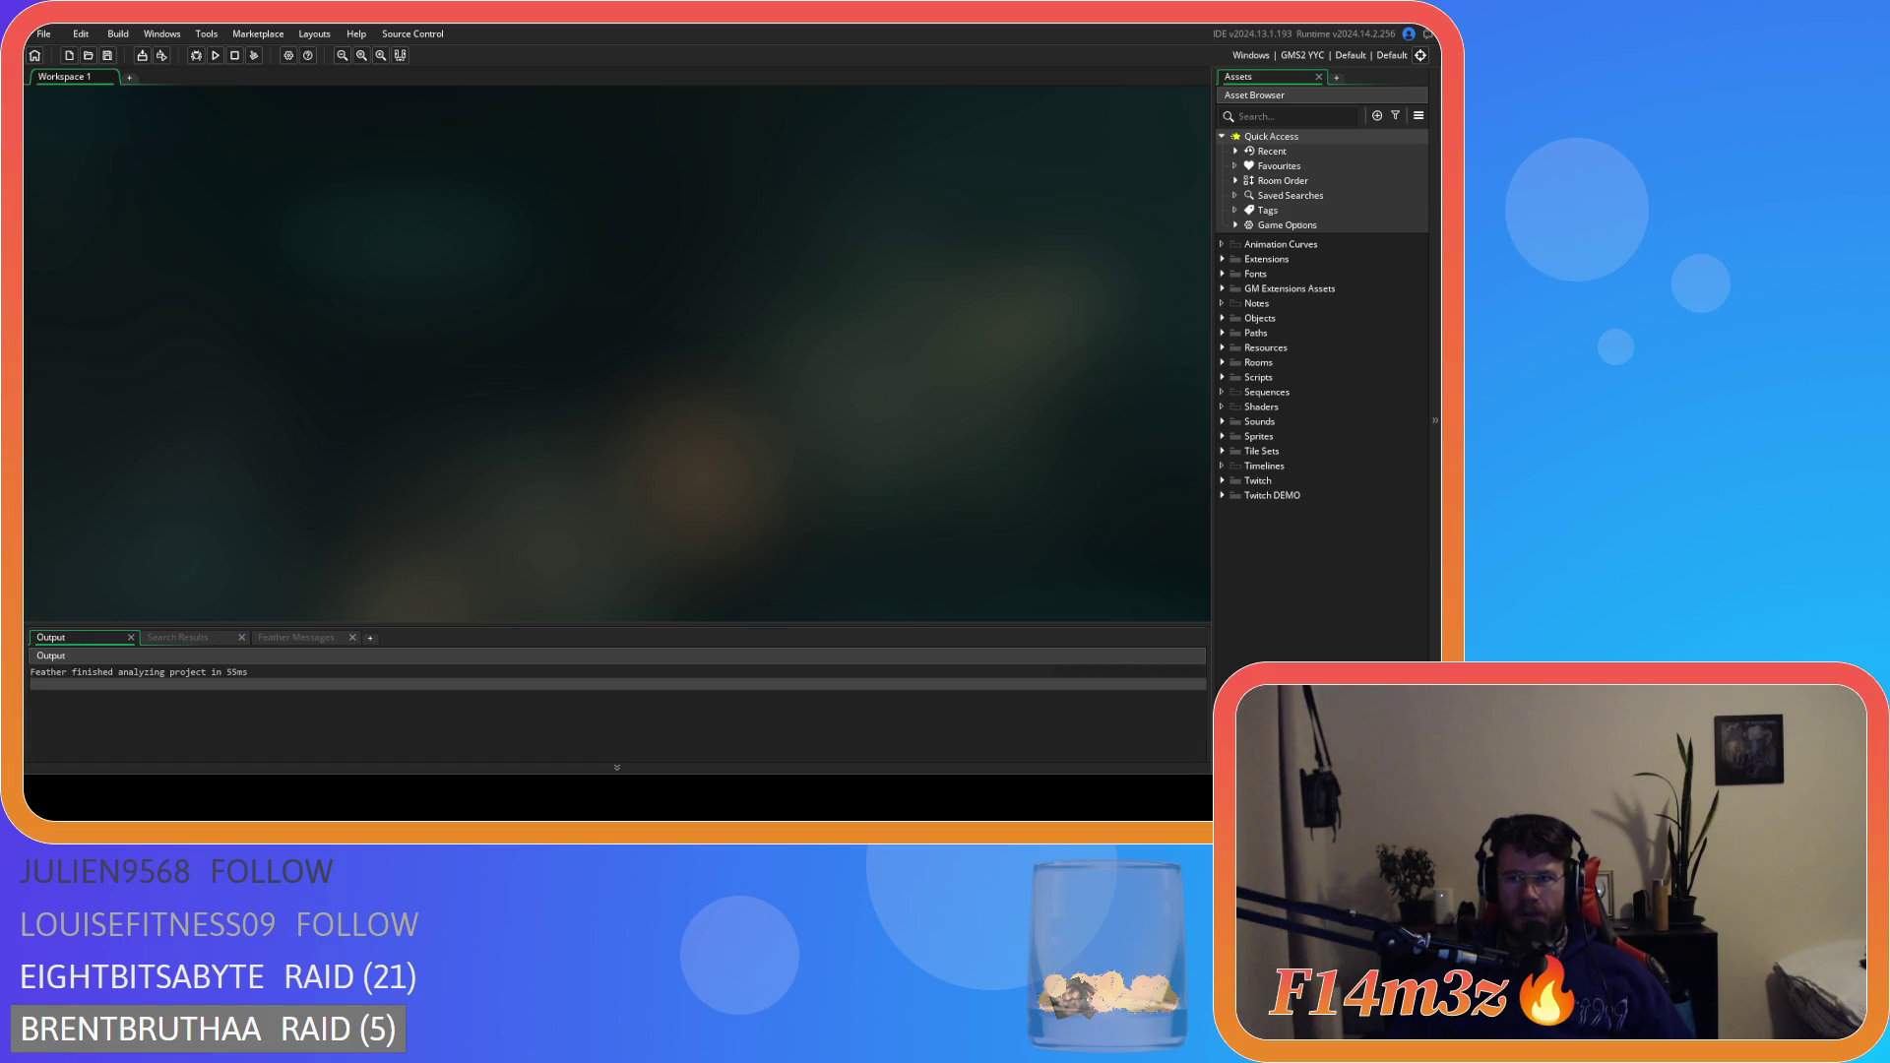
Select the GMS2 VM output instead of YYC and start the build.
{"action": "left_click", "coordinate": [1291, 57]}
{"action": "left_click", "coordinate": [988, 93]}
{"action": "left_click", "coordinate": [888, 387]}
{"action": "left_click", "coordinate": [217, 56]}
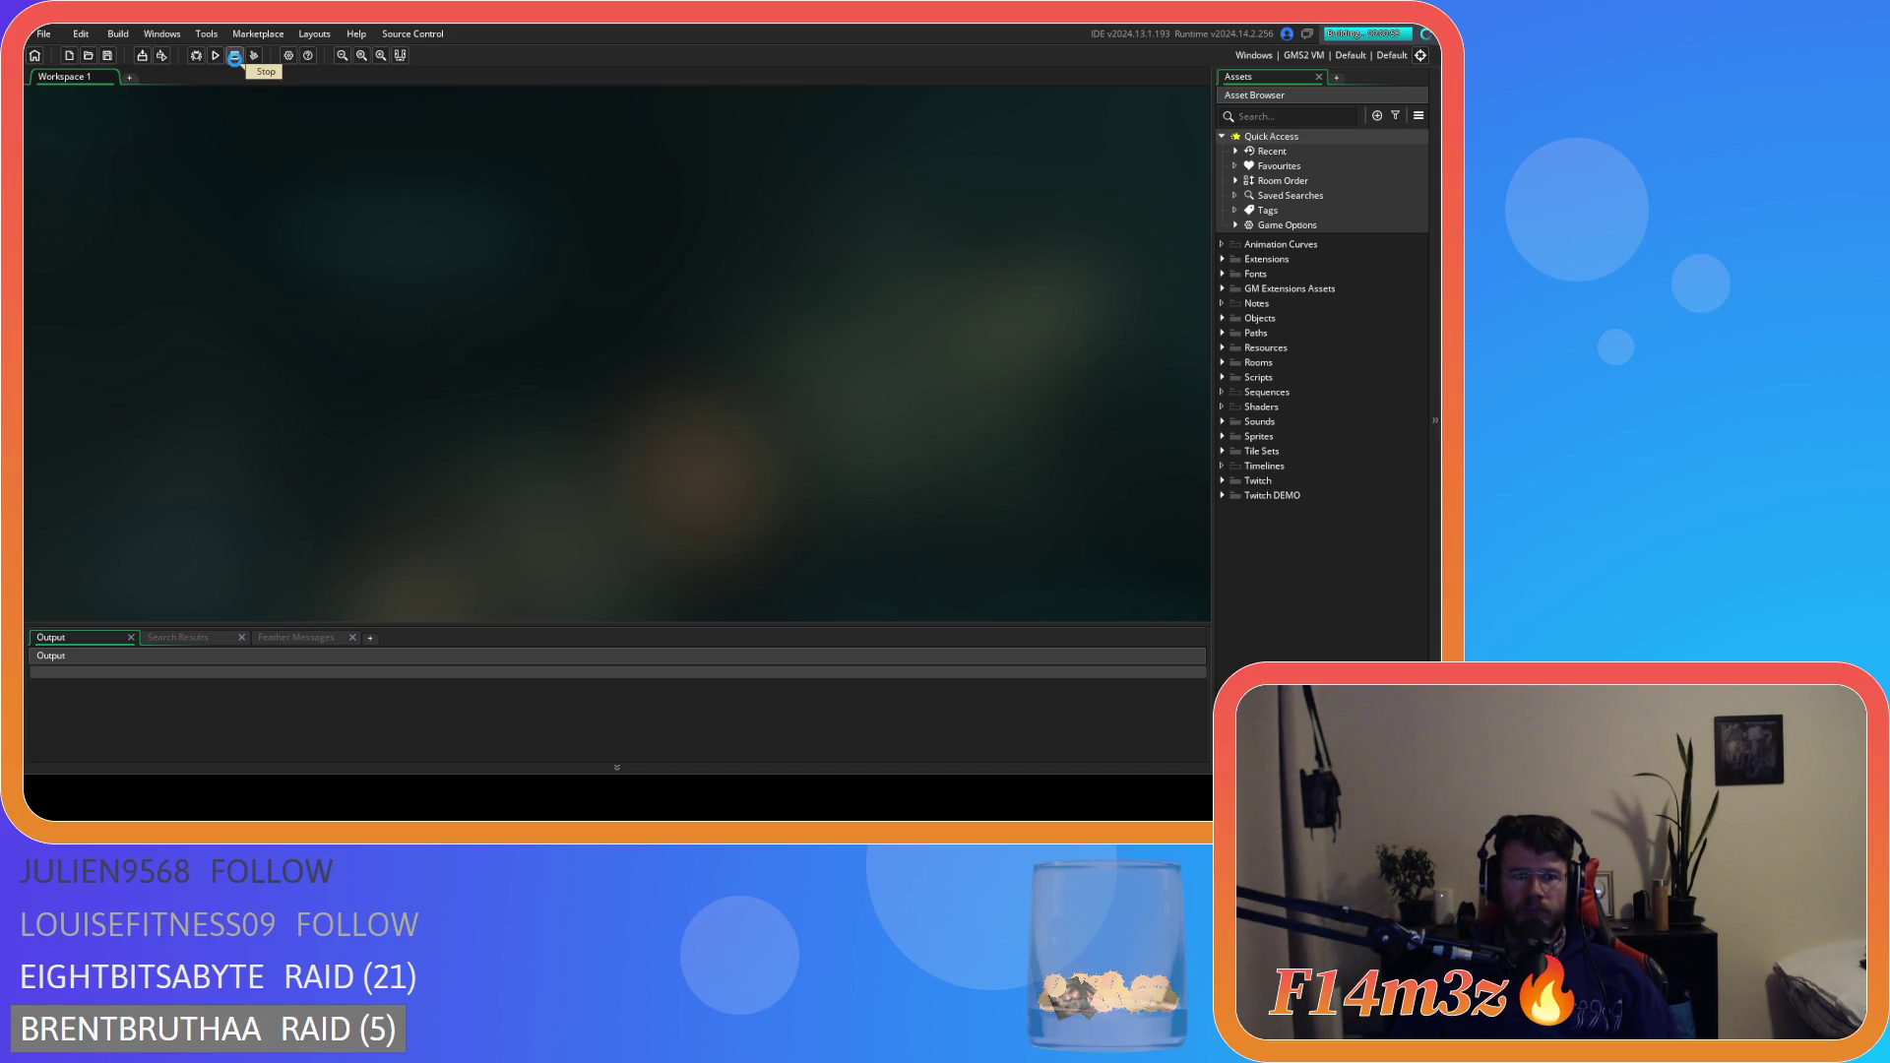
Let the VM build run, then stop the game.
{"action": "left_click", "coordinate": [234, 56]}
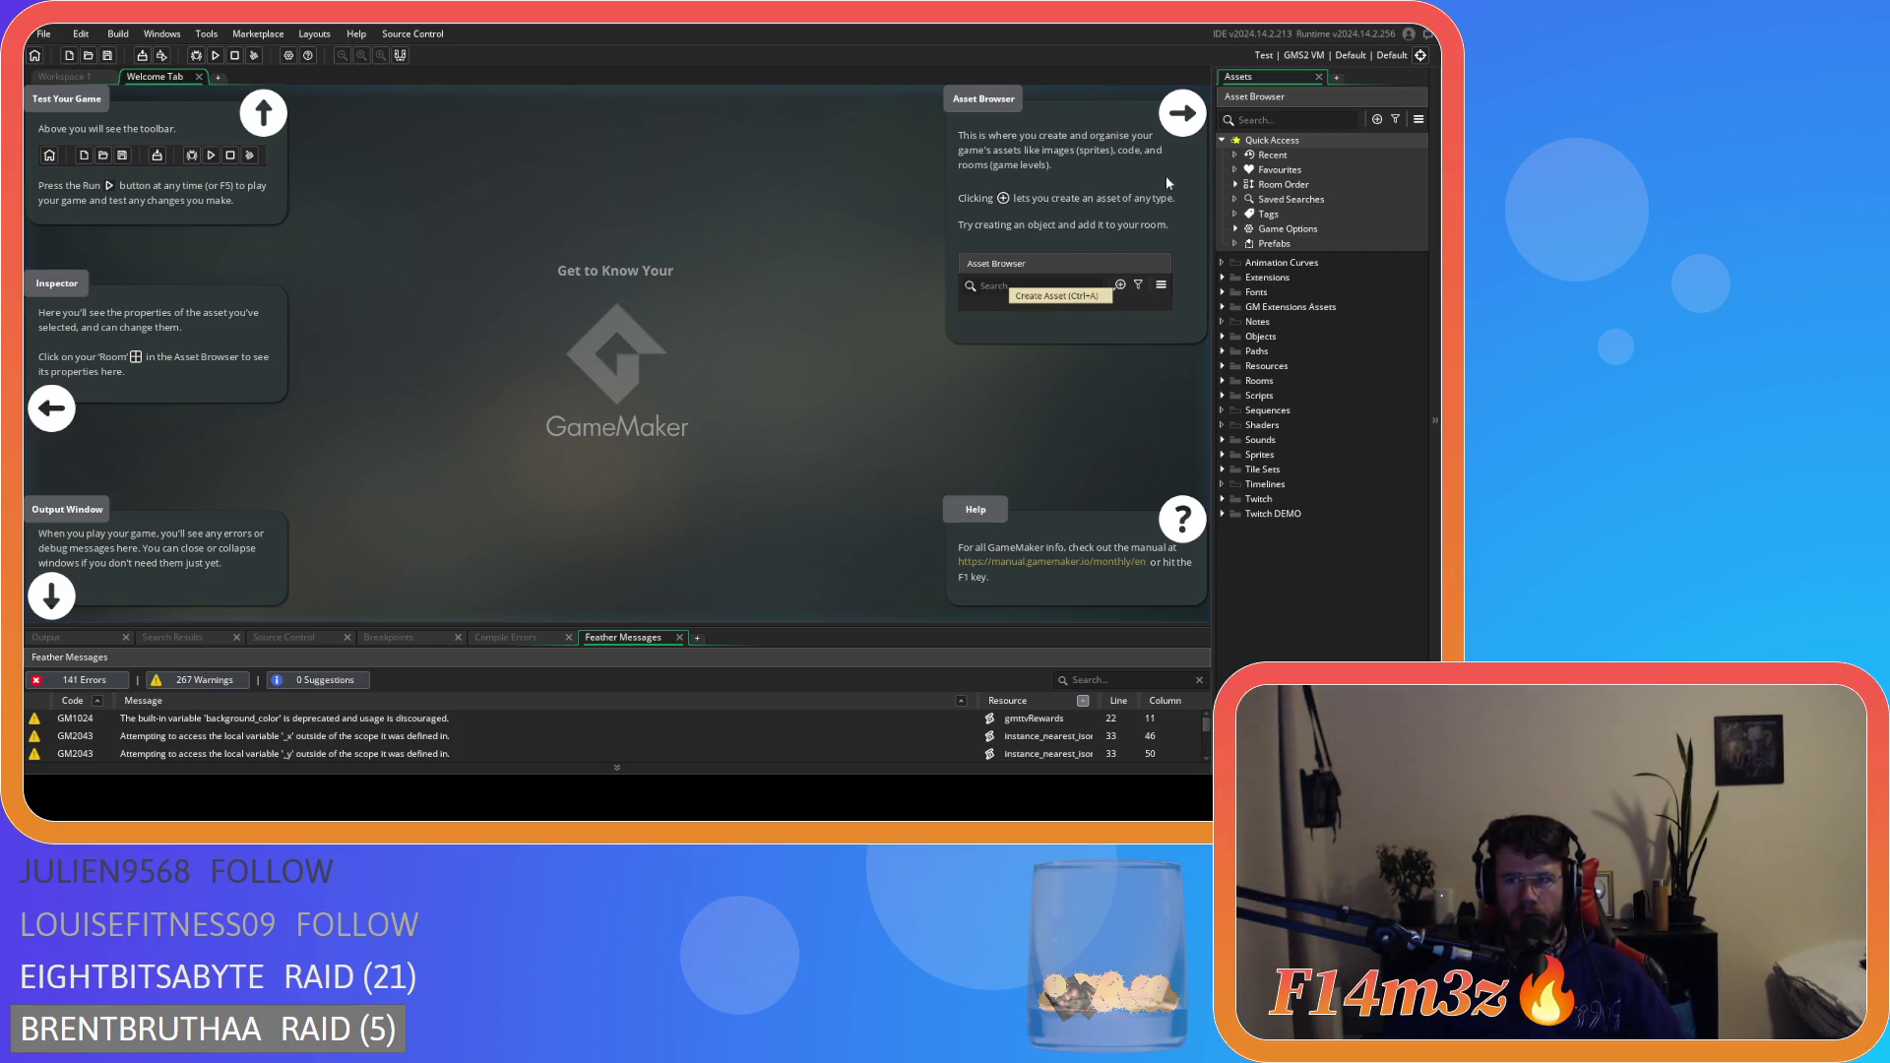
Cancel the Target Manager sign-in notice, then open and close the account sign-in prompt.
{"action": "left_click", "coordinate": [1309, 54]}
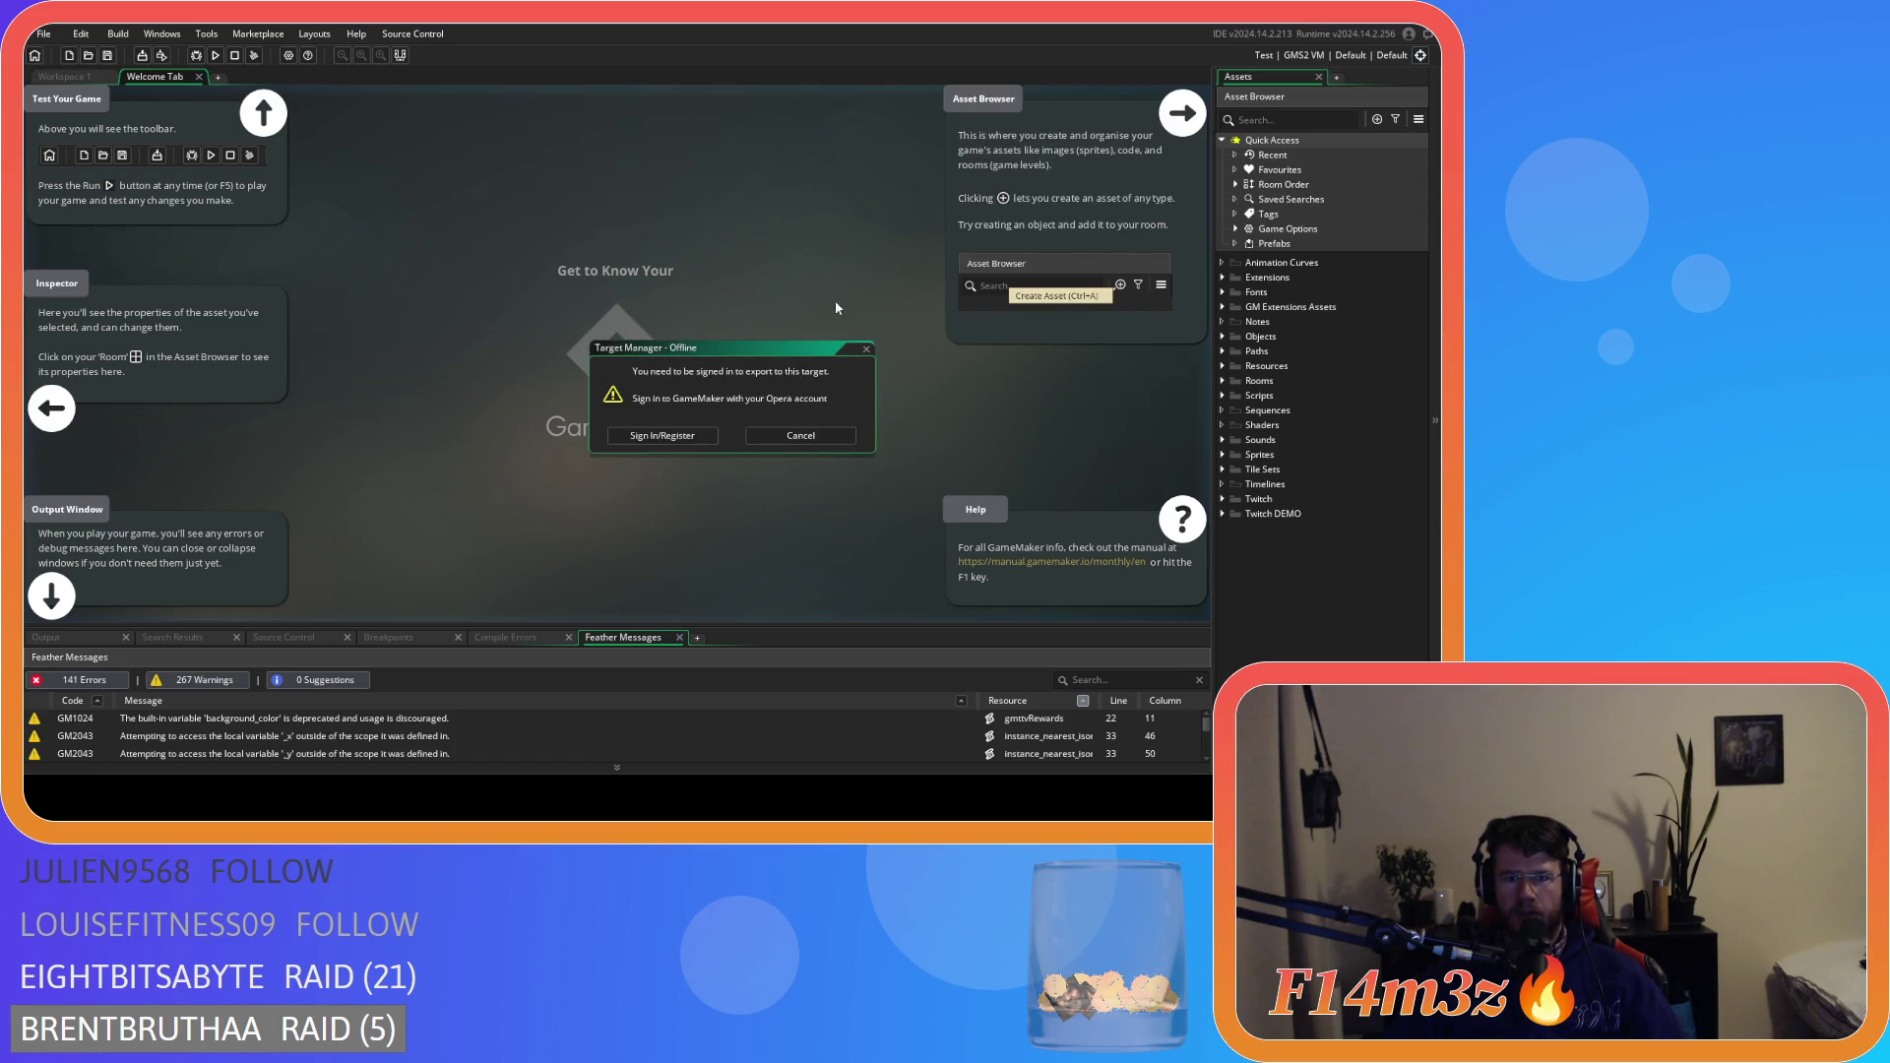
{"action": "left_click", "coordinate": [816, 437]}
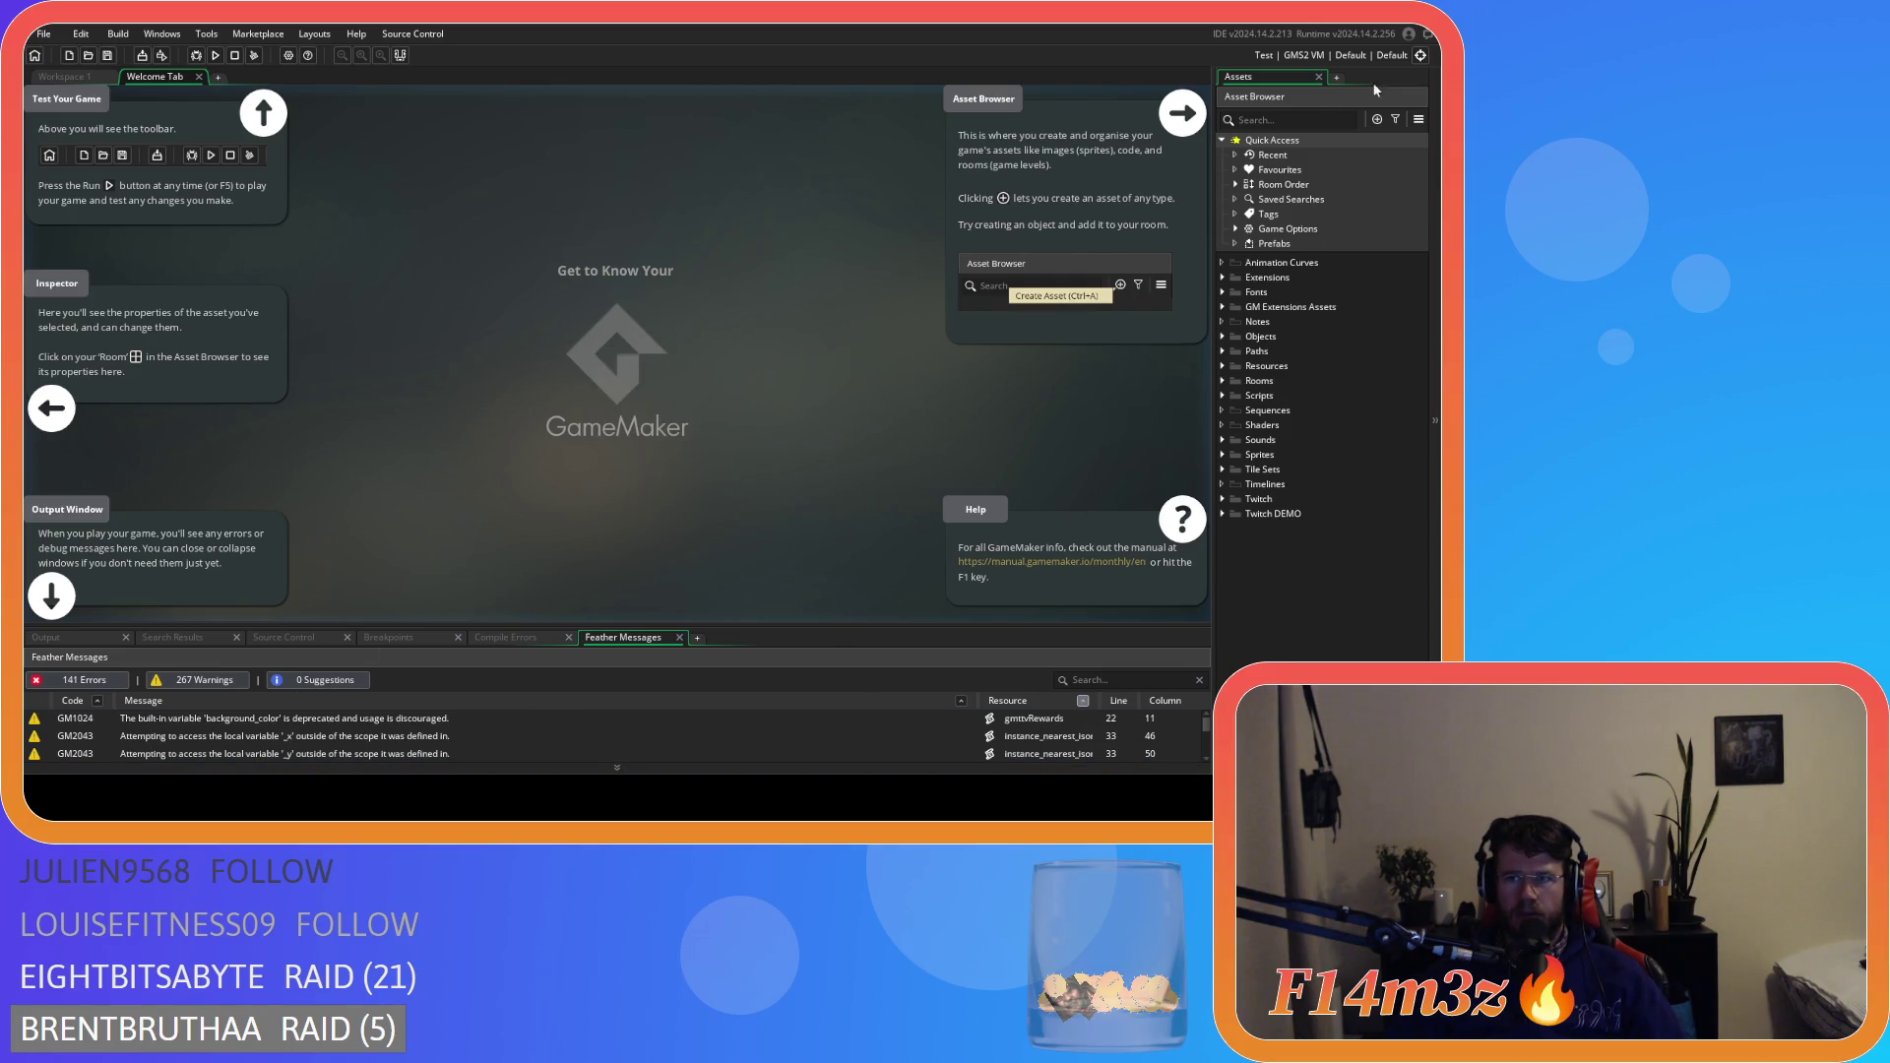
{"action": "left_click", "coordinate": [1413, 36]}
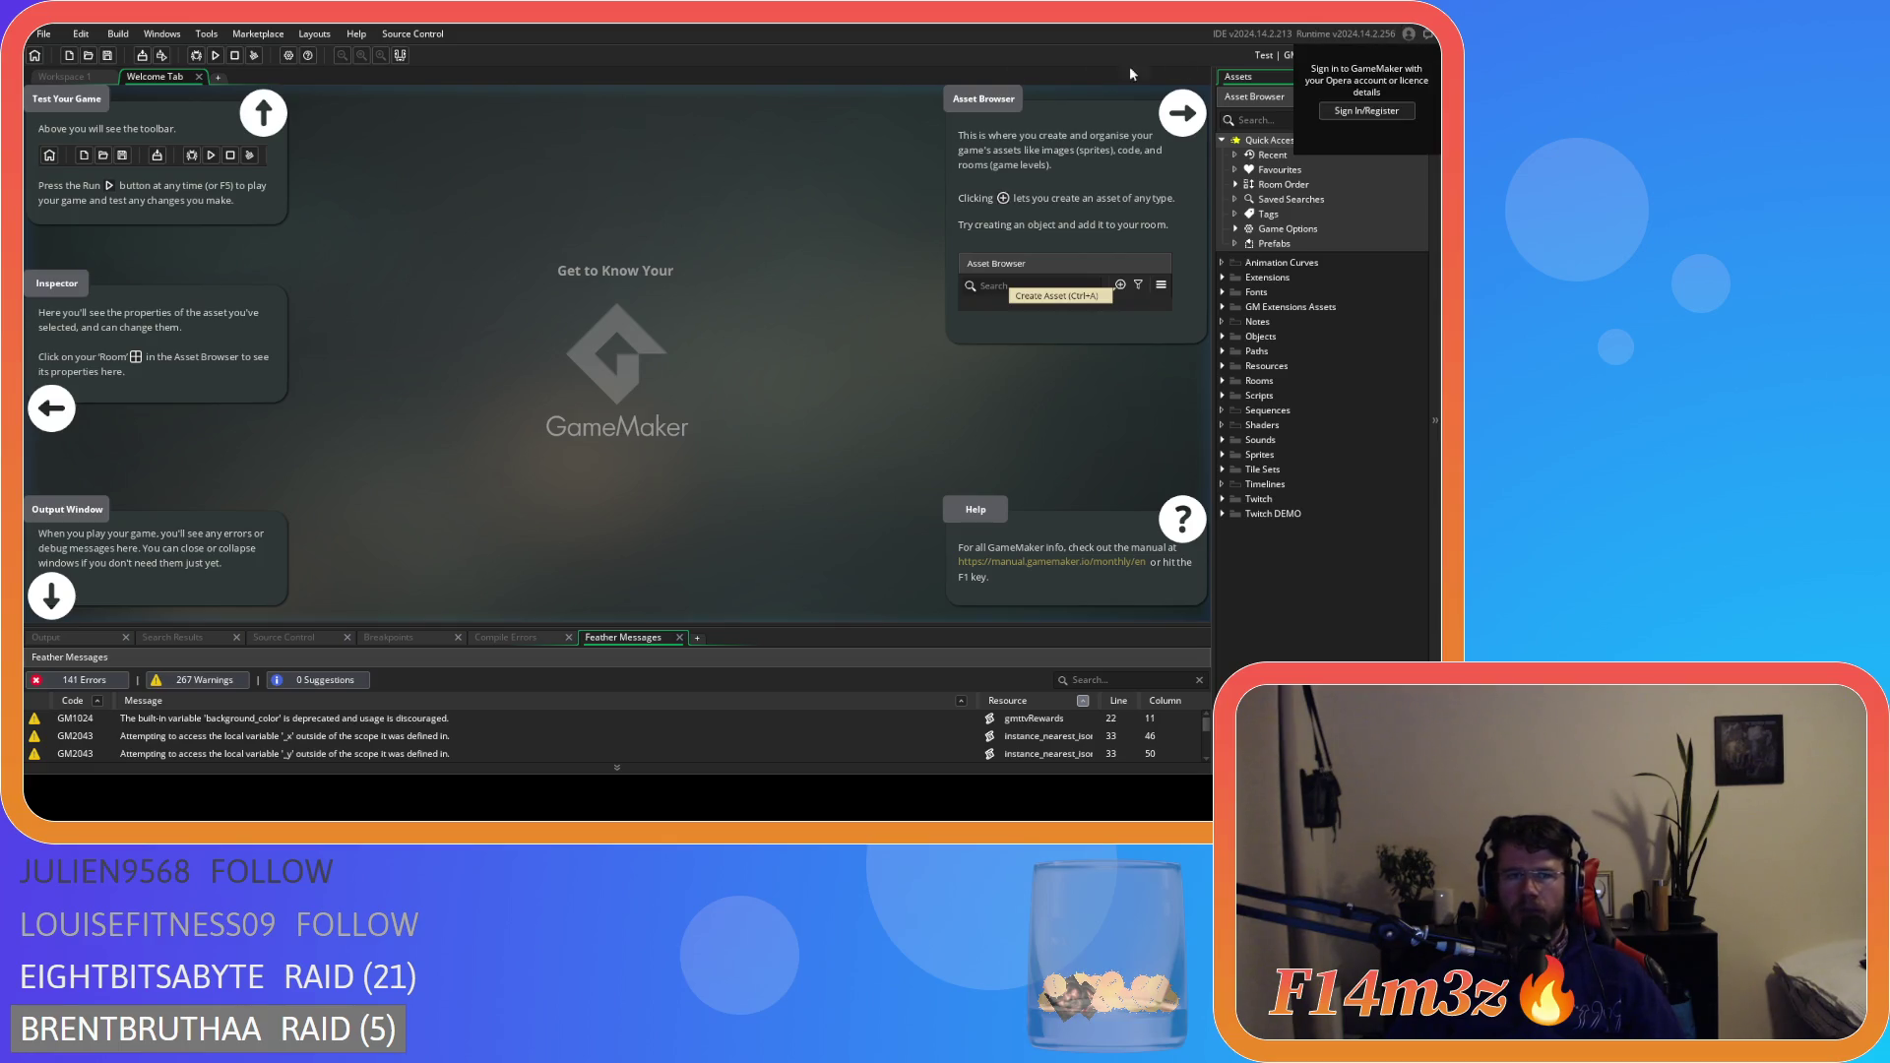
{"action": "left_click", "coordinate": [1338, 42]}
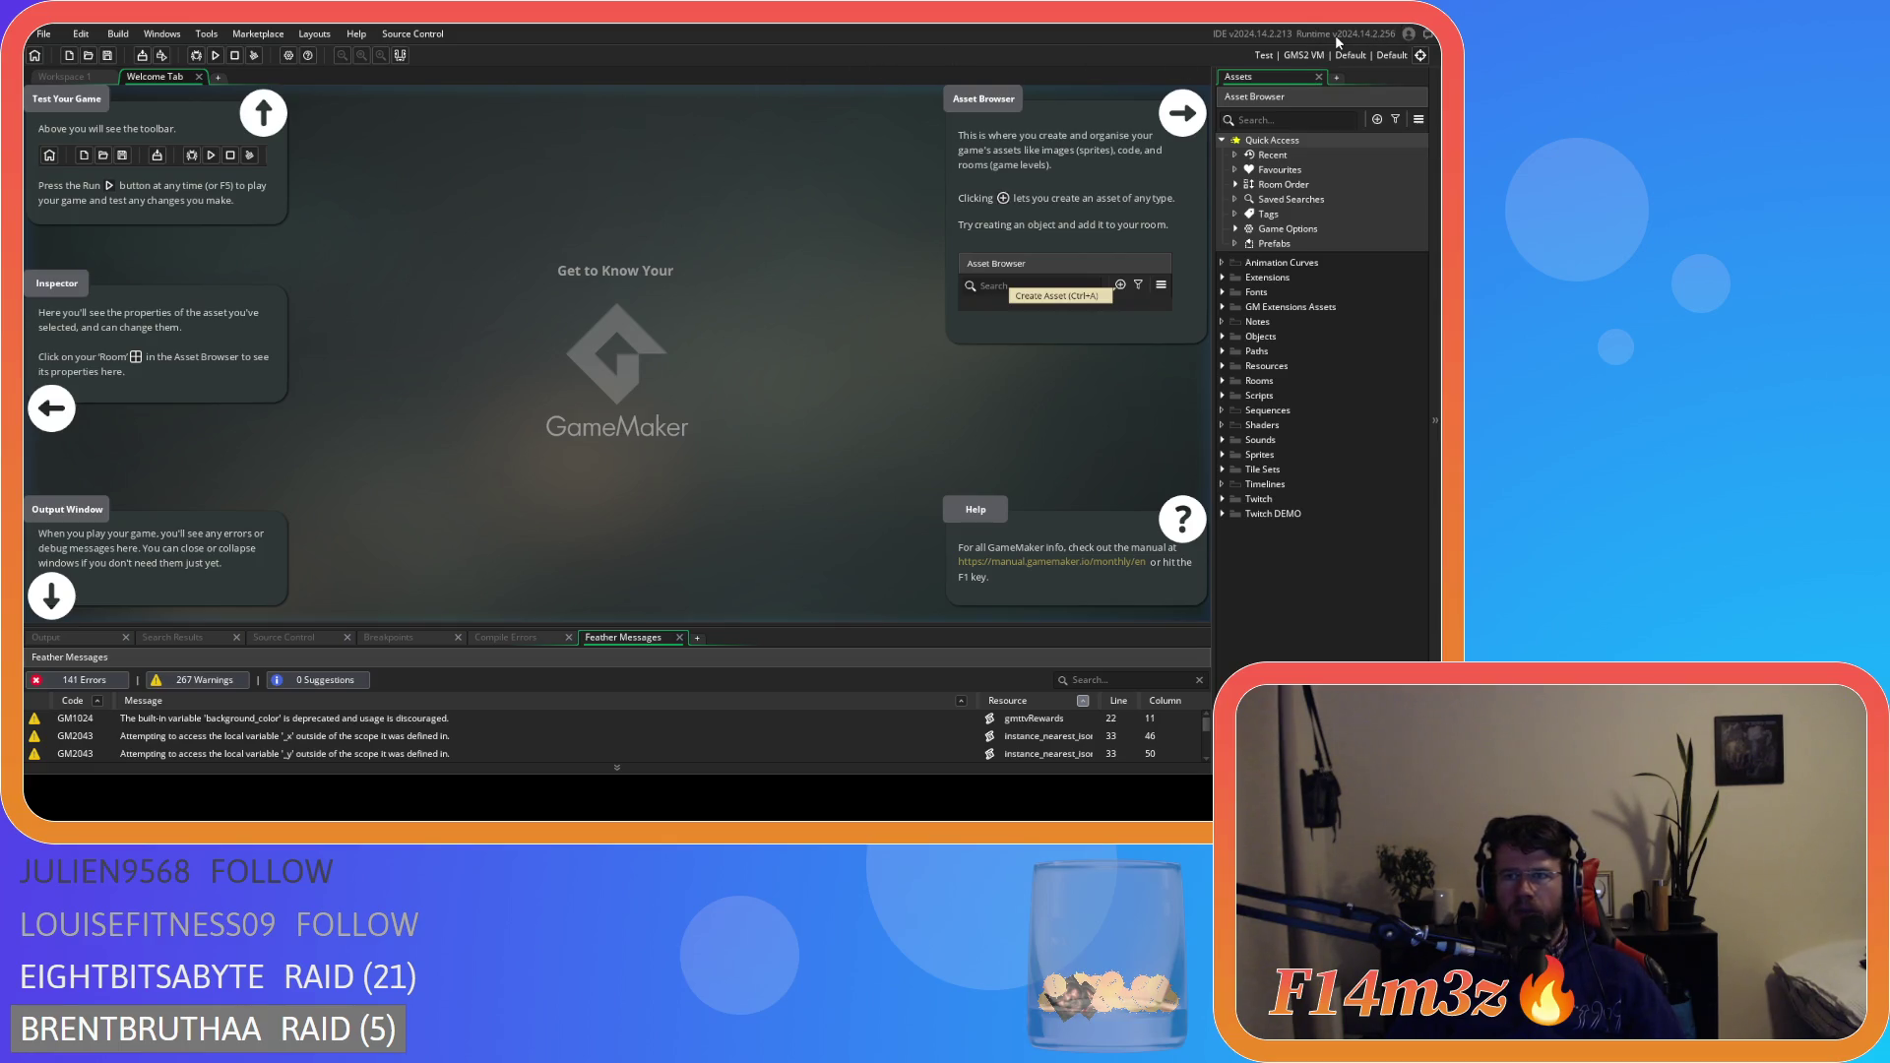
Launch a second IDE instance with File > New IDE.
{"action": "left_click", "coordinate": [43, 34]}
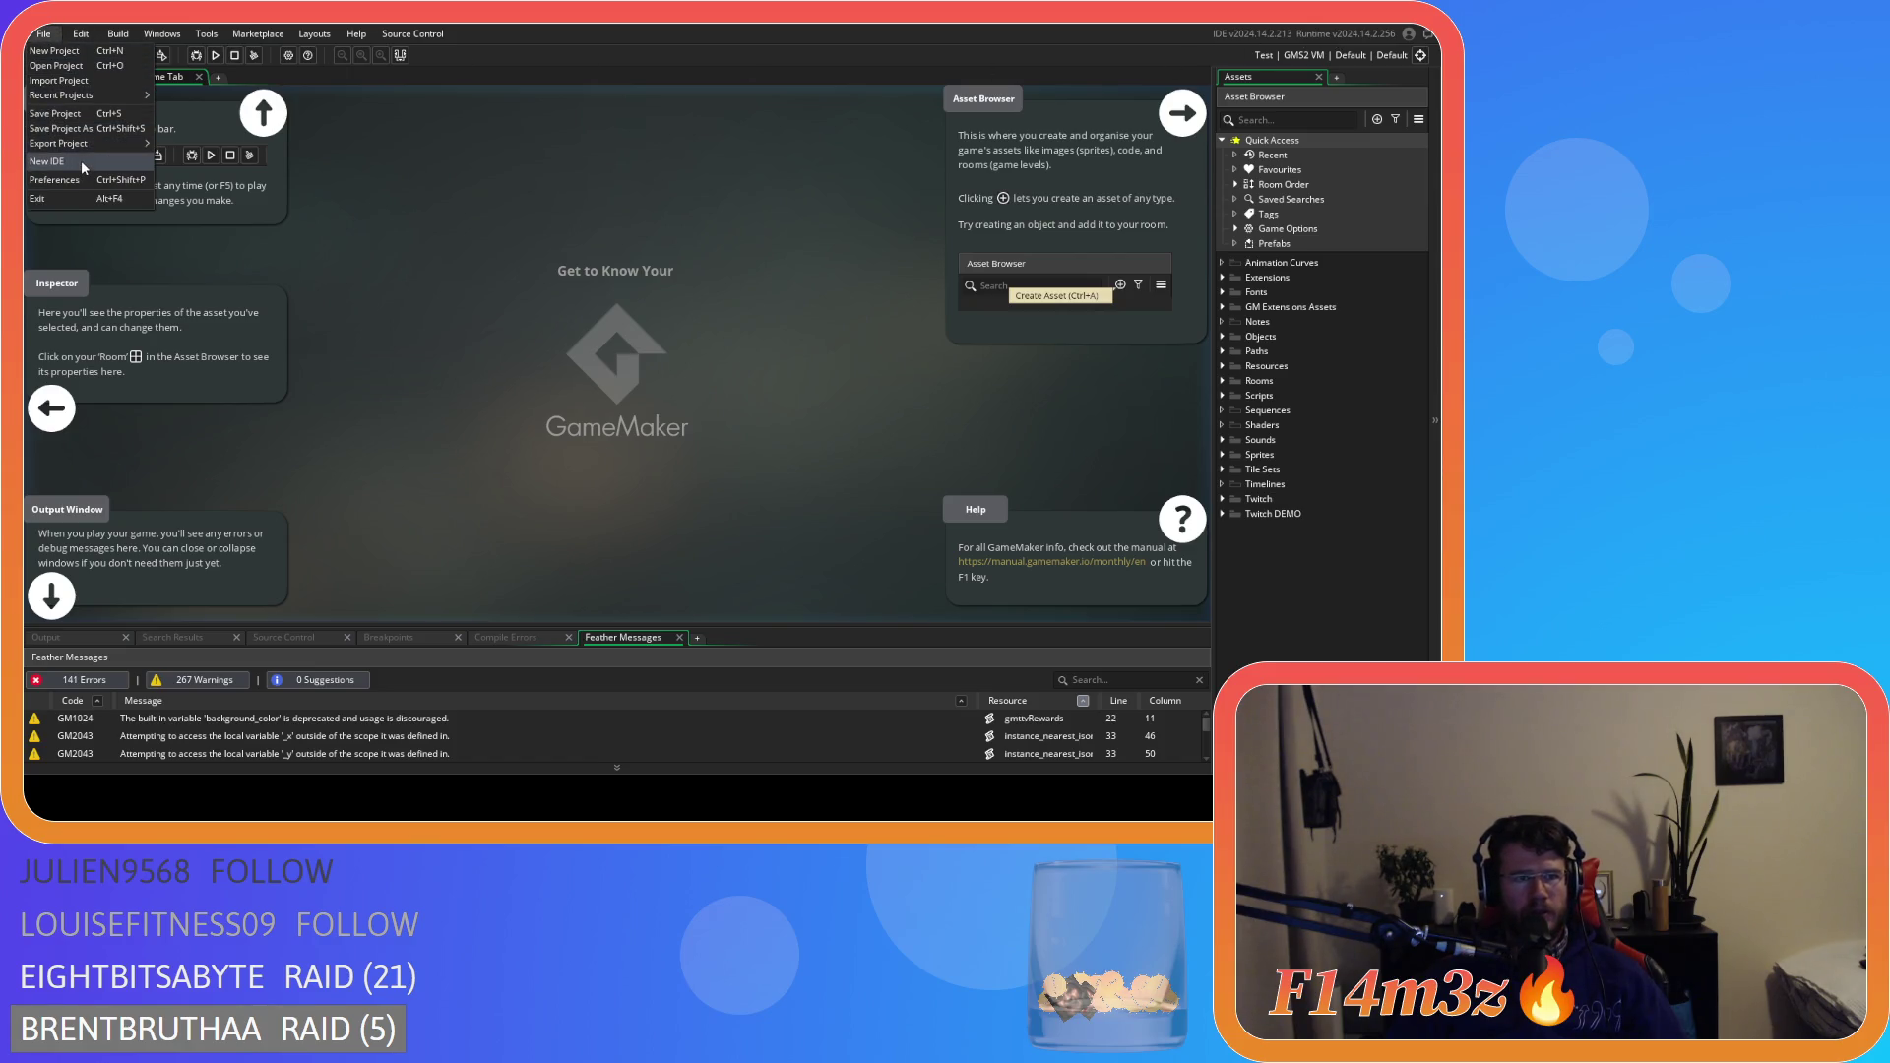
{"action": "mouse_move", "coordinate": [75, 46]}
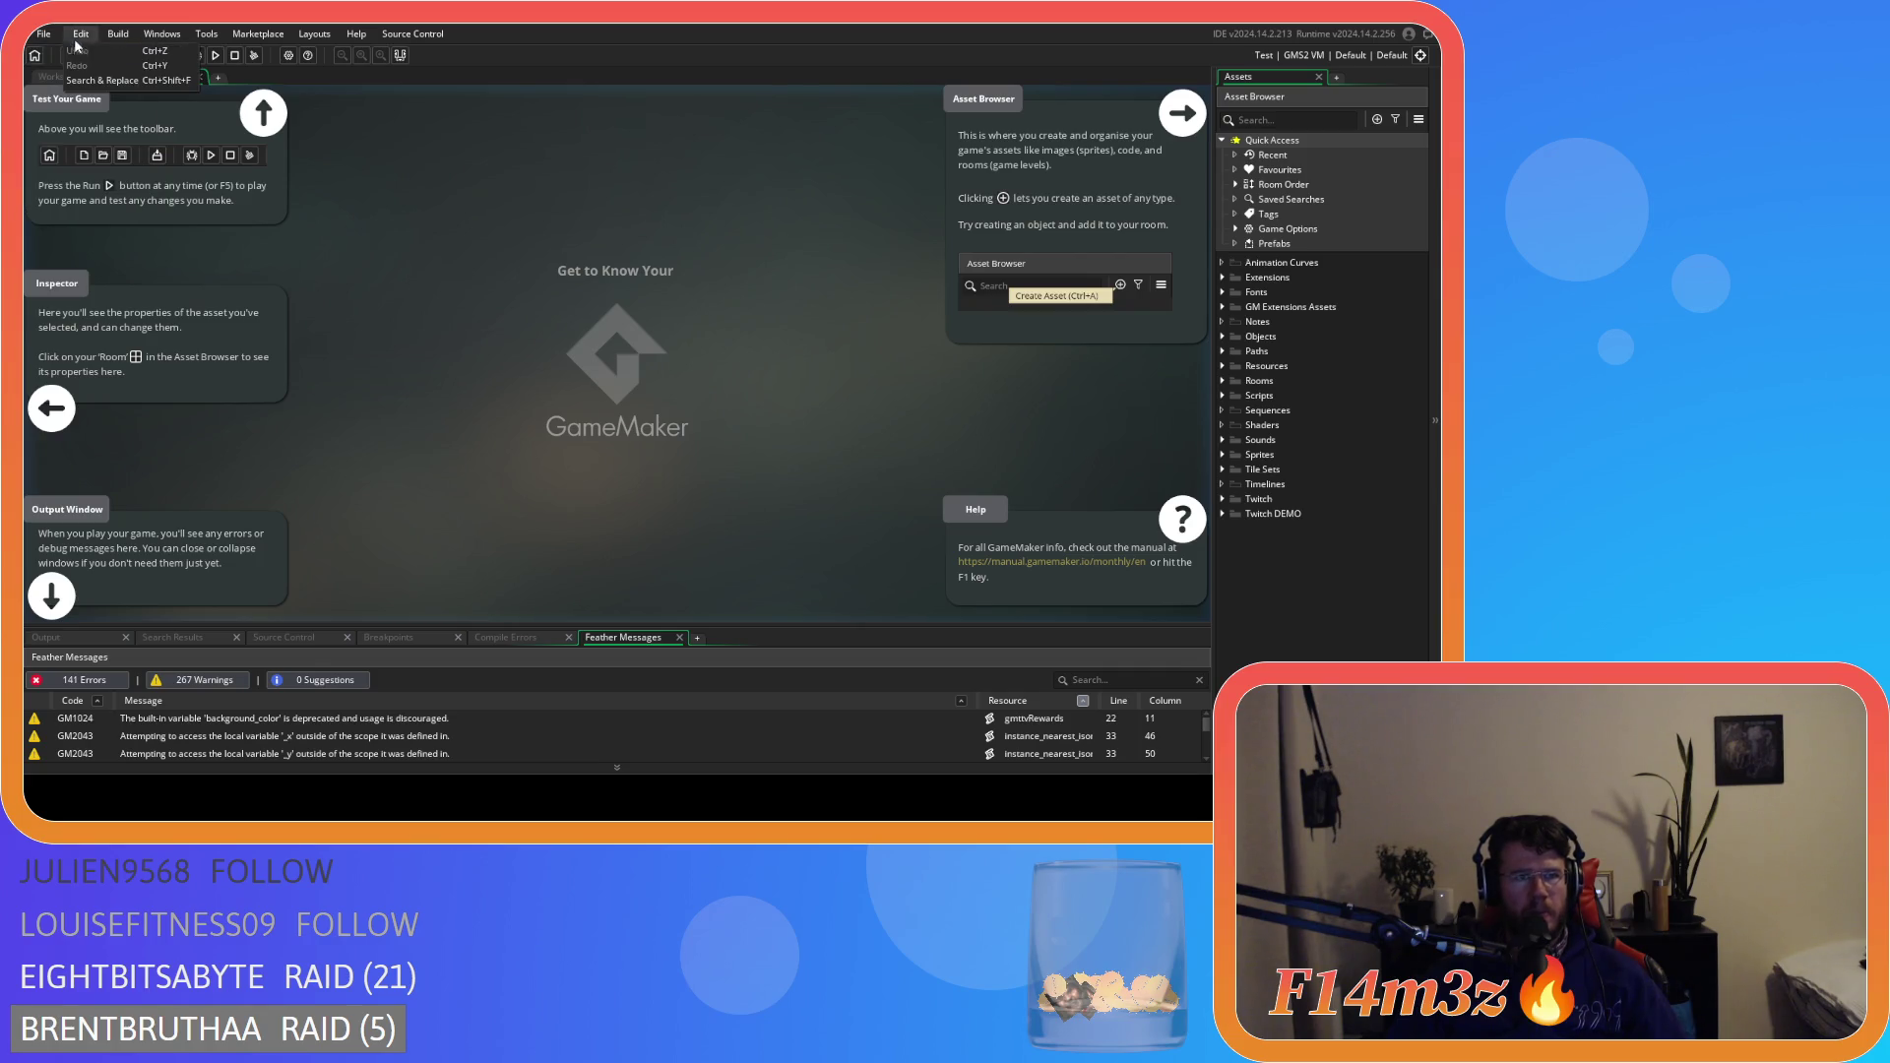
{"action": "mouse_move", "coordinate": [357, 35]}
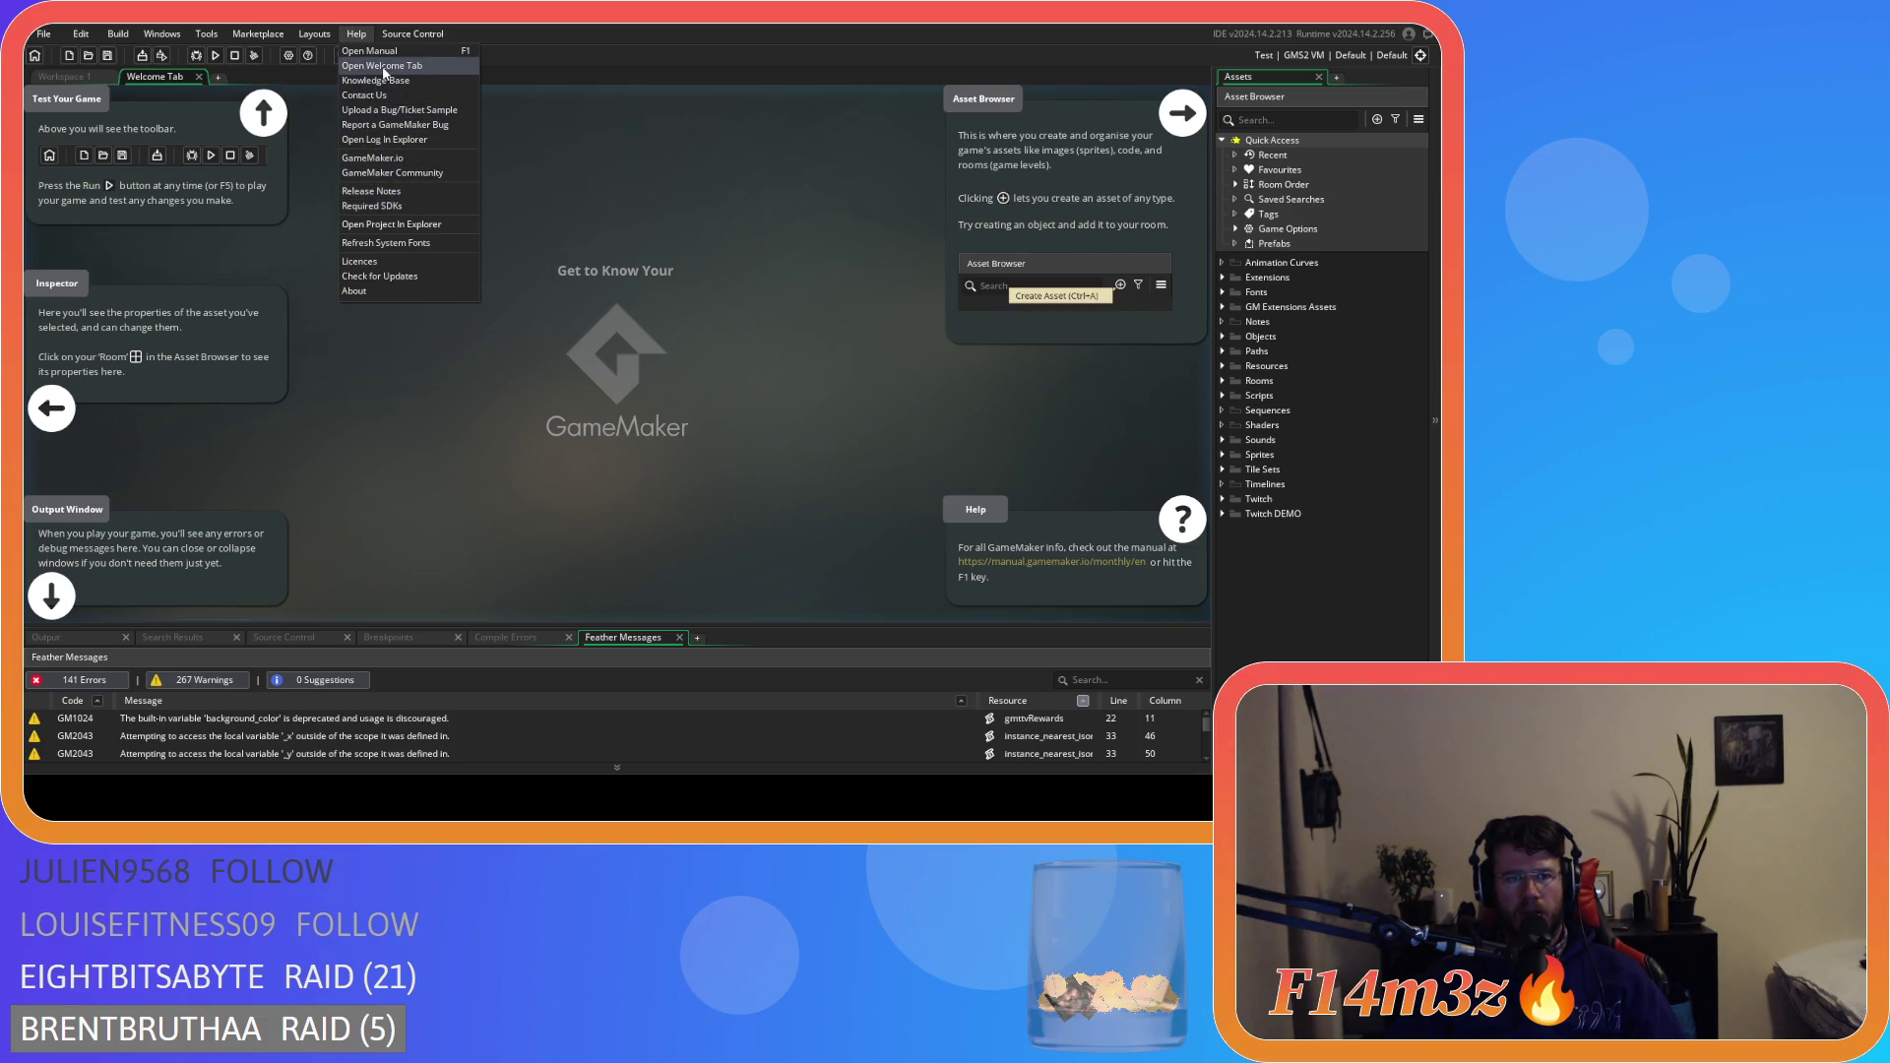
{"action": "mouse_move", "coordinate": [215, 34]}
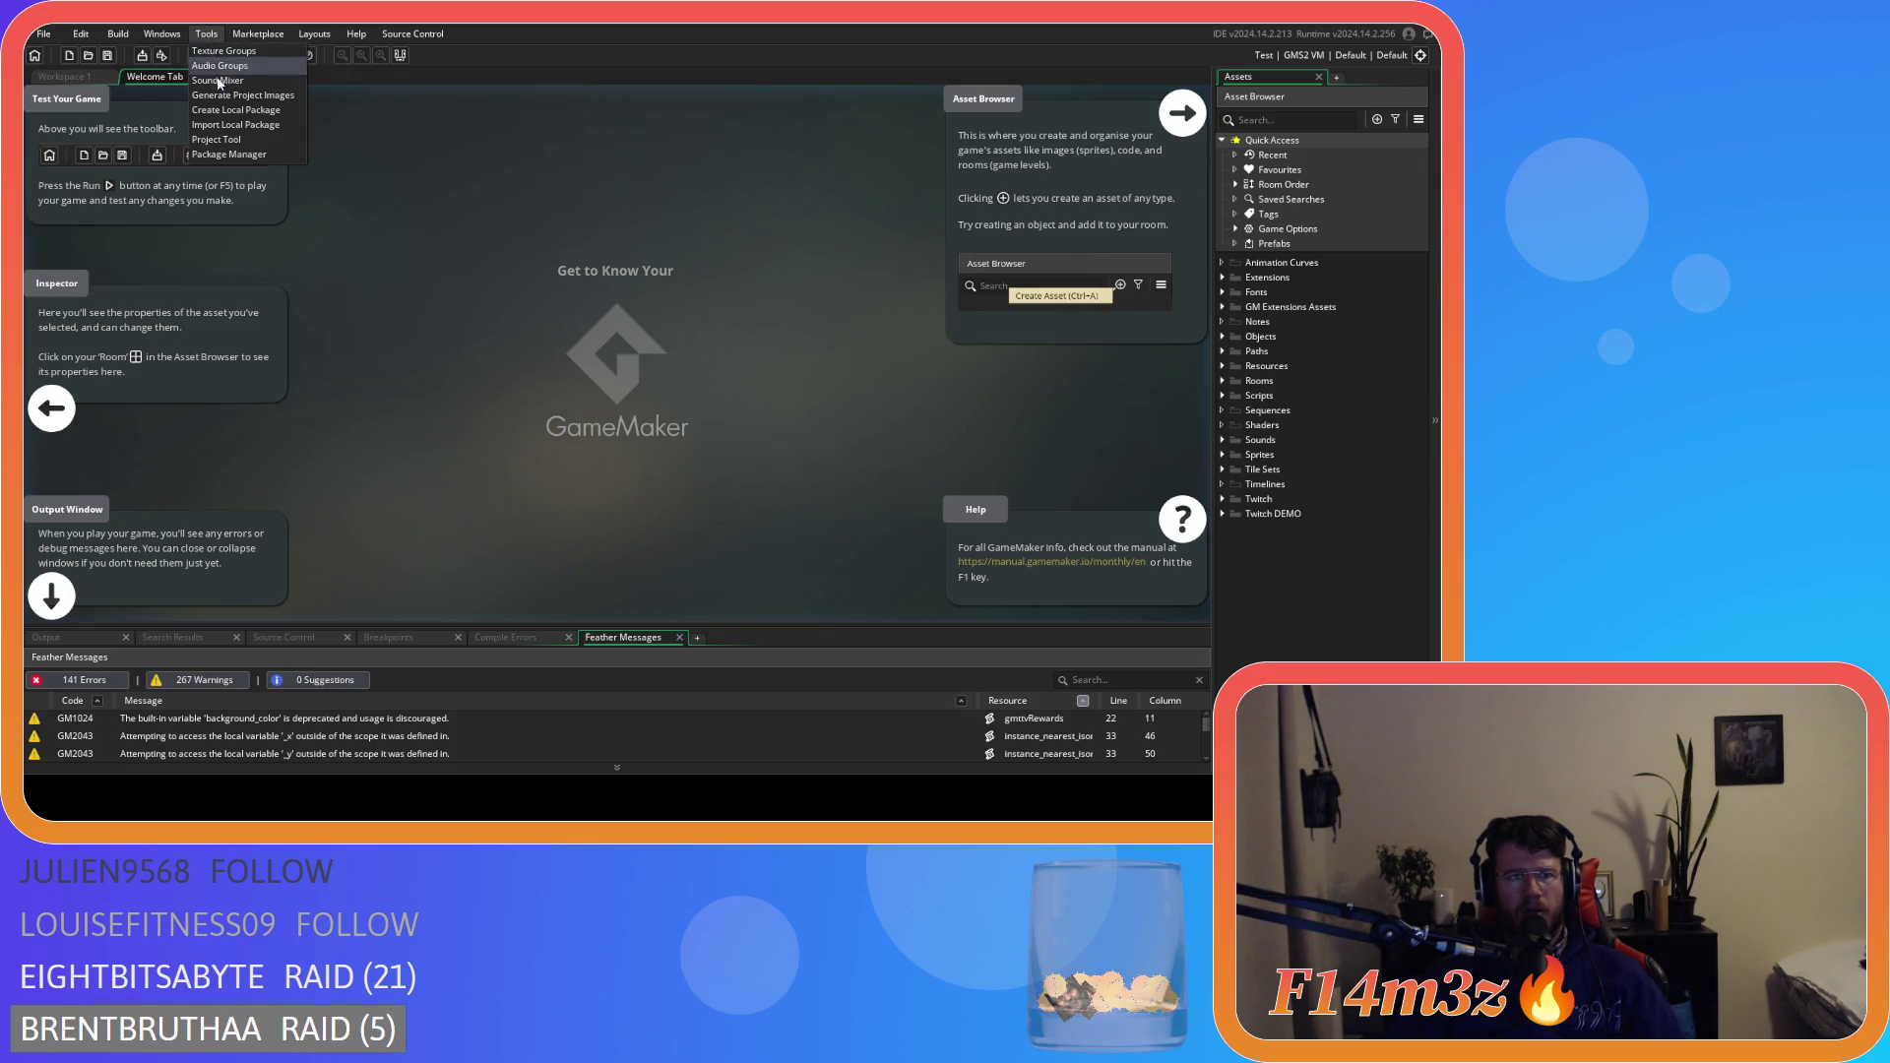
{"action": "left_click", "coordinate": [46, 35]}
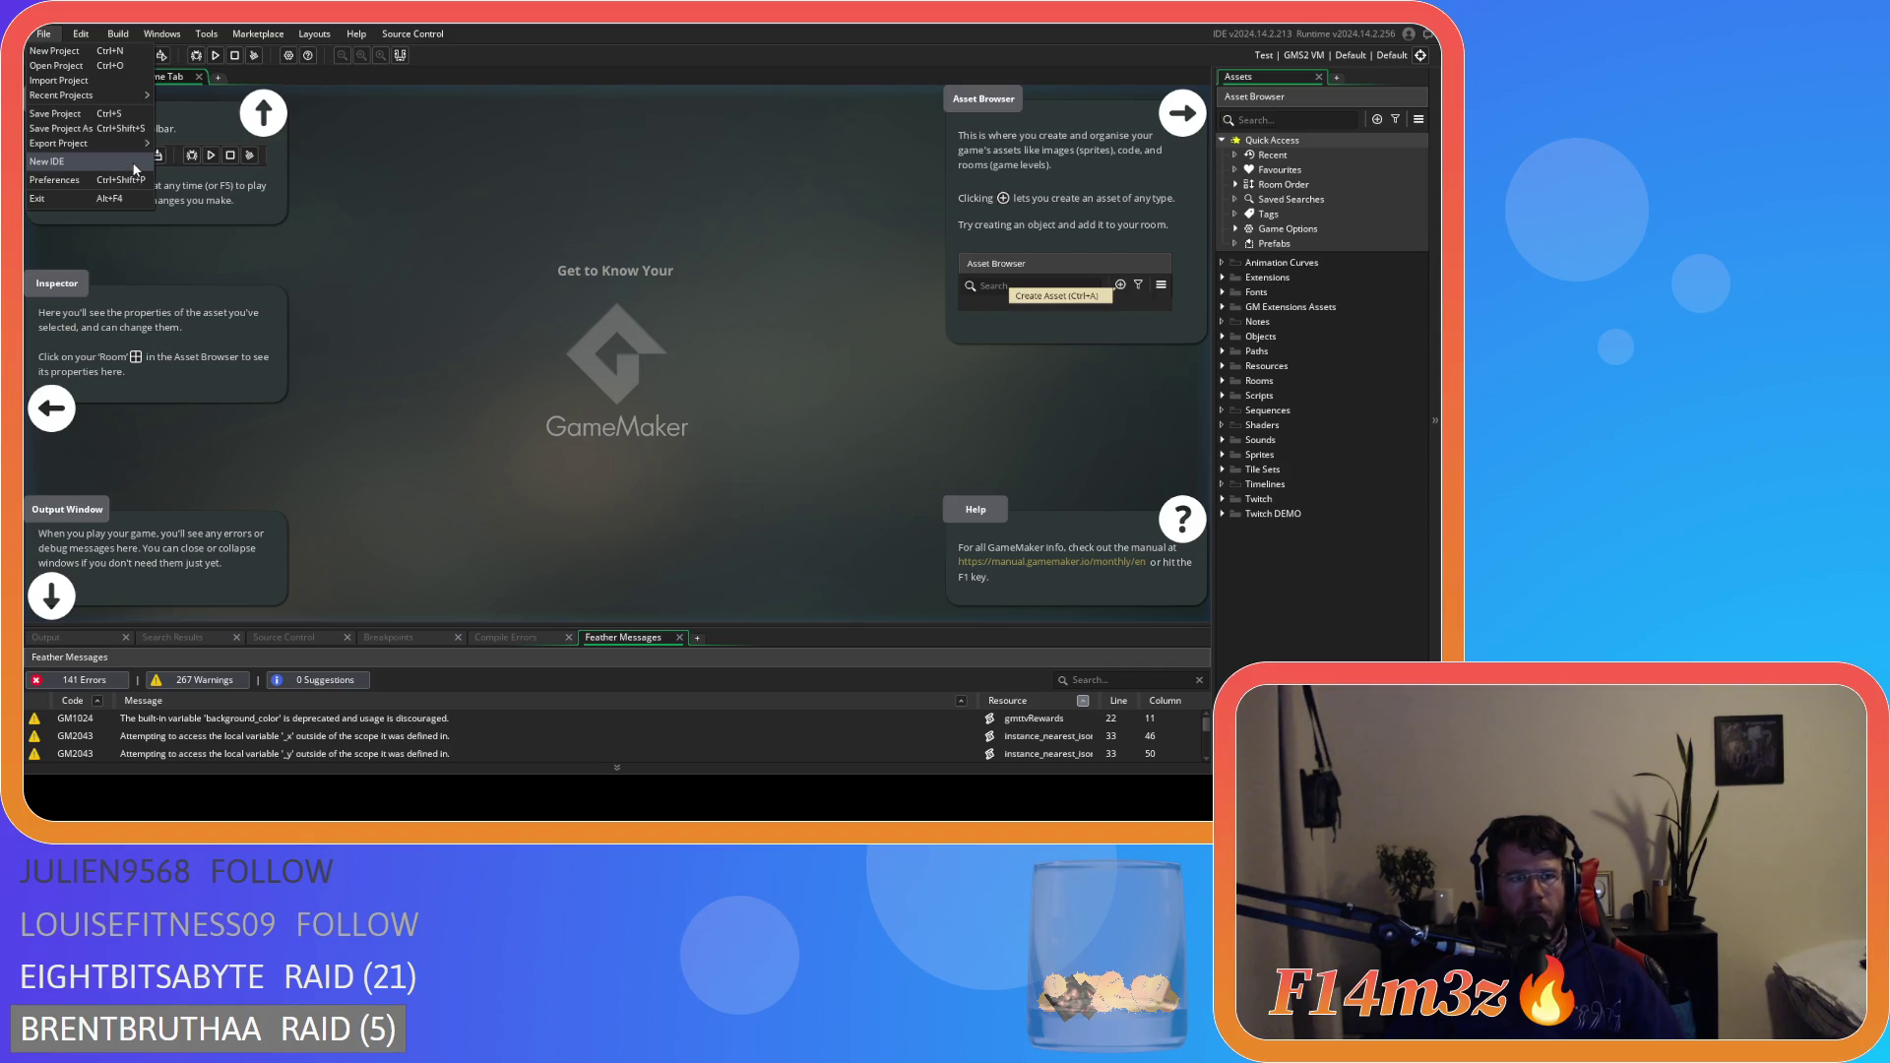
{"action": "left_click", "coordinate": [134, 165]}
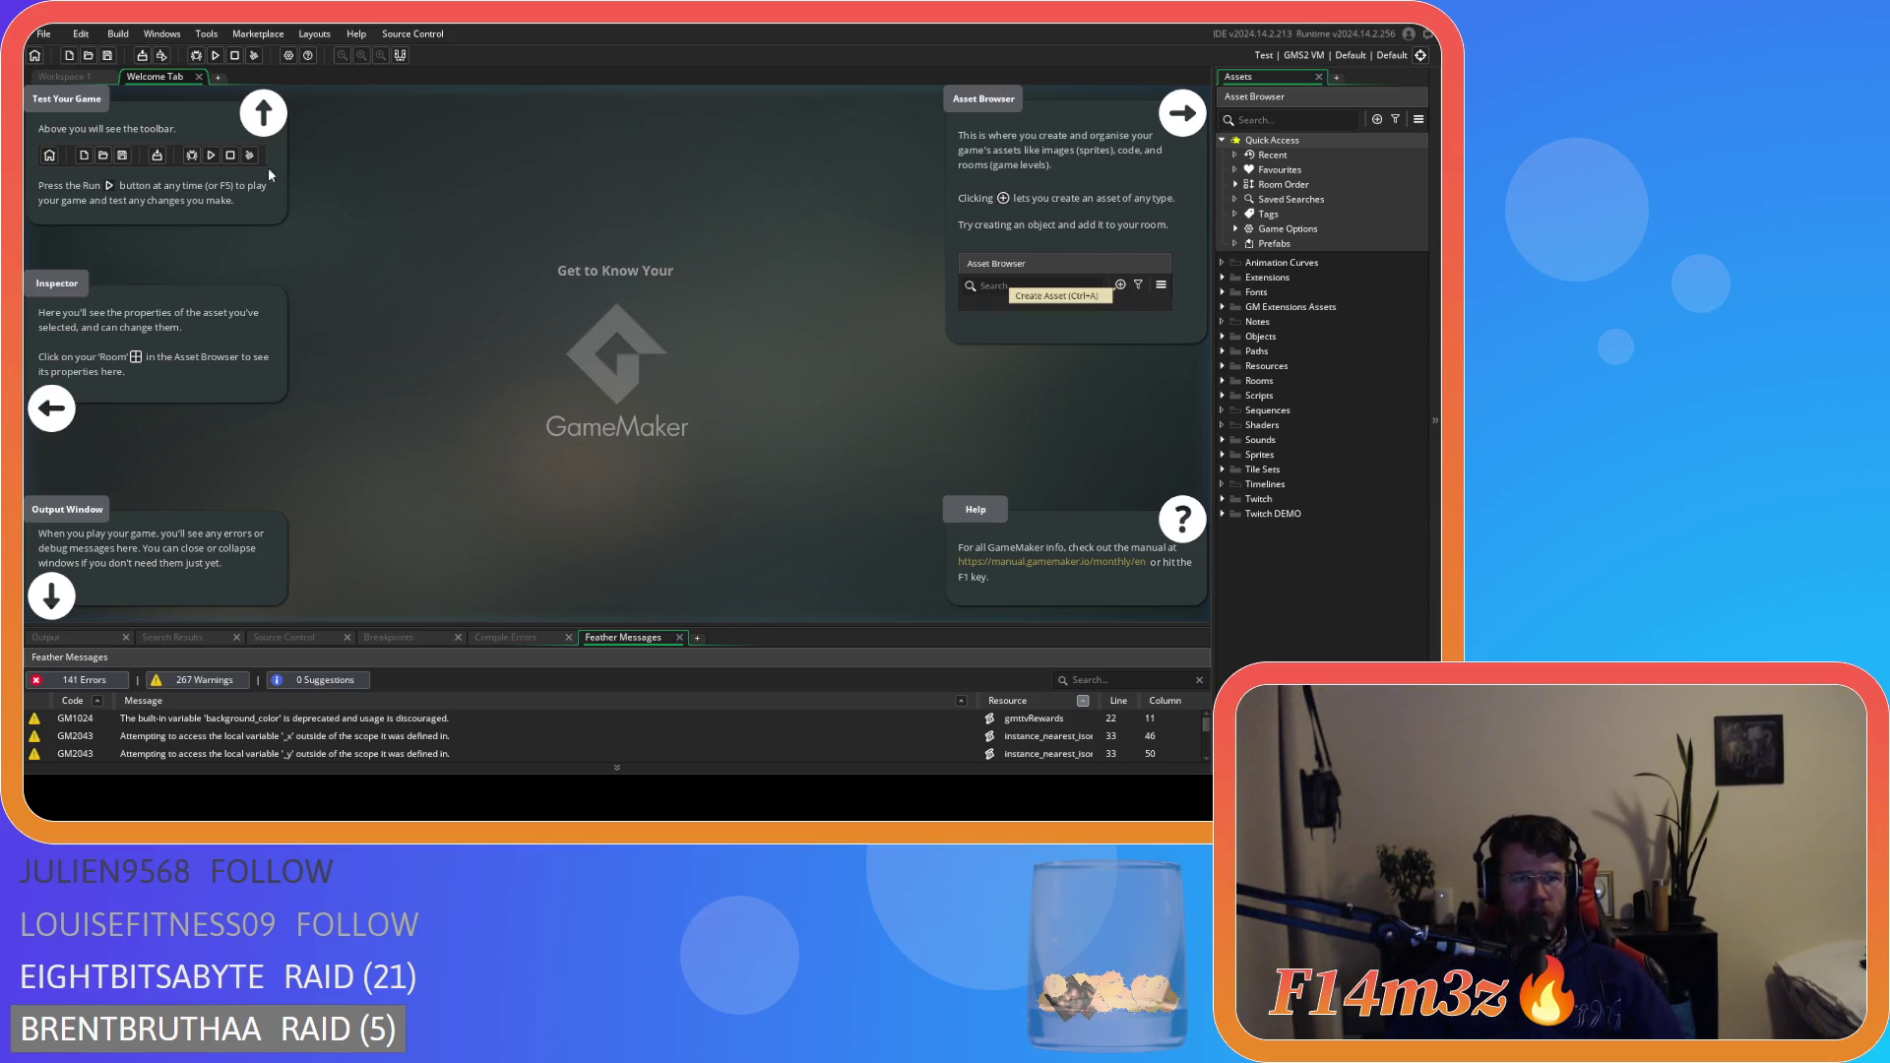
Switch to Workspace 1 and close the Welcome tab.
{"action": "left_click", "coordinate": [128, 82]}
{"action": "left_click", "coordinate": [155, 77]}
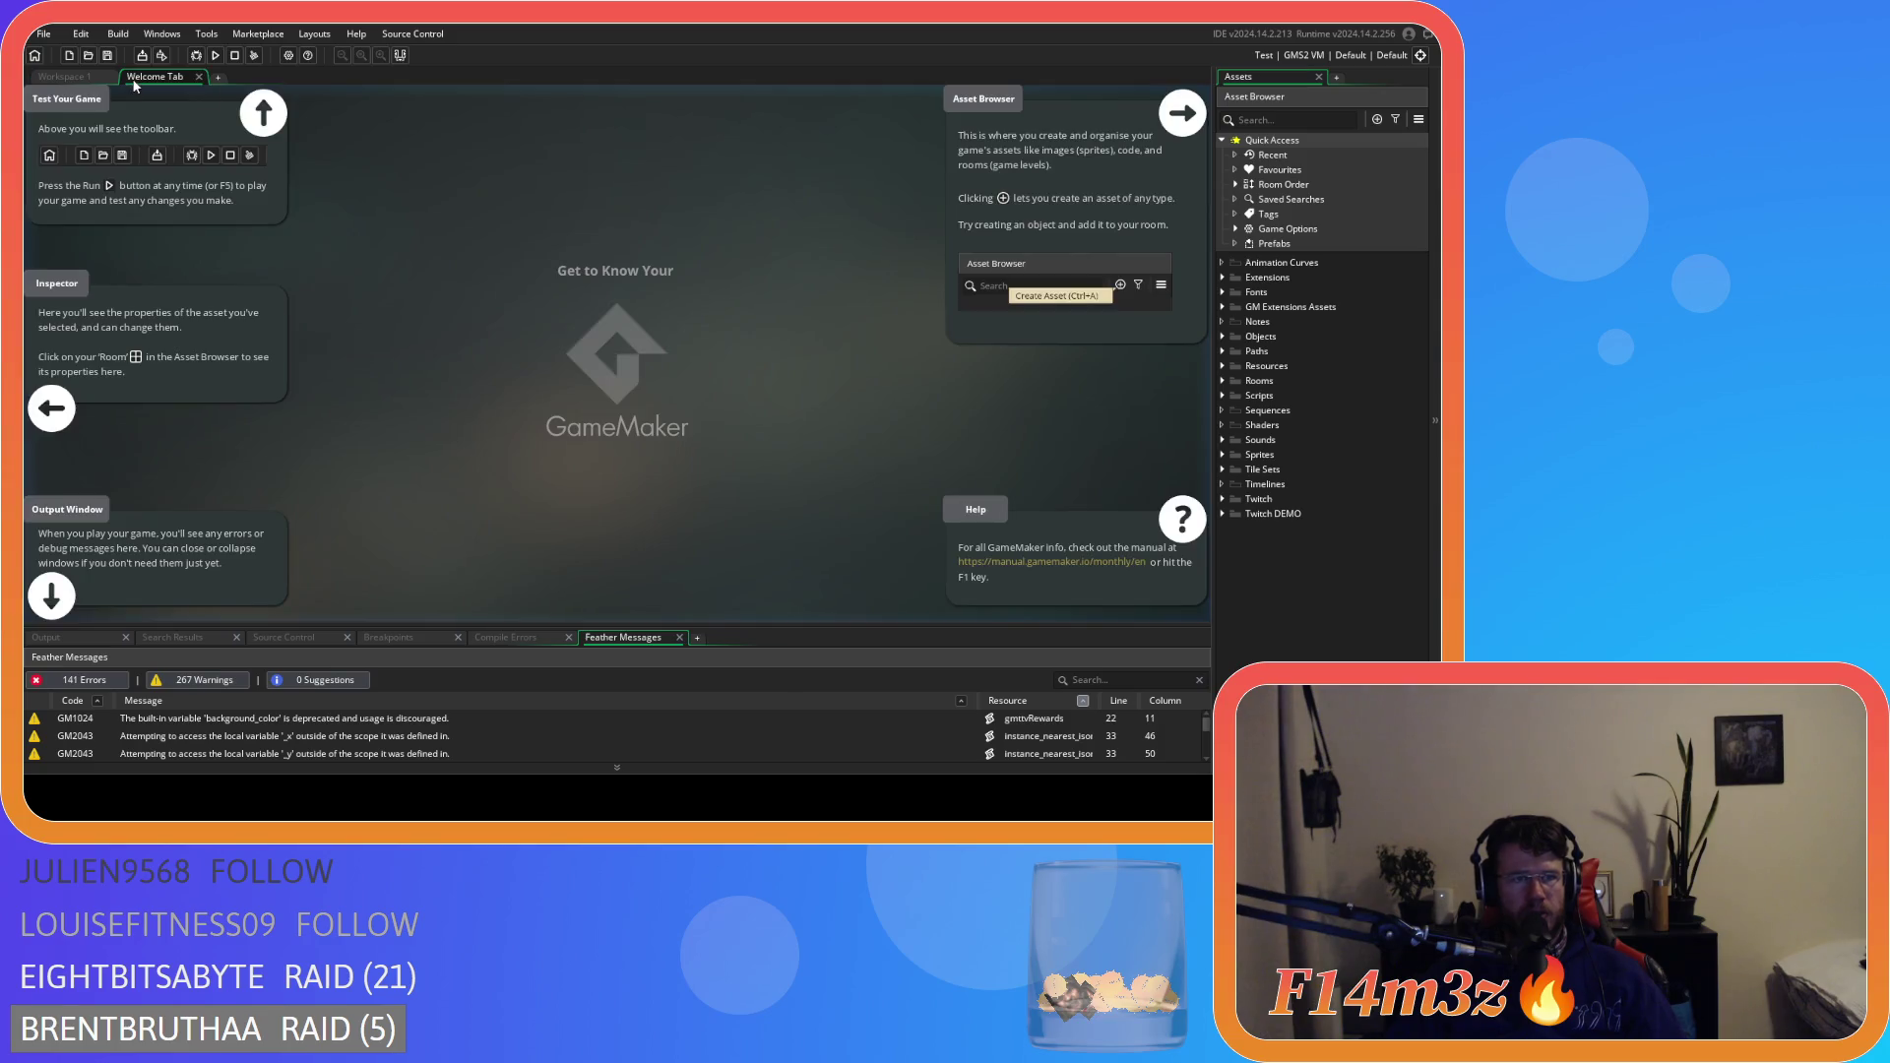
{"action": "left_click", "coordinate": [198, 77]}
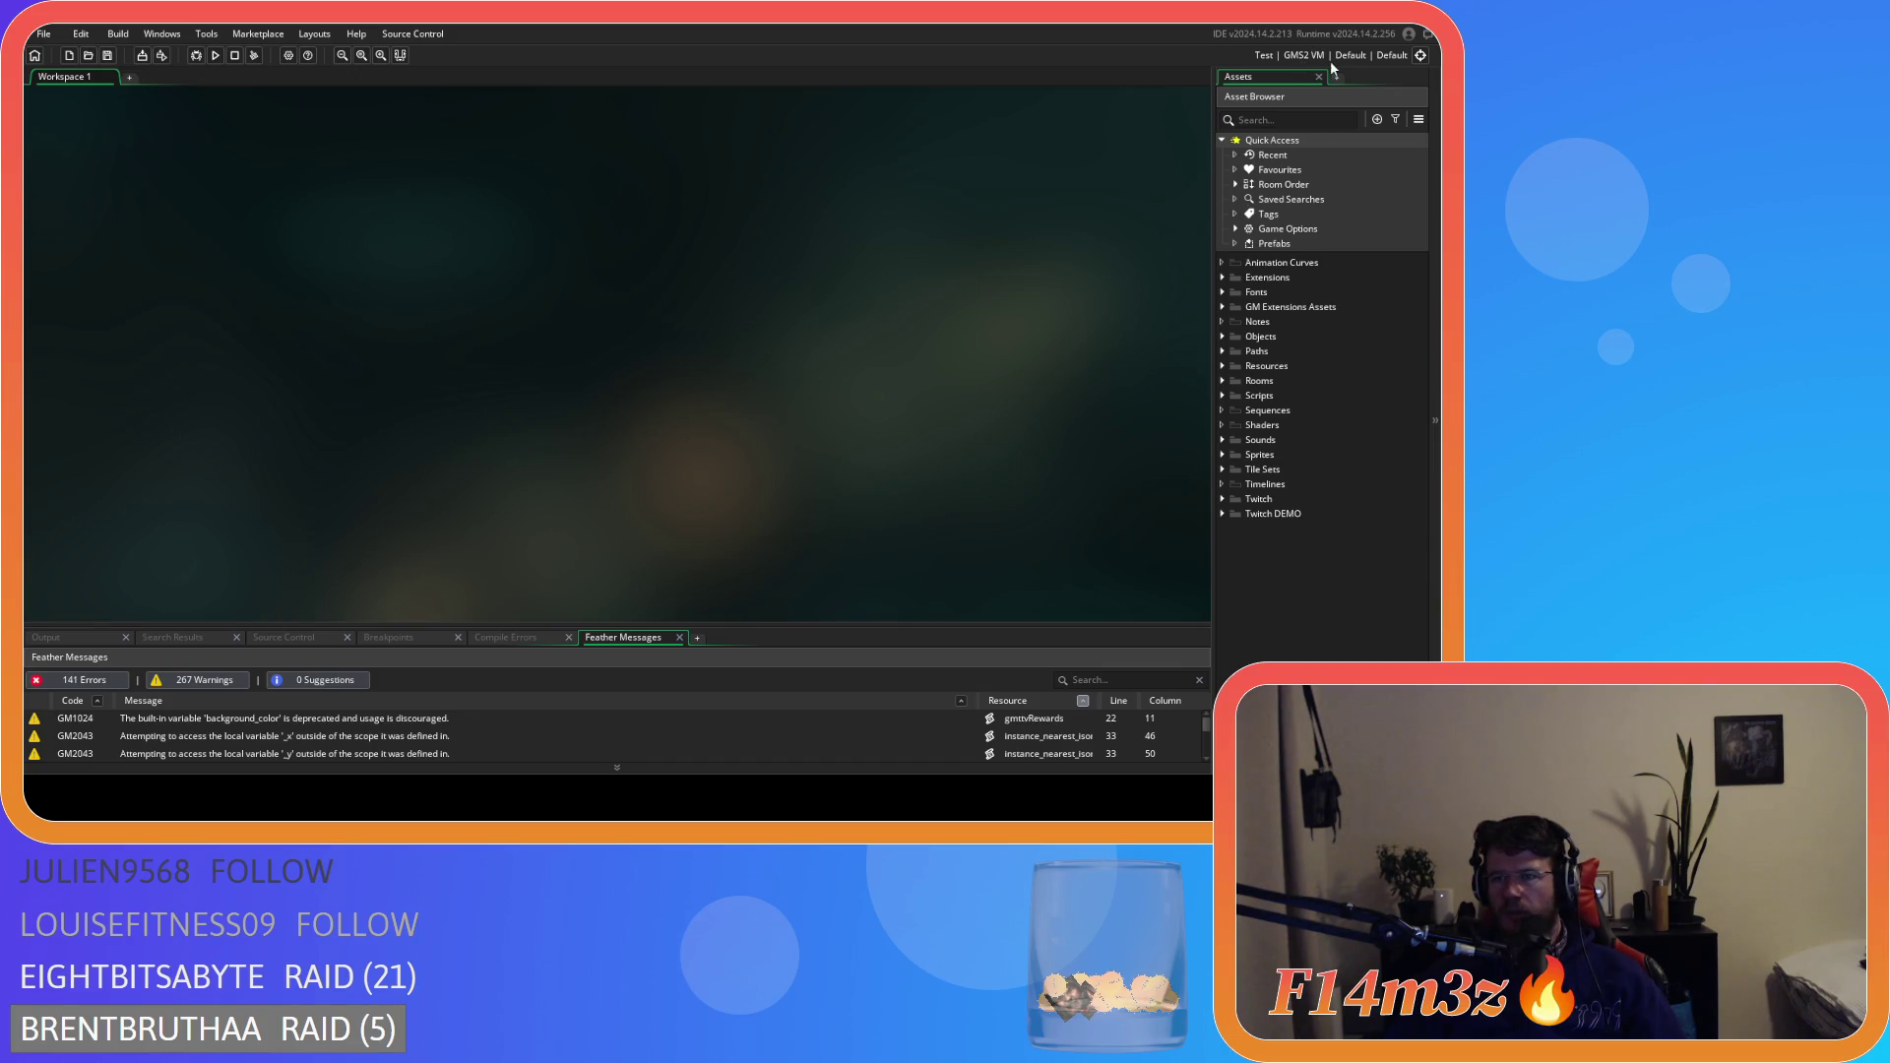
Sign in to the GameMaker account, retrying after the failure, and acknowledge the success message.
{"action": "left_click", "coordinate": [1409, 34]}
{"action": "left_click", "coordinate": [1384, 111]}
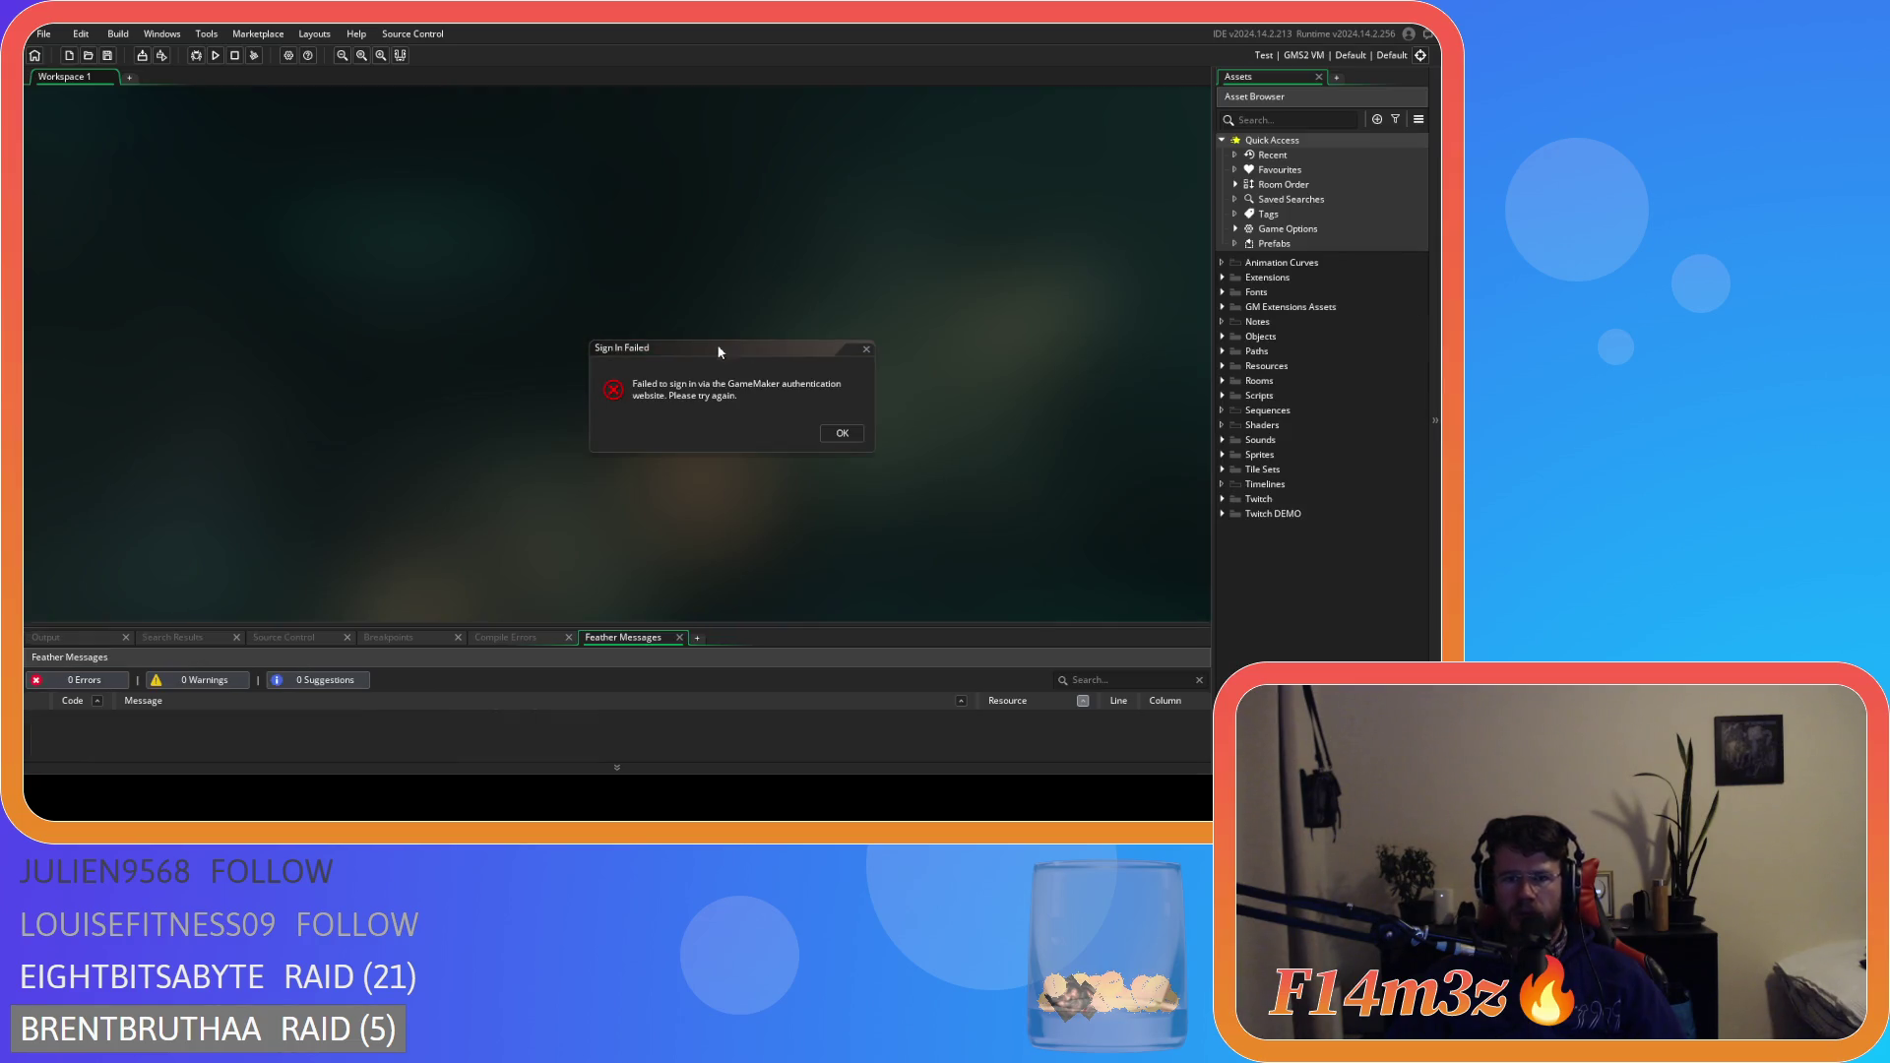
{"action": "left_click", "coordinate": [844, 435]}
{"action": "left_click", "coordinate": [1399, 39]}
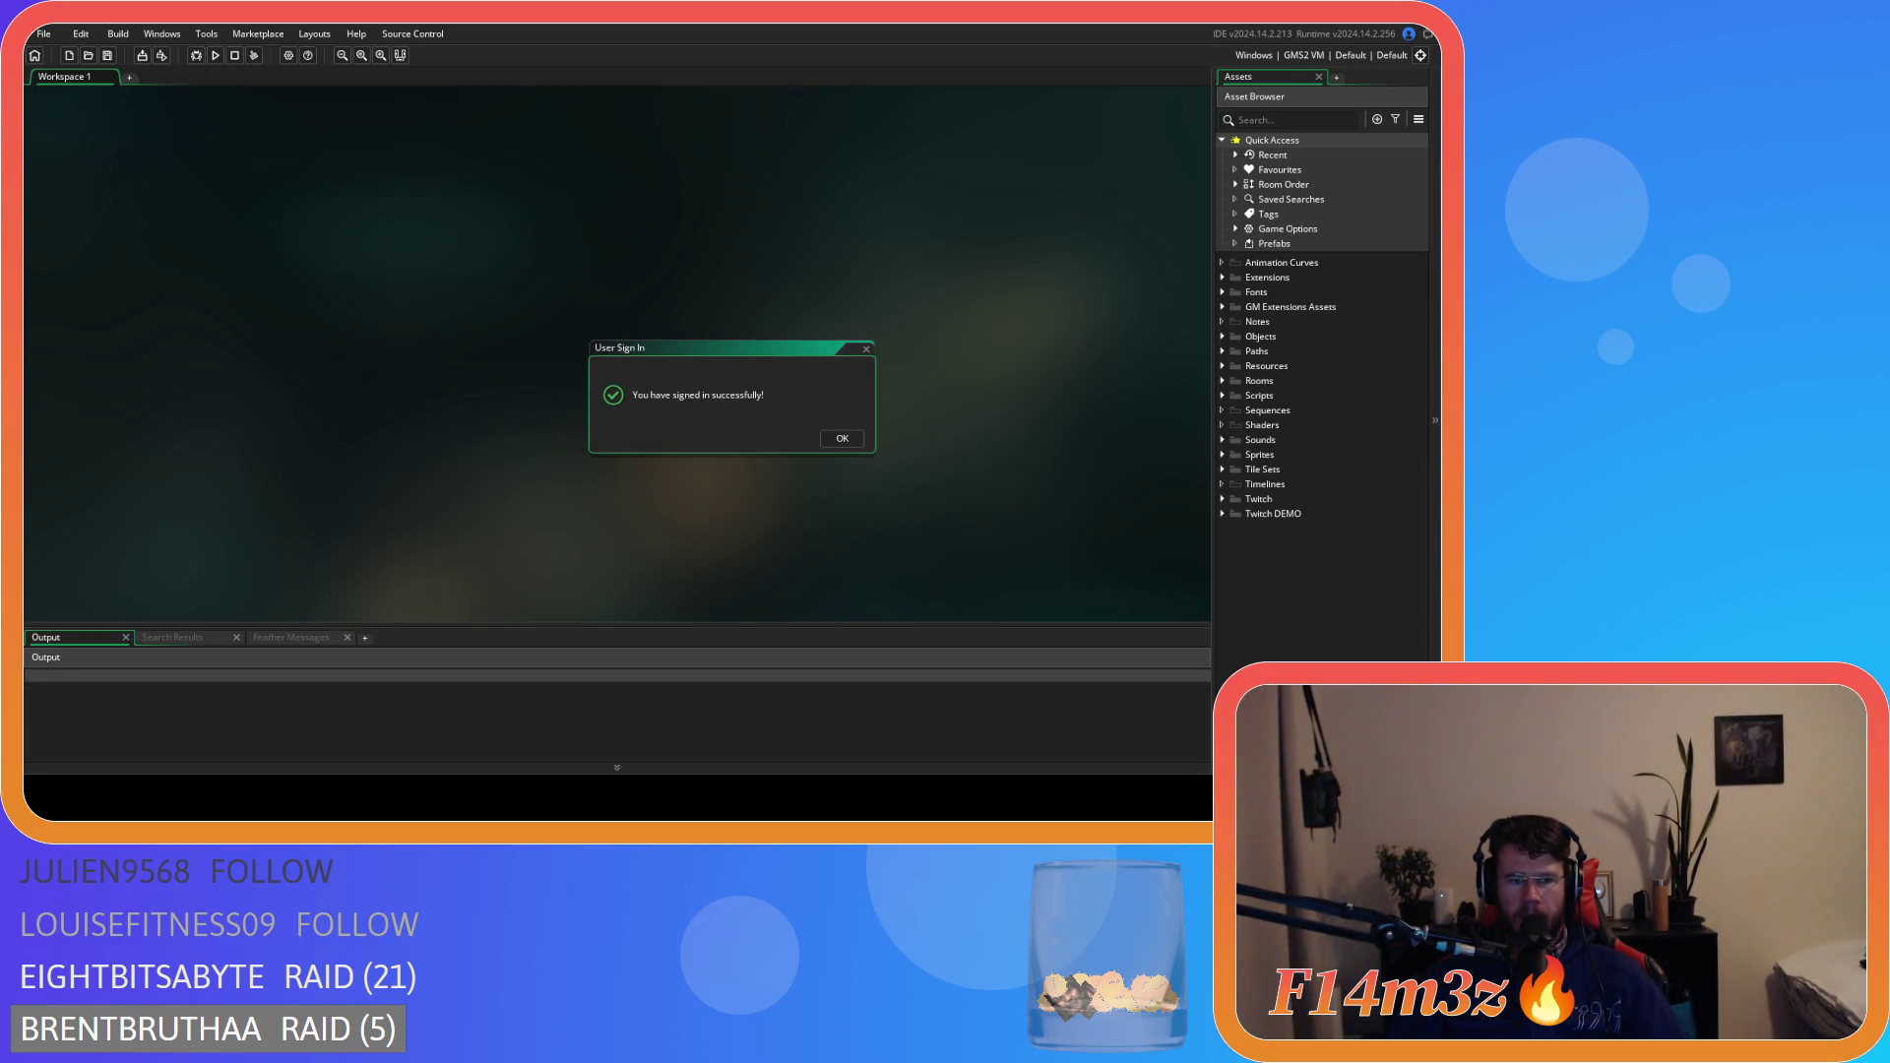
{"action": "left_click", "coordinate": [844, 439]}
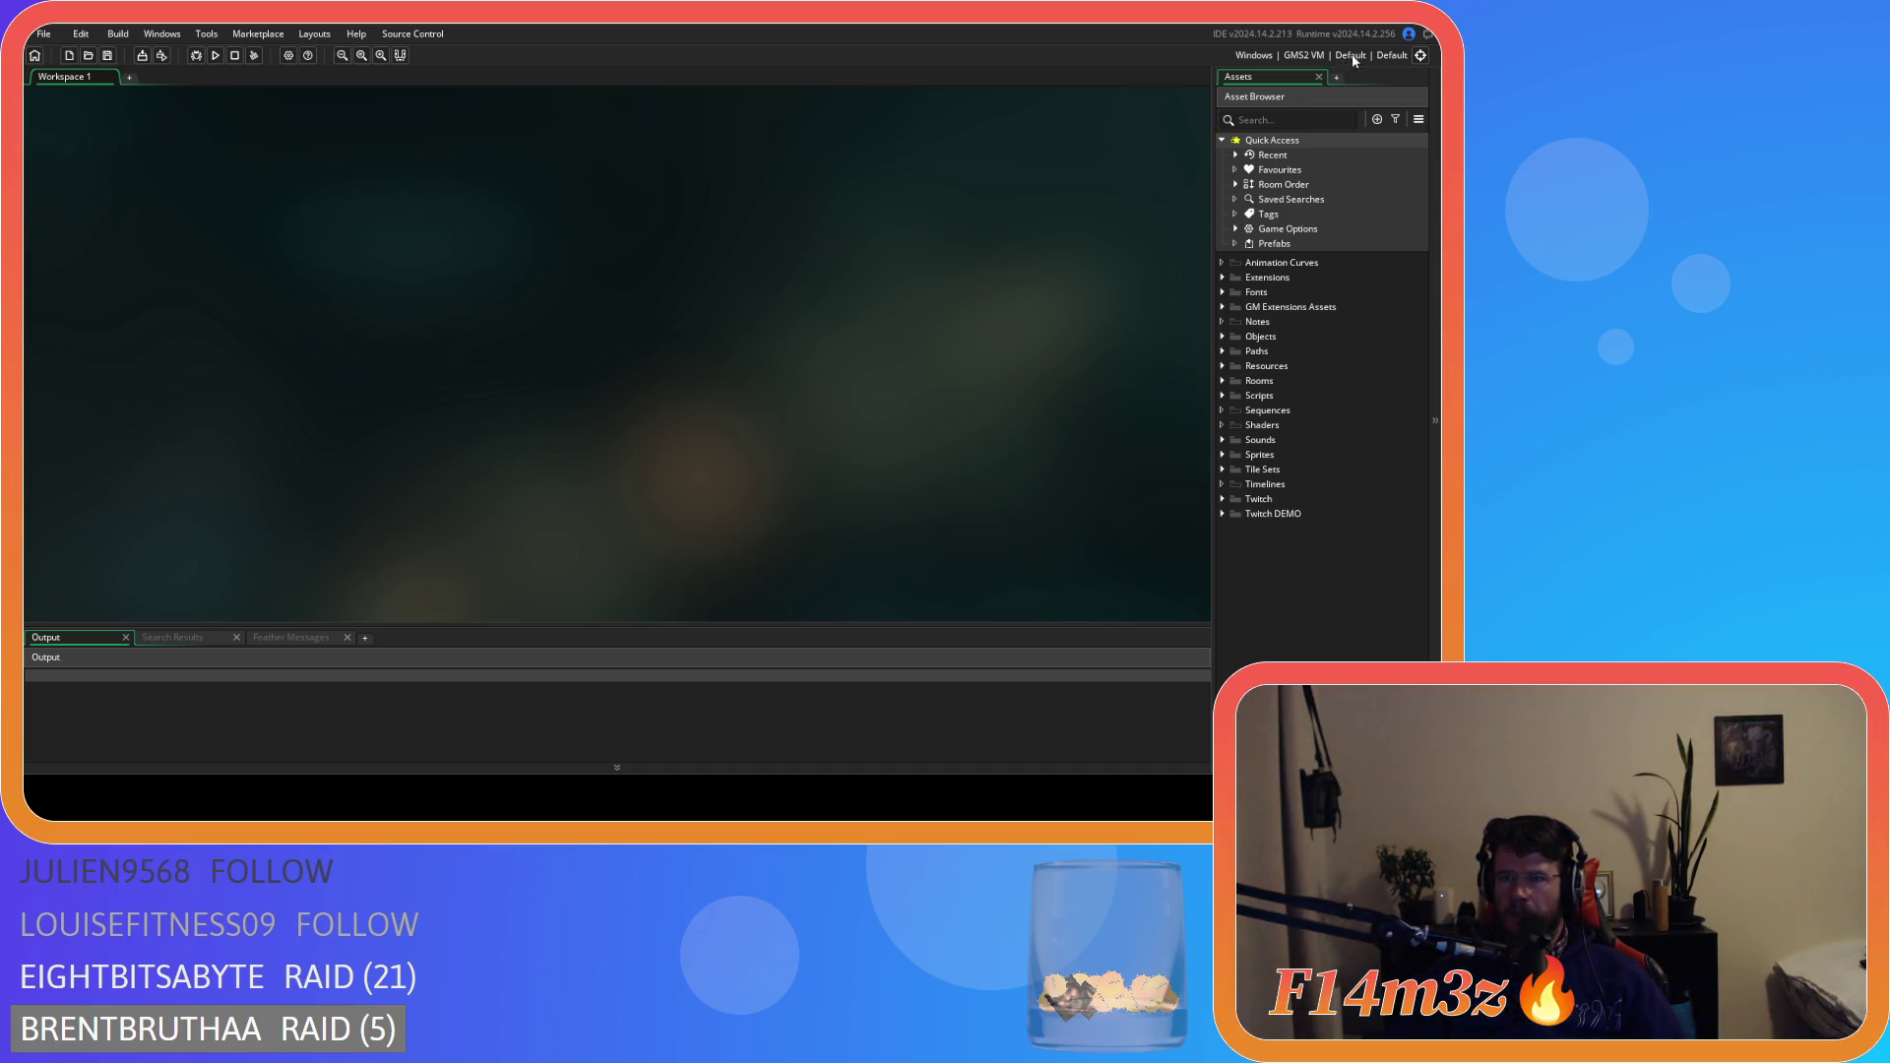
Set the Windows target to GMS2 VM and run the build to the Entheogen title screen.
{"action": "left_click", "coordinate": [1309, 56]}
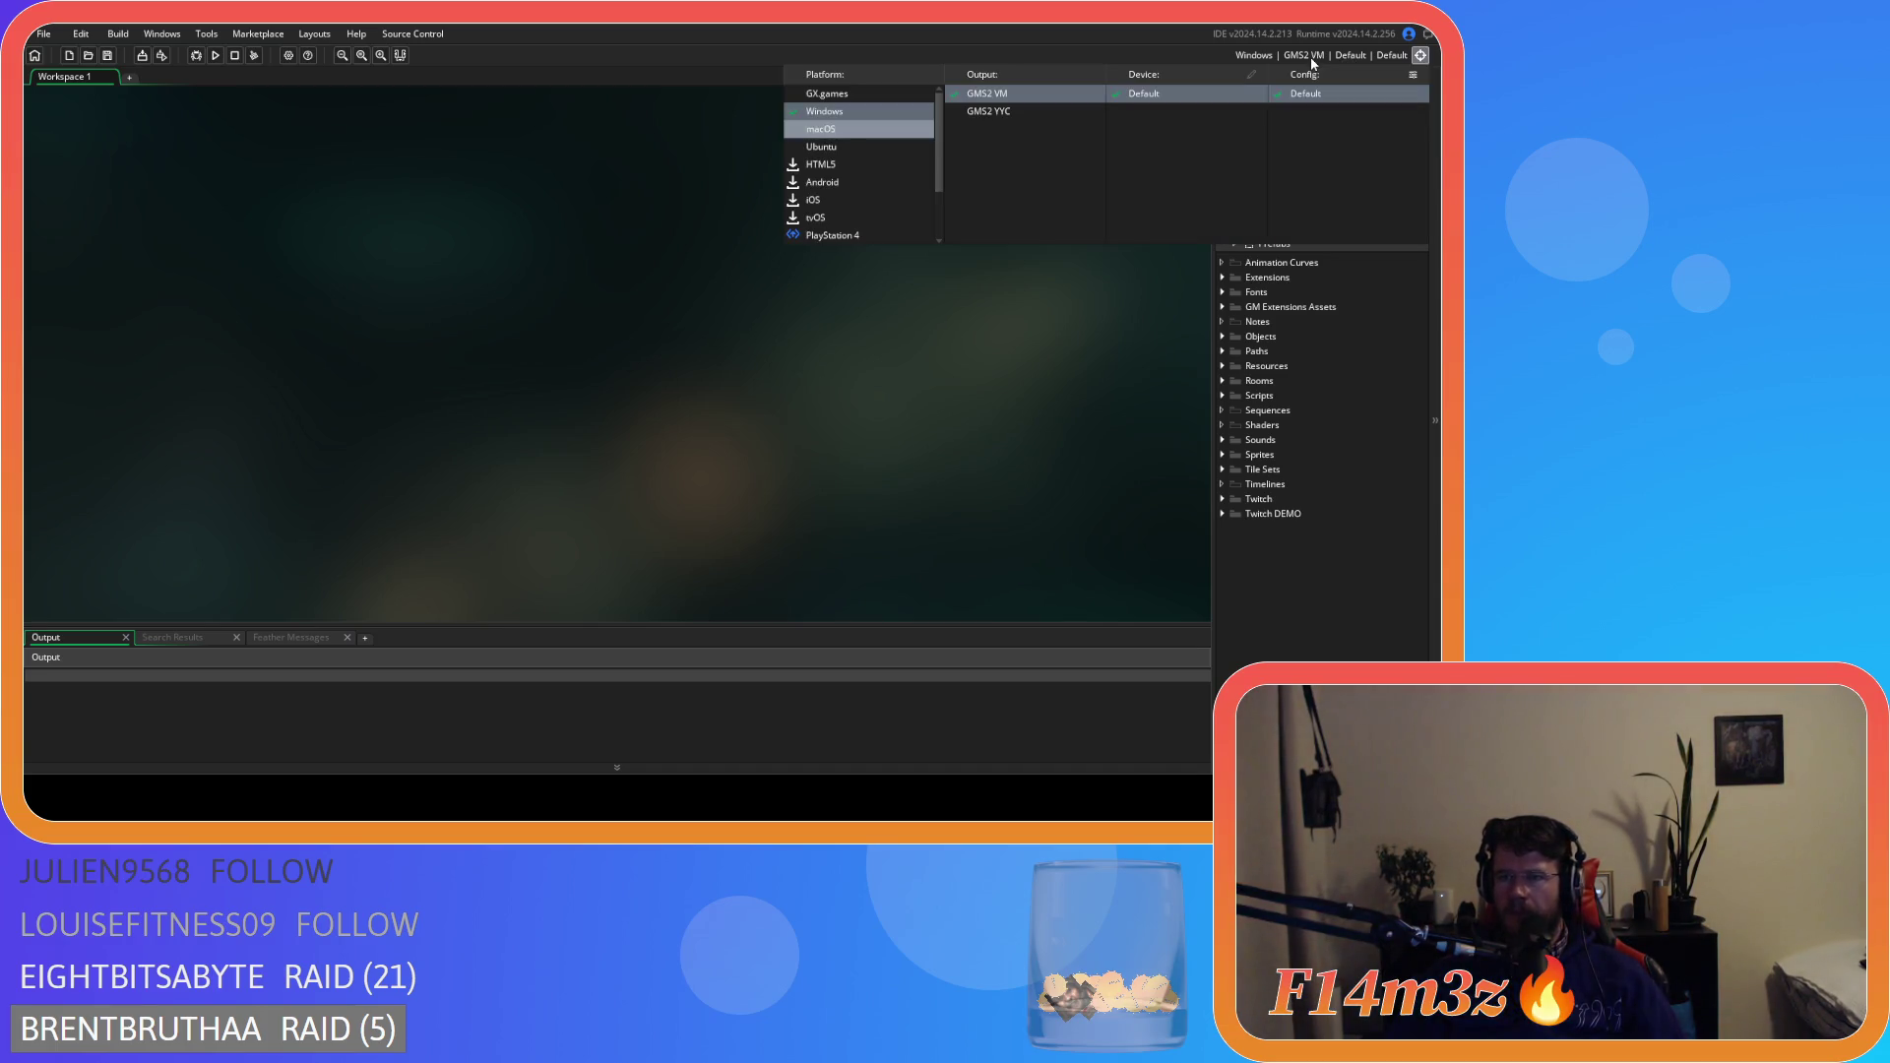
{"action": "left_click", "coordinate": [1021, 102]}
{"action": "left_click", "coordinate": [217, 56]}
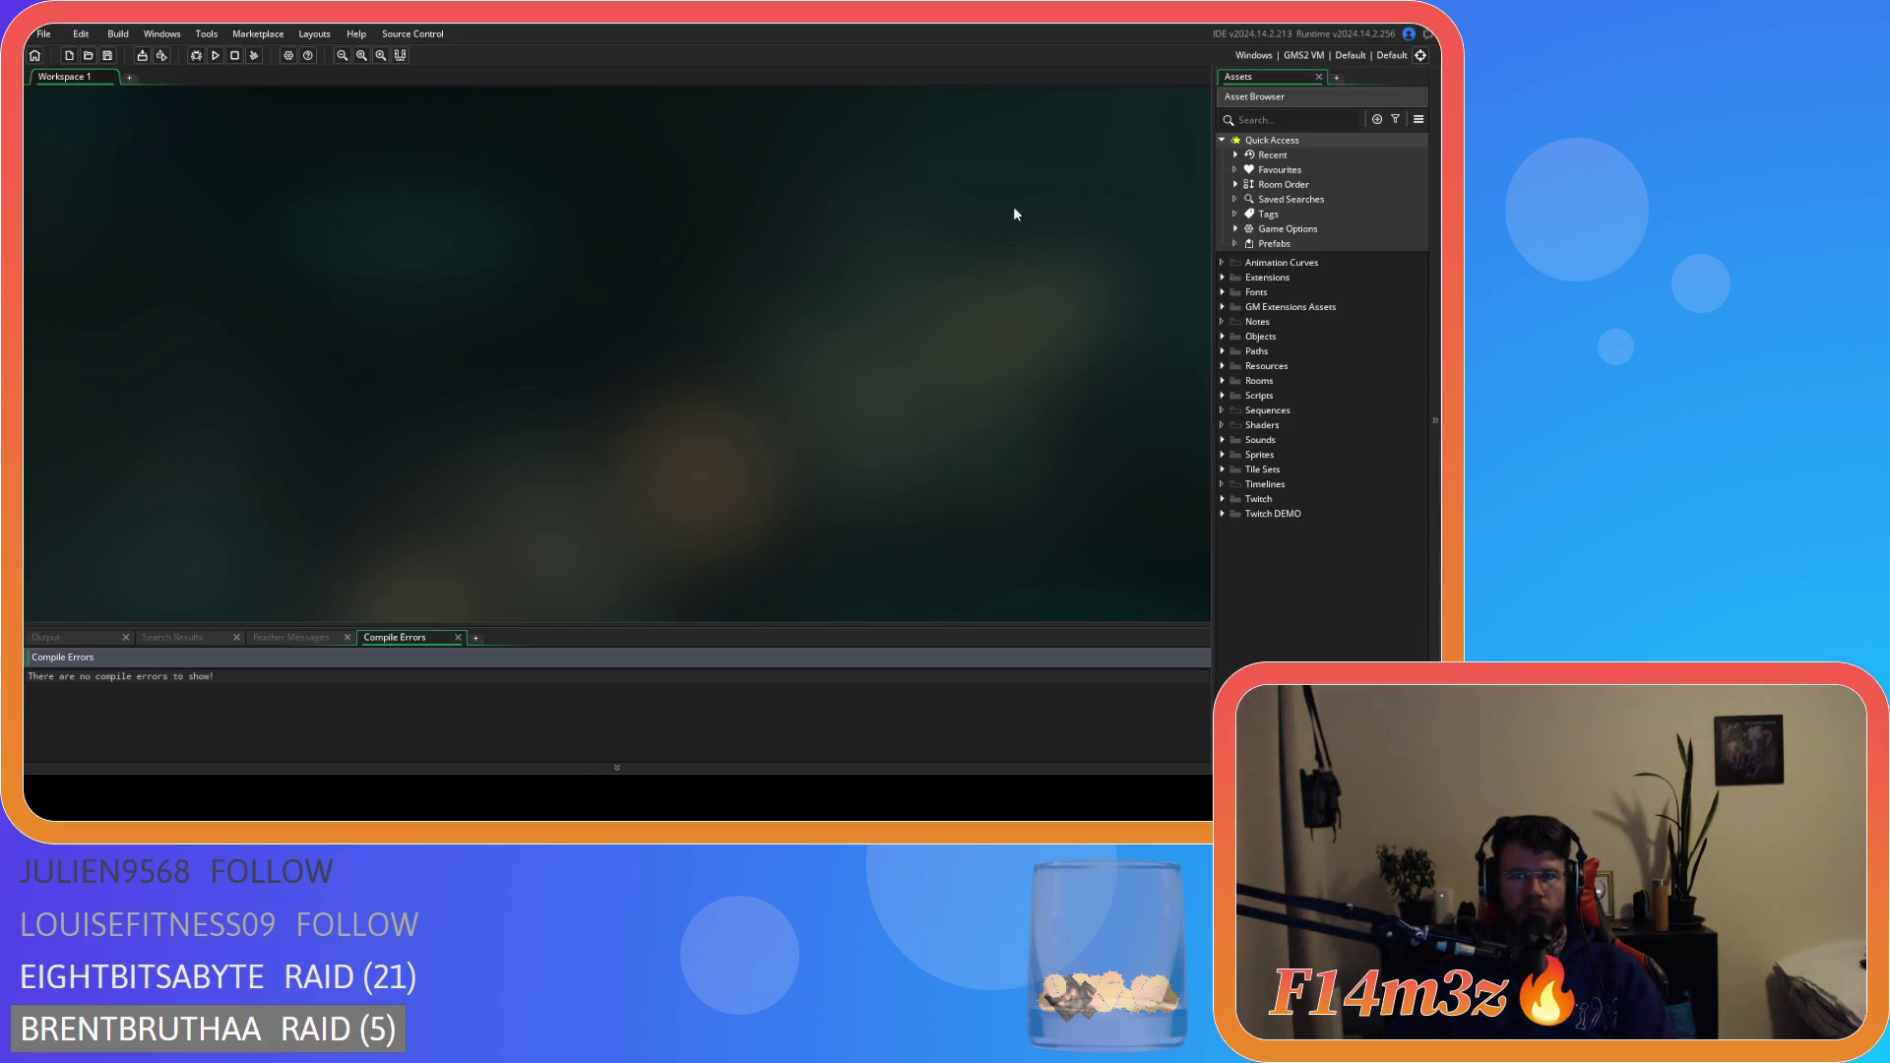
{"action": "left_click", "coordinate": [1297, 55]}
Switch the Windows output to GMS2 YYC and run the game to its title menu.
{"action": "left_click", "coordinate": [994, 109]}
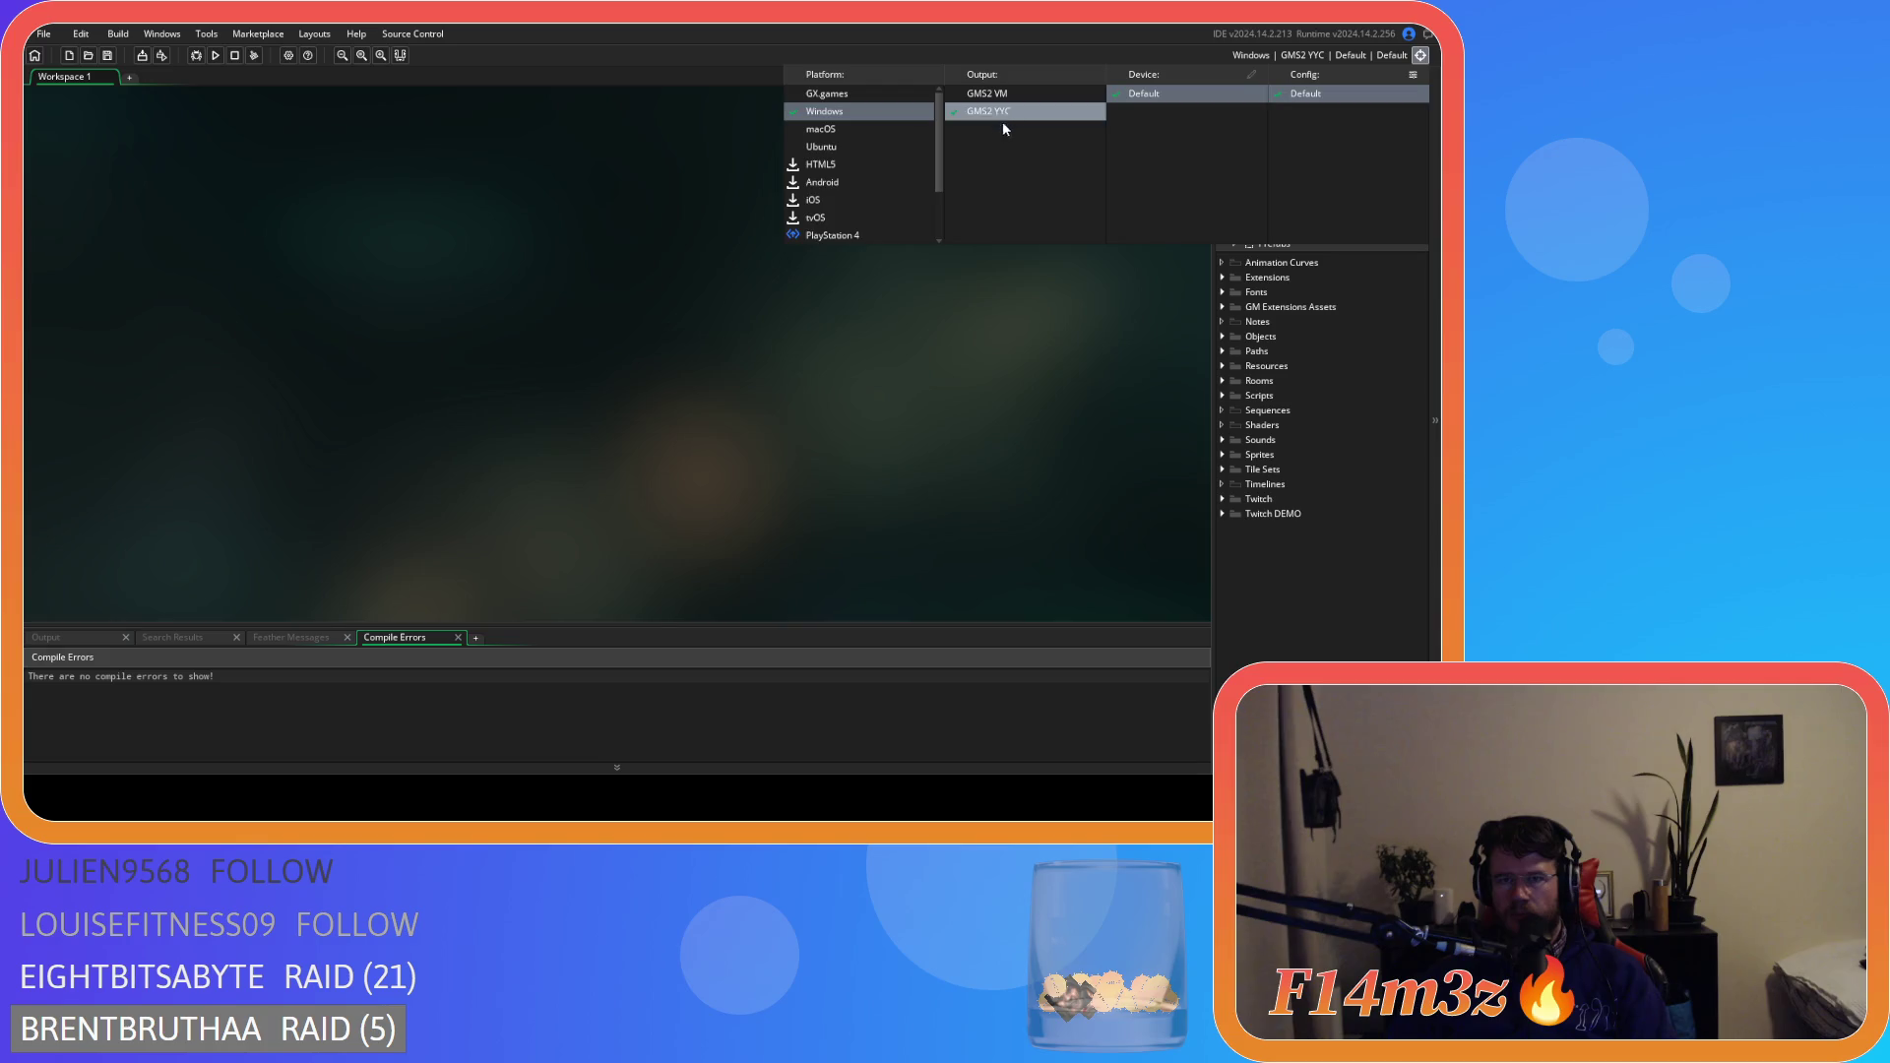
{"action": "left_click", "coordinate": [220, 57]}
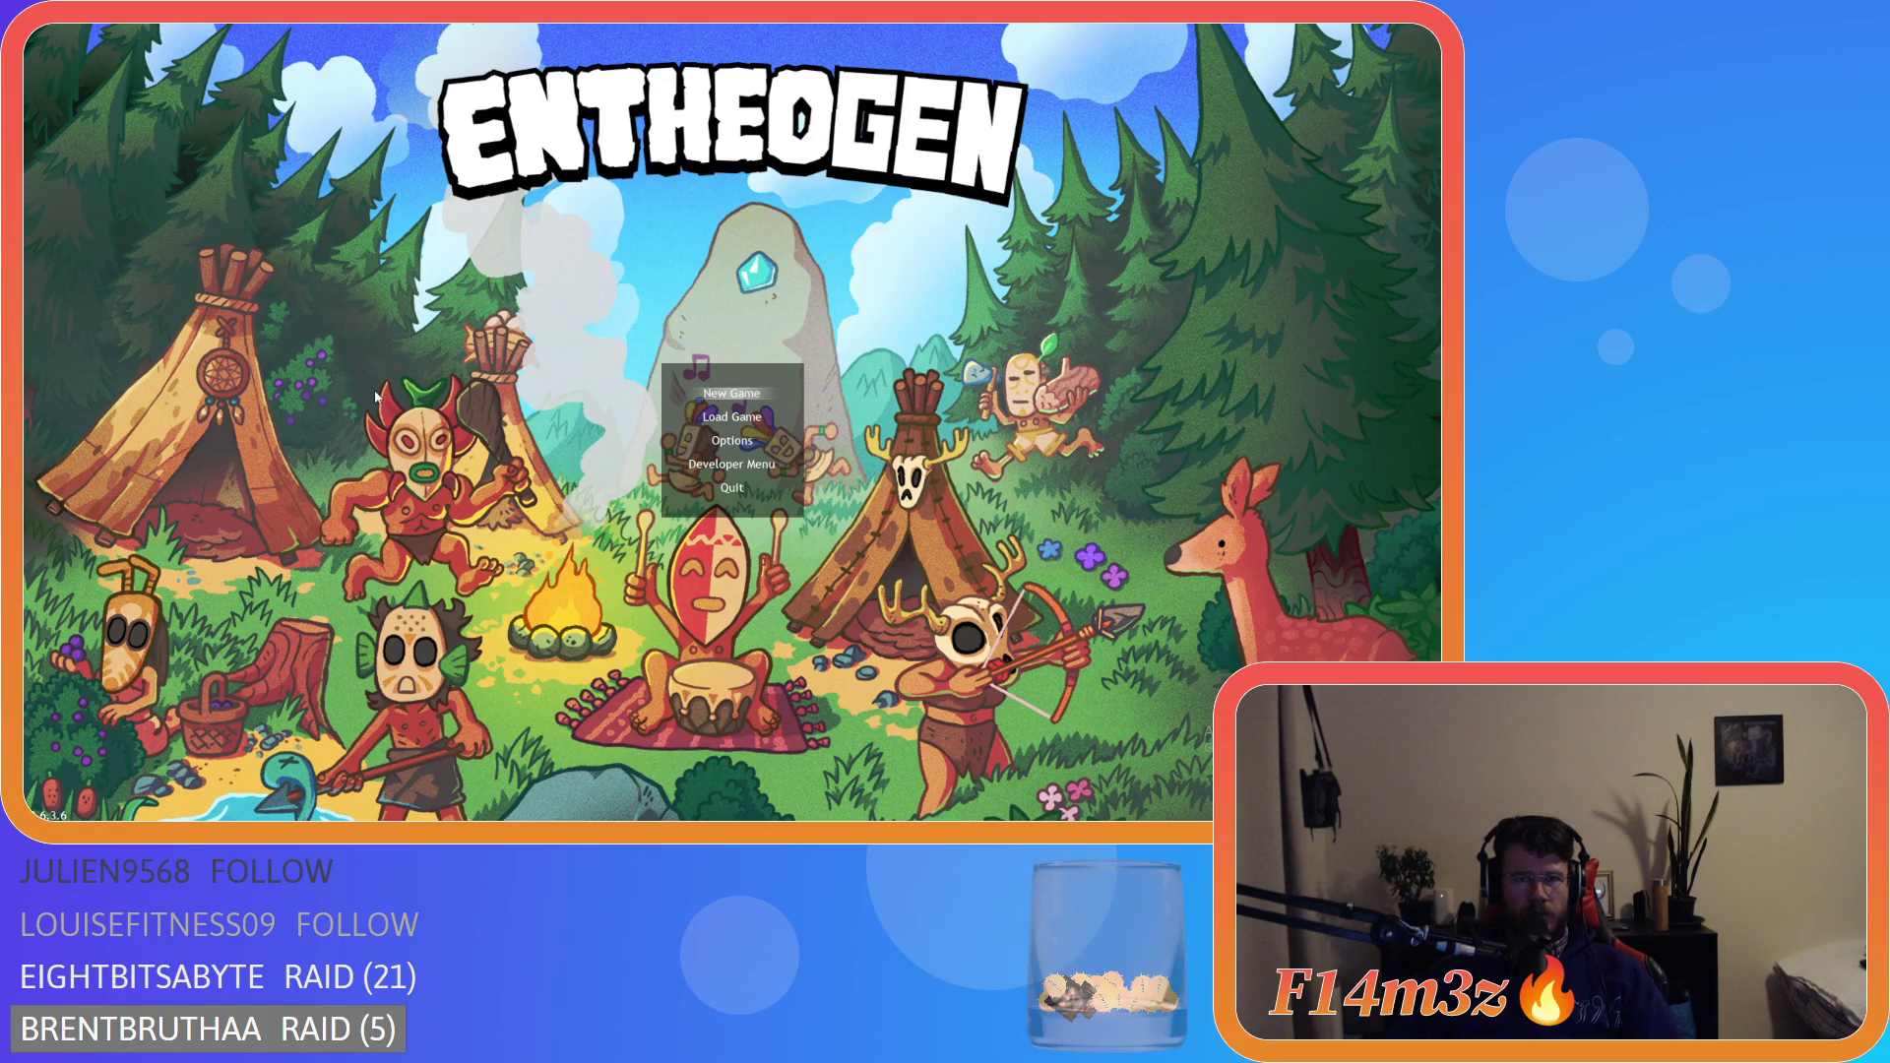
Close the Entheogen game window with Alt+F4.
{"action": "key", "text": "alt+F4"}
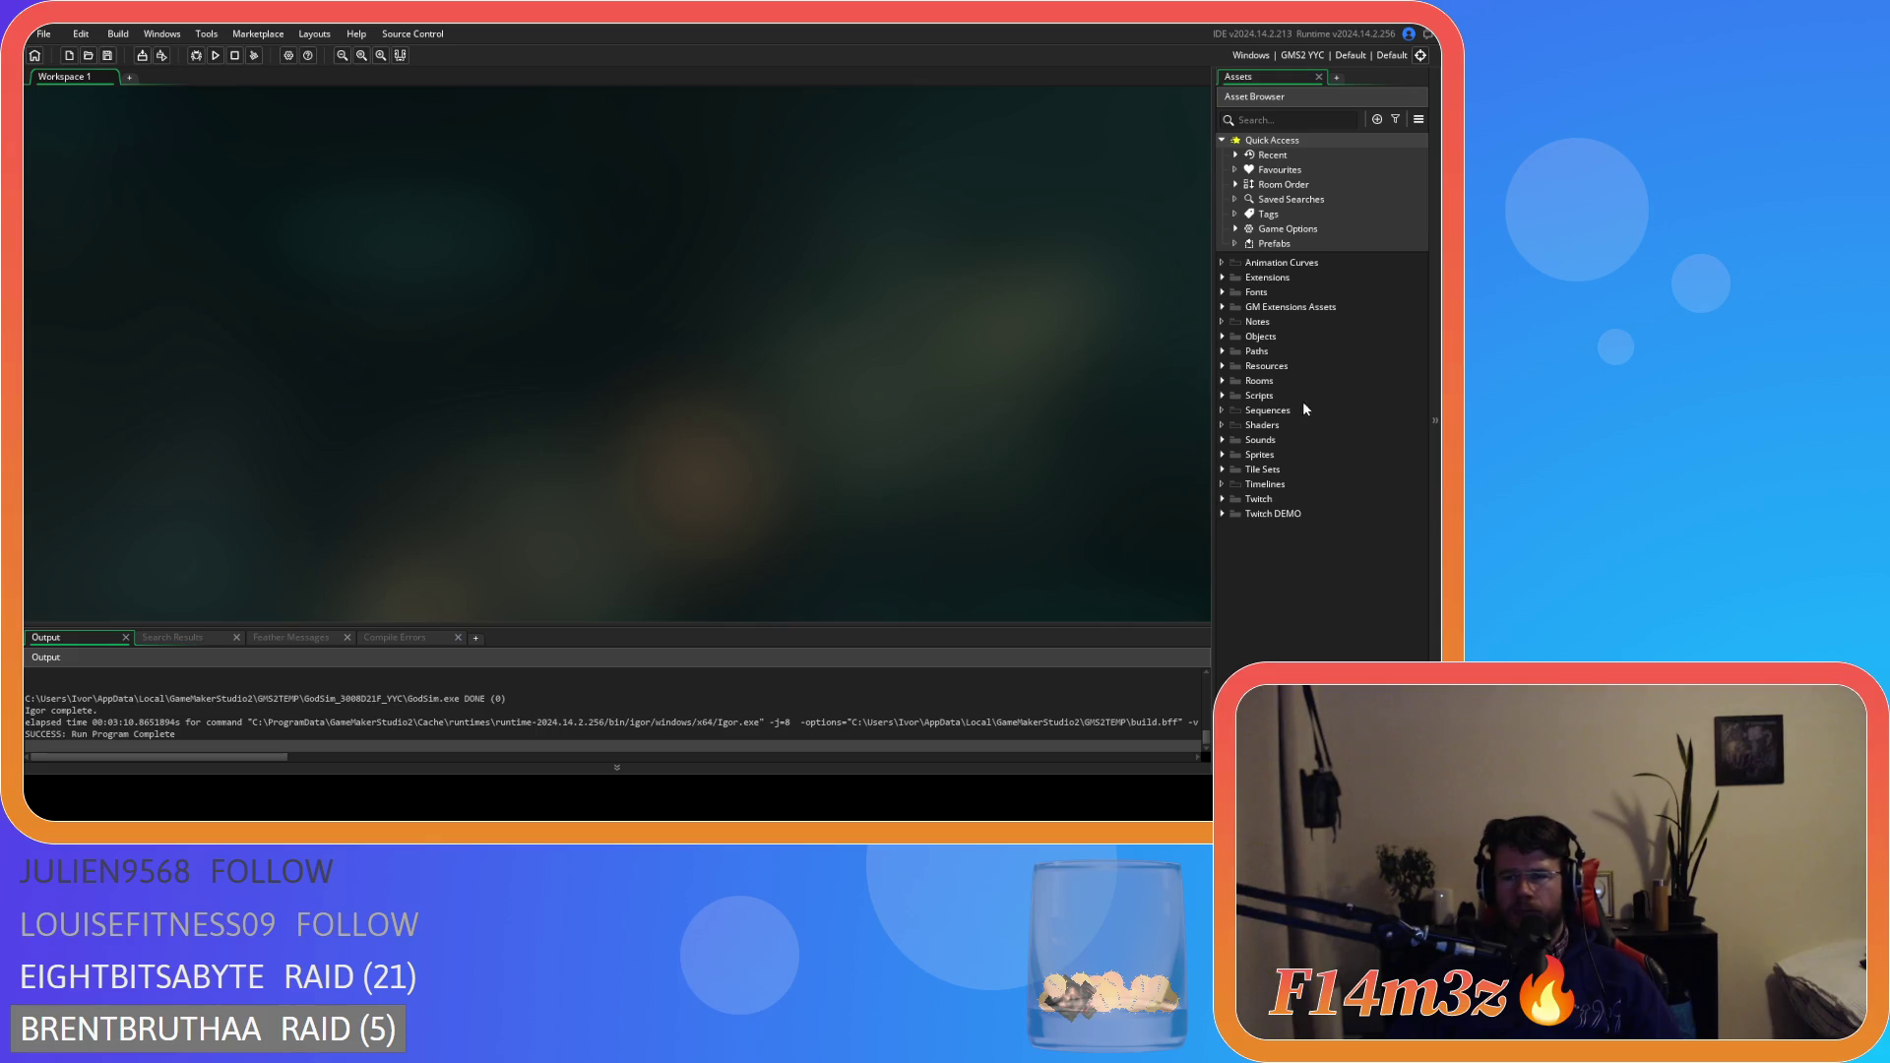
Expand Scripts > GUI > Inventory and open the sc_inventoryWindow script.
{"action": "left_click", "coordinate": [1222, 396]}
{"action": "scroll", "coordinate": [1224, 506], "scroll_direction": "down", "scroll_amount": 1}
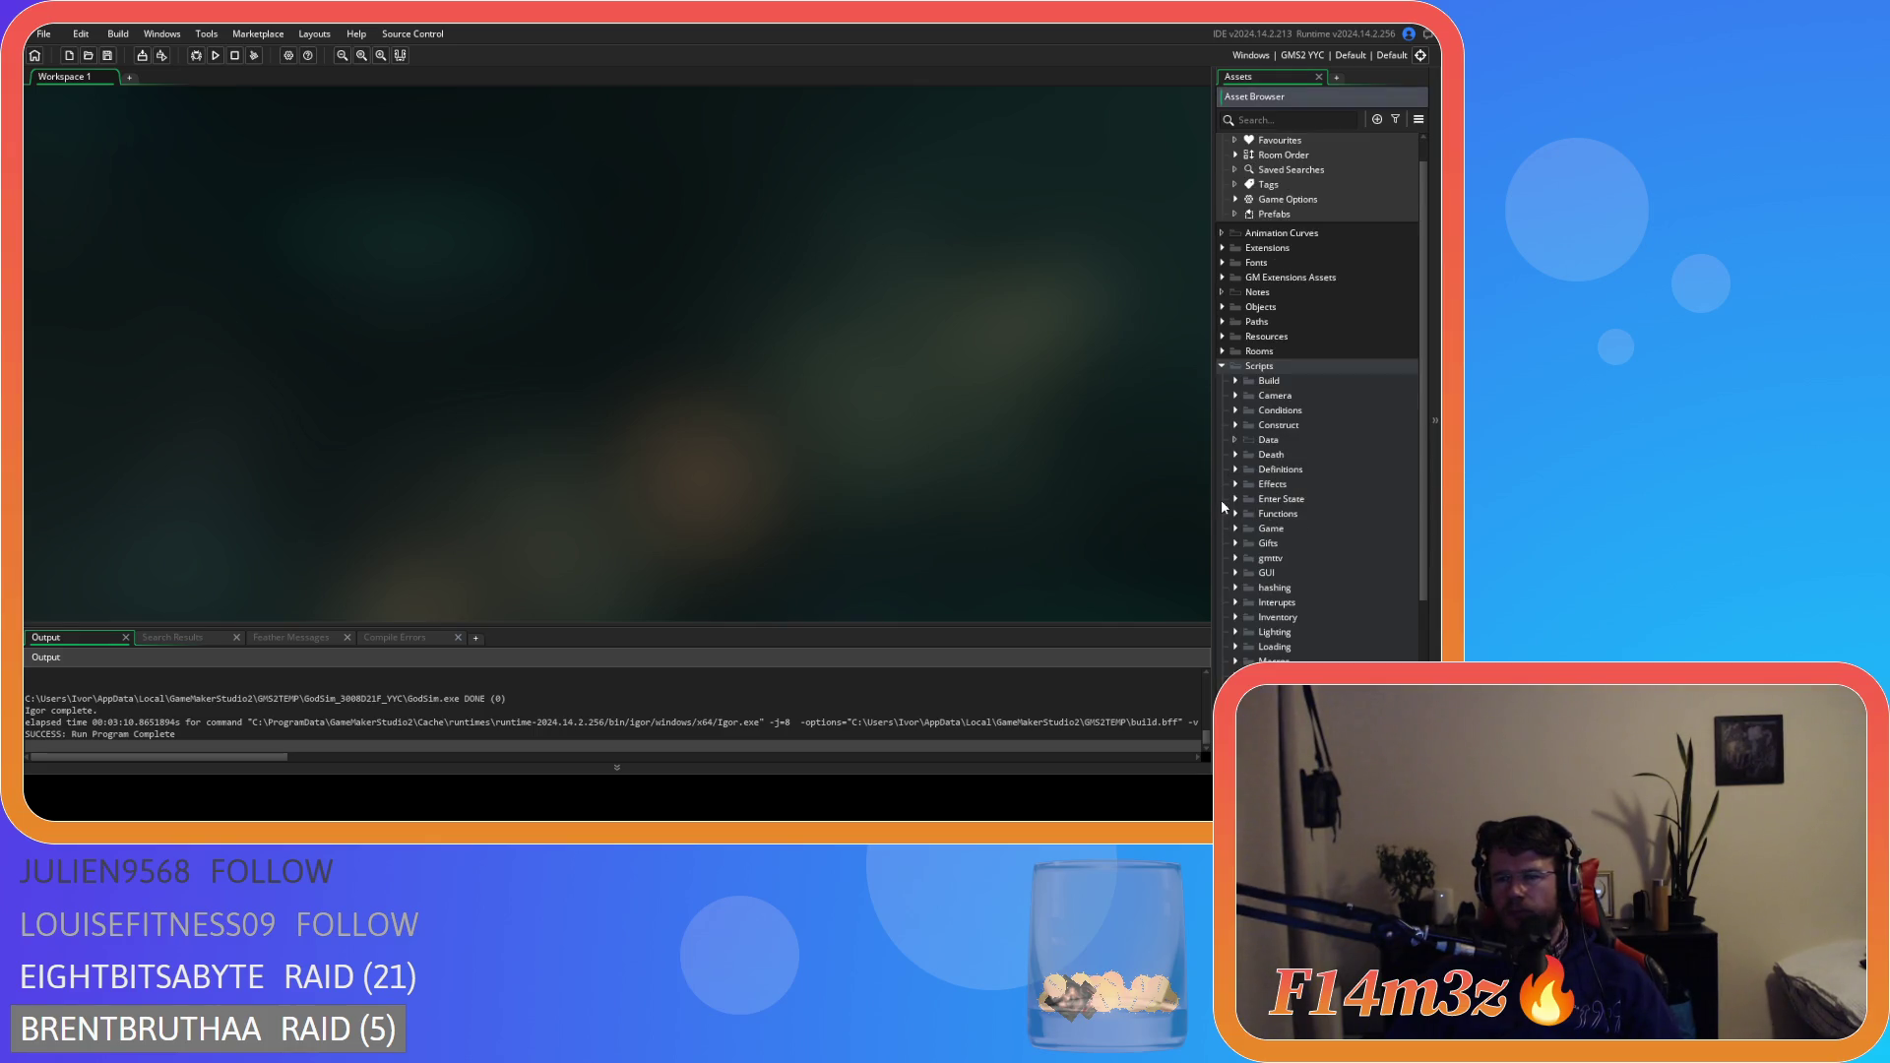
{"action": "left_click", "coordinate": [1236, 573]}
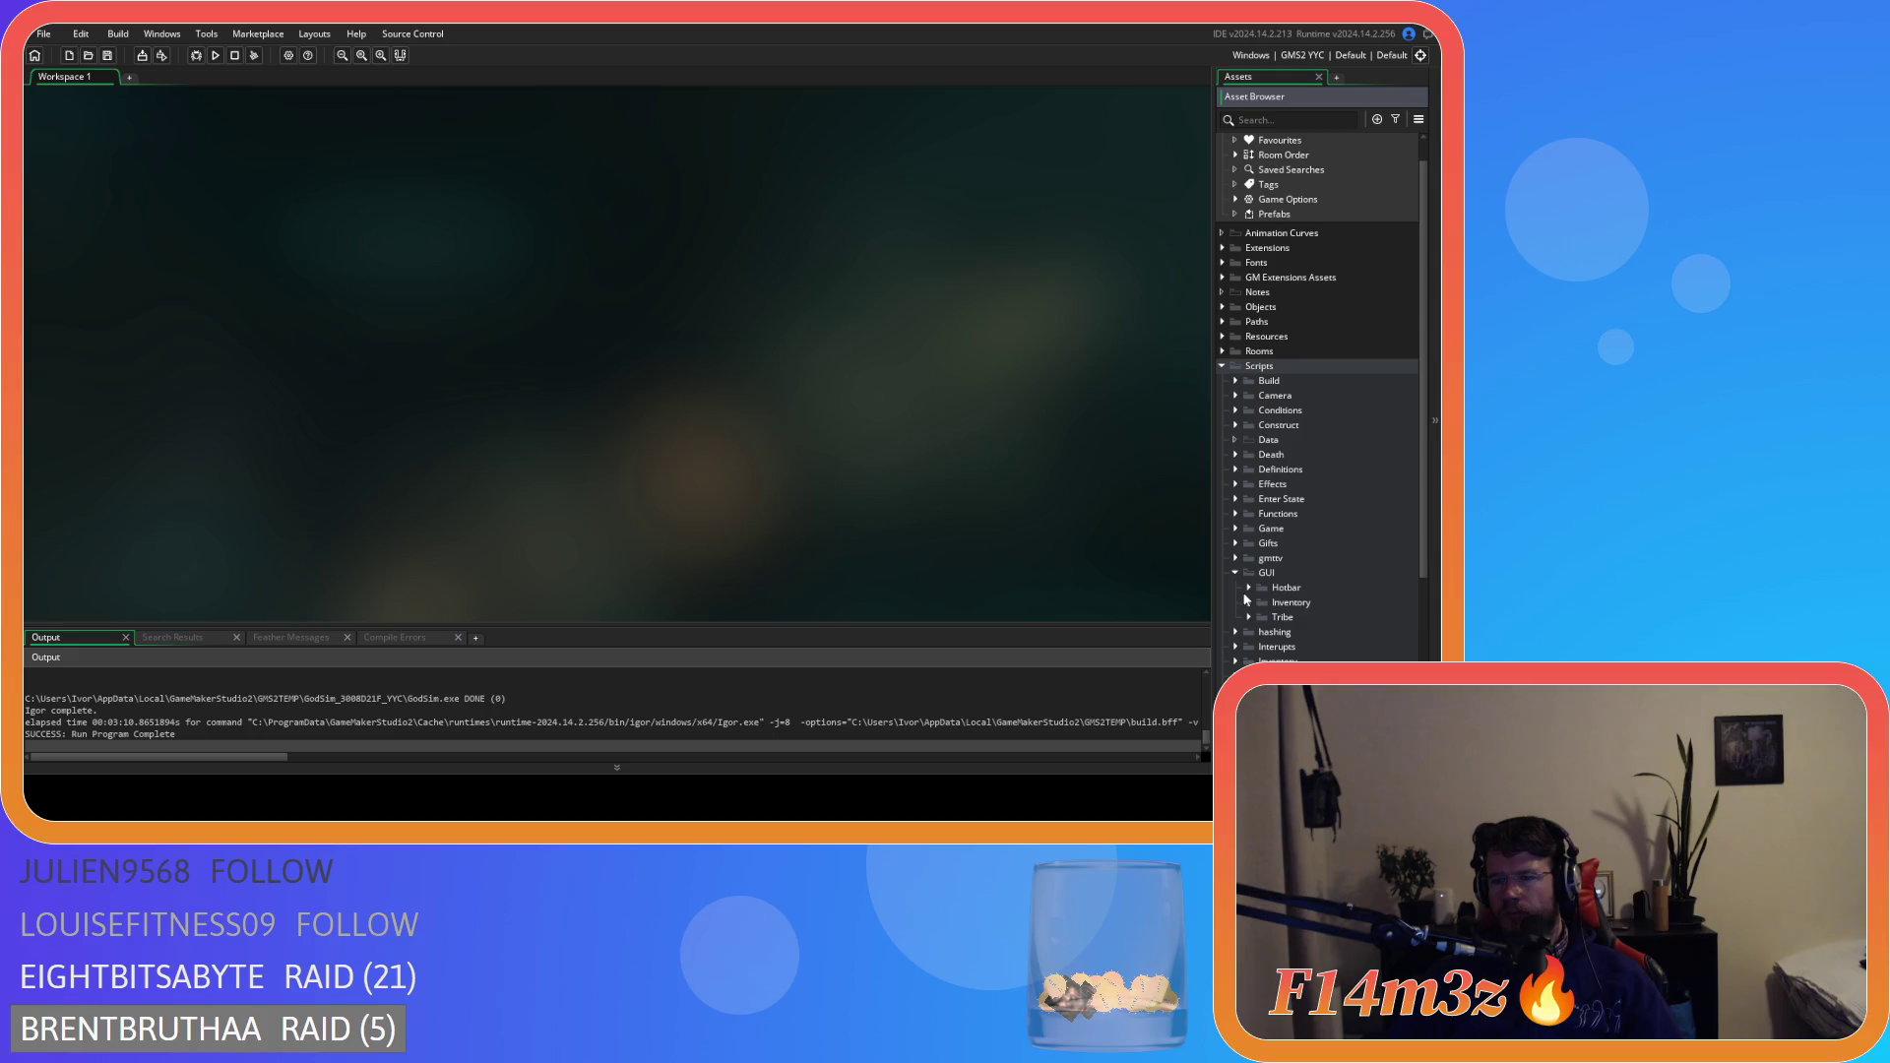
{"action": "left_click", "coordinate": [1249, 602]}
{"action": "double_click", "coordinate": [1316, 632]}
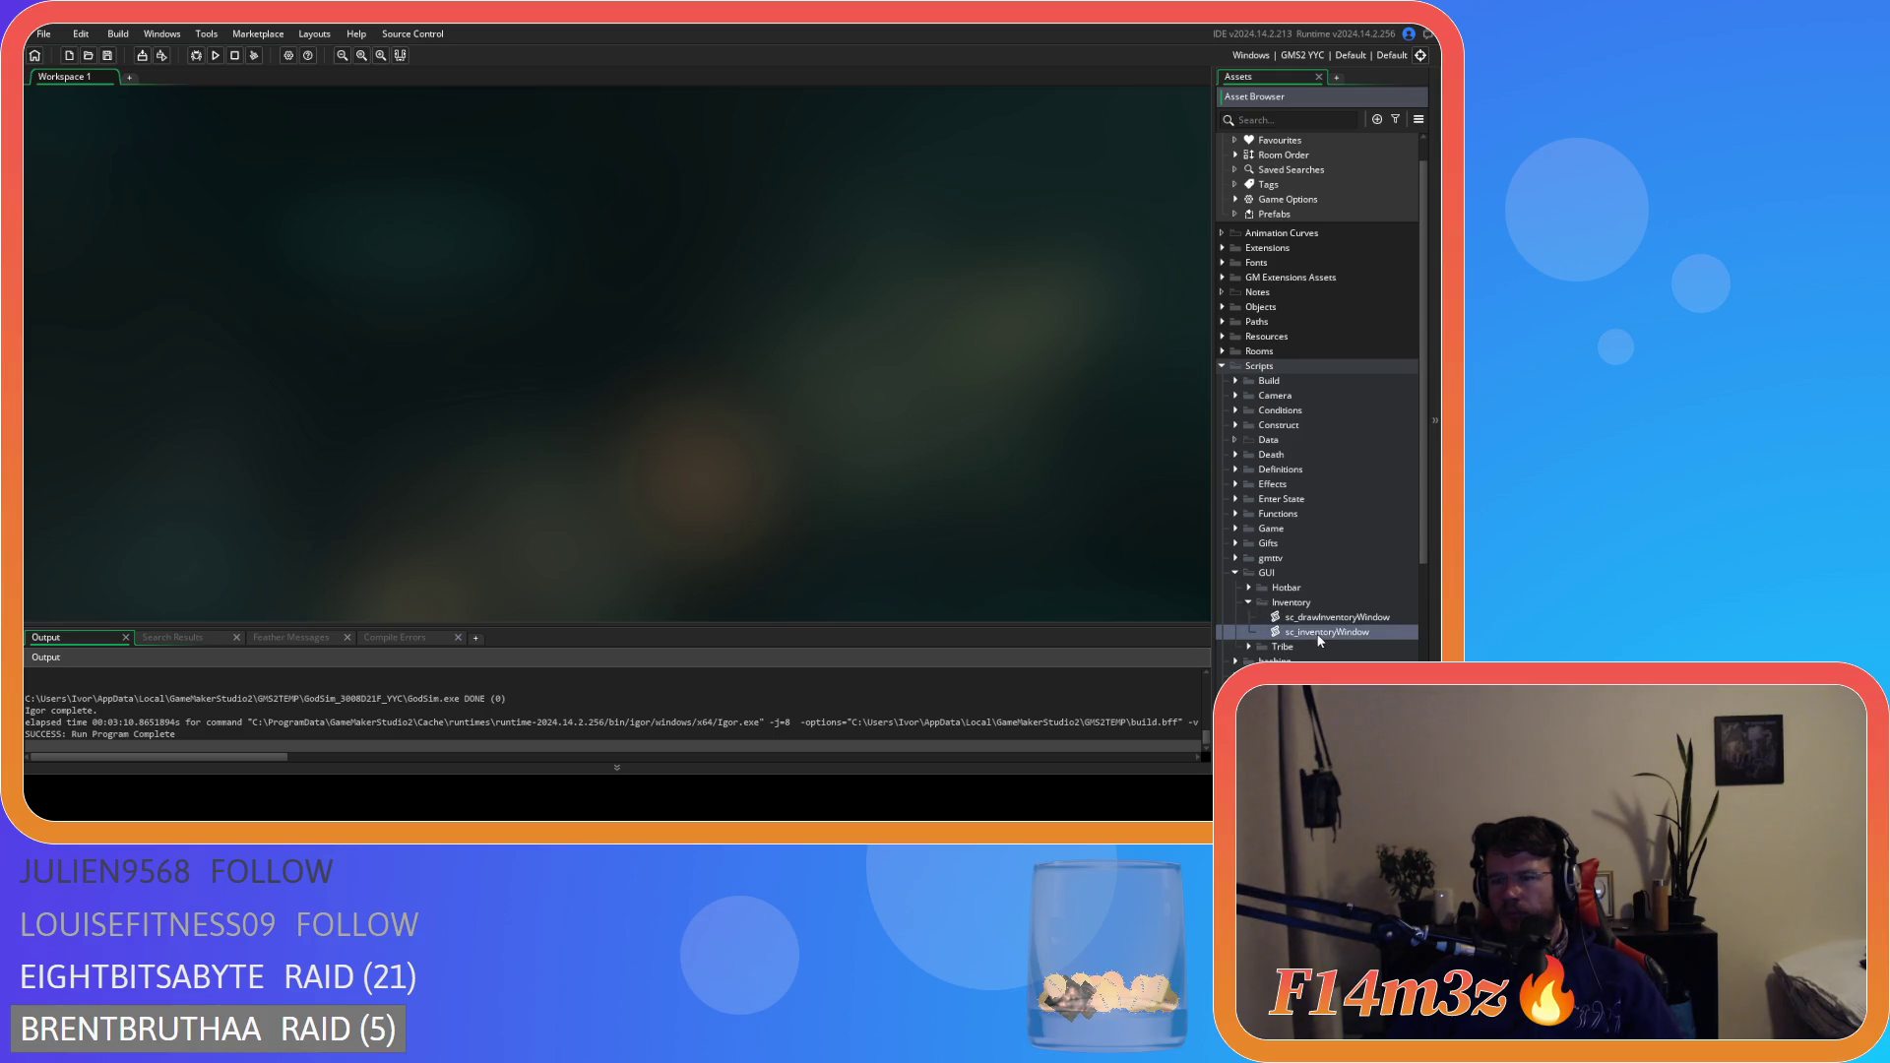
{"action": "left_click", "coordinate": [500, 335]}
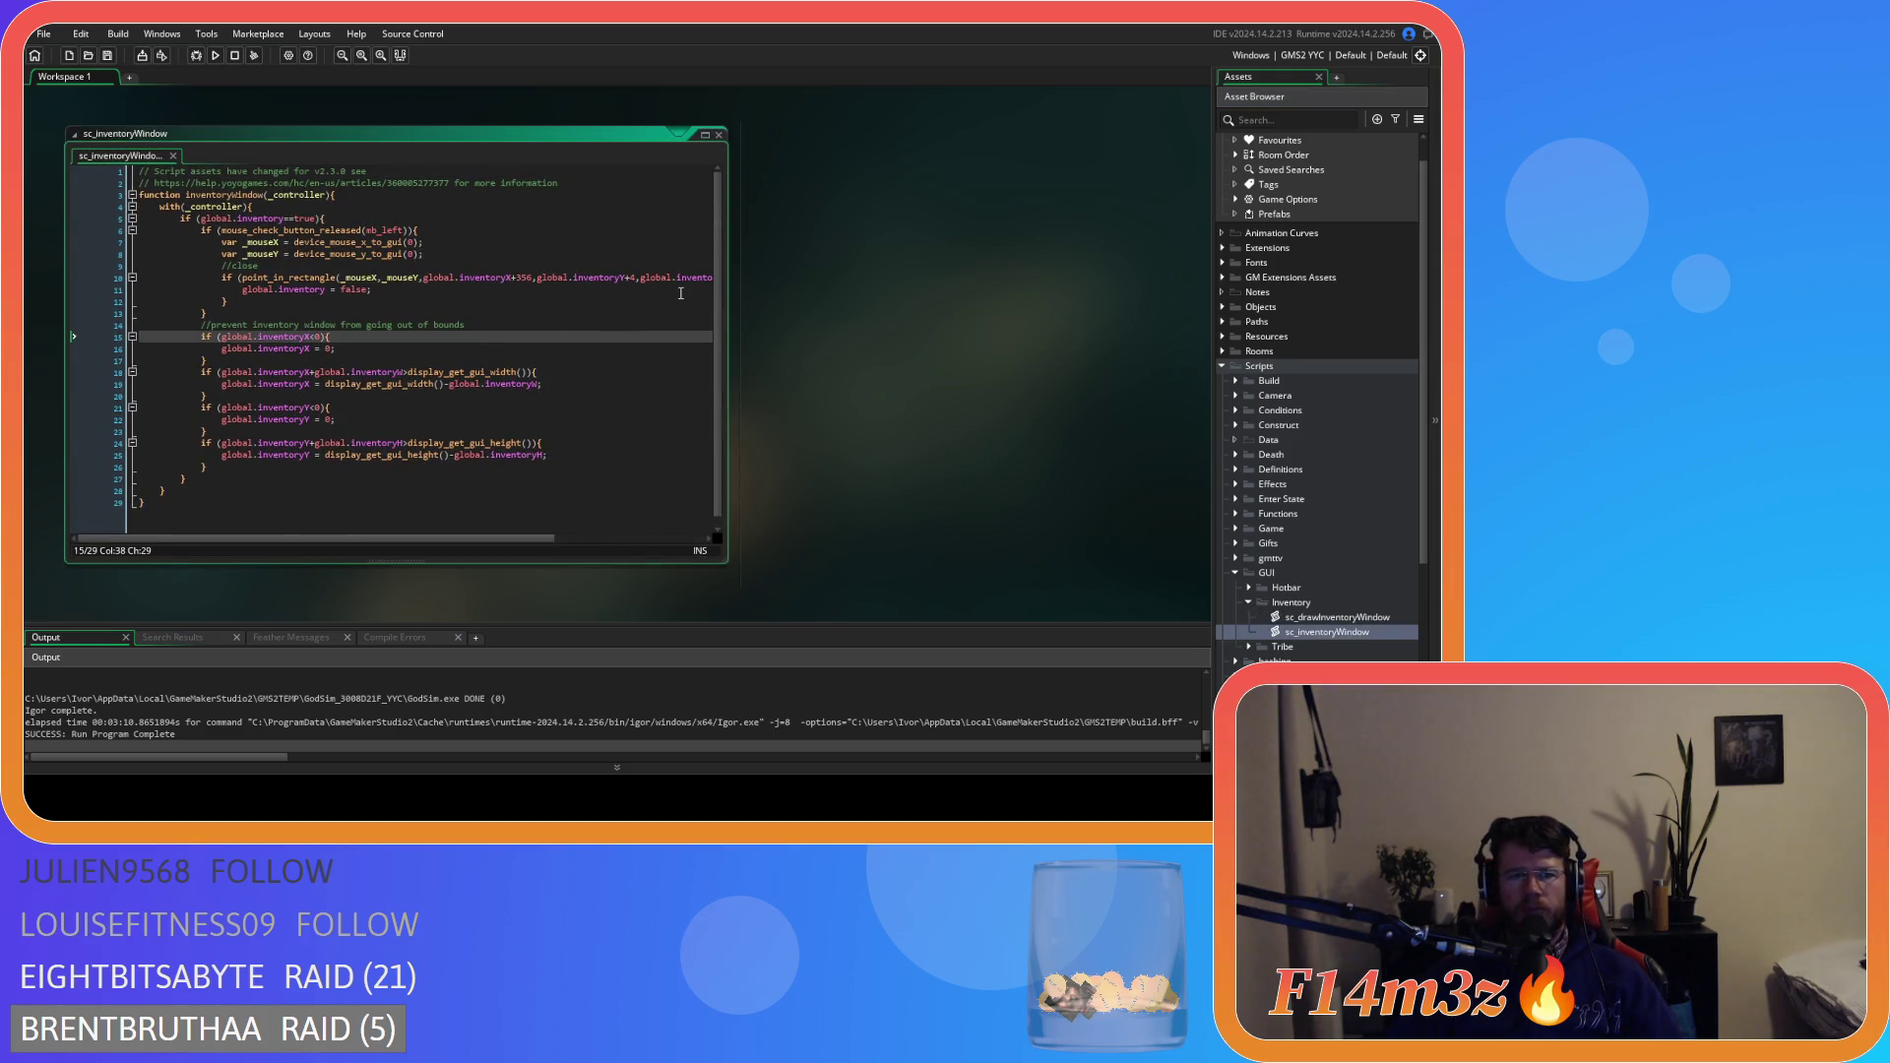
Close sc_inventoryWindow and open sc_drawInventoryWindow from the Inventory folder instead.
{"action": "left_click", "coordinate": [720, 135]}
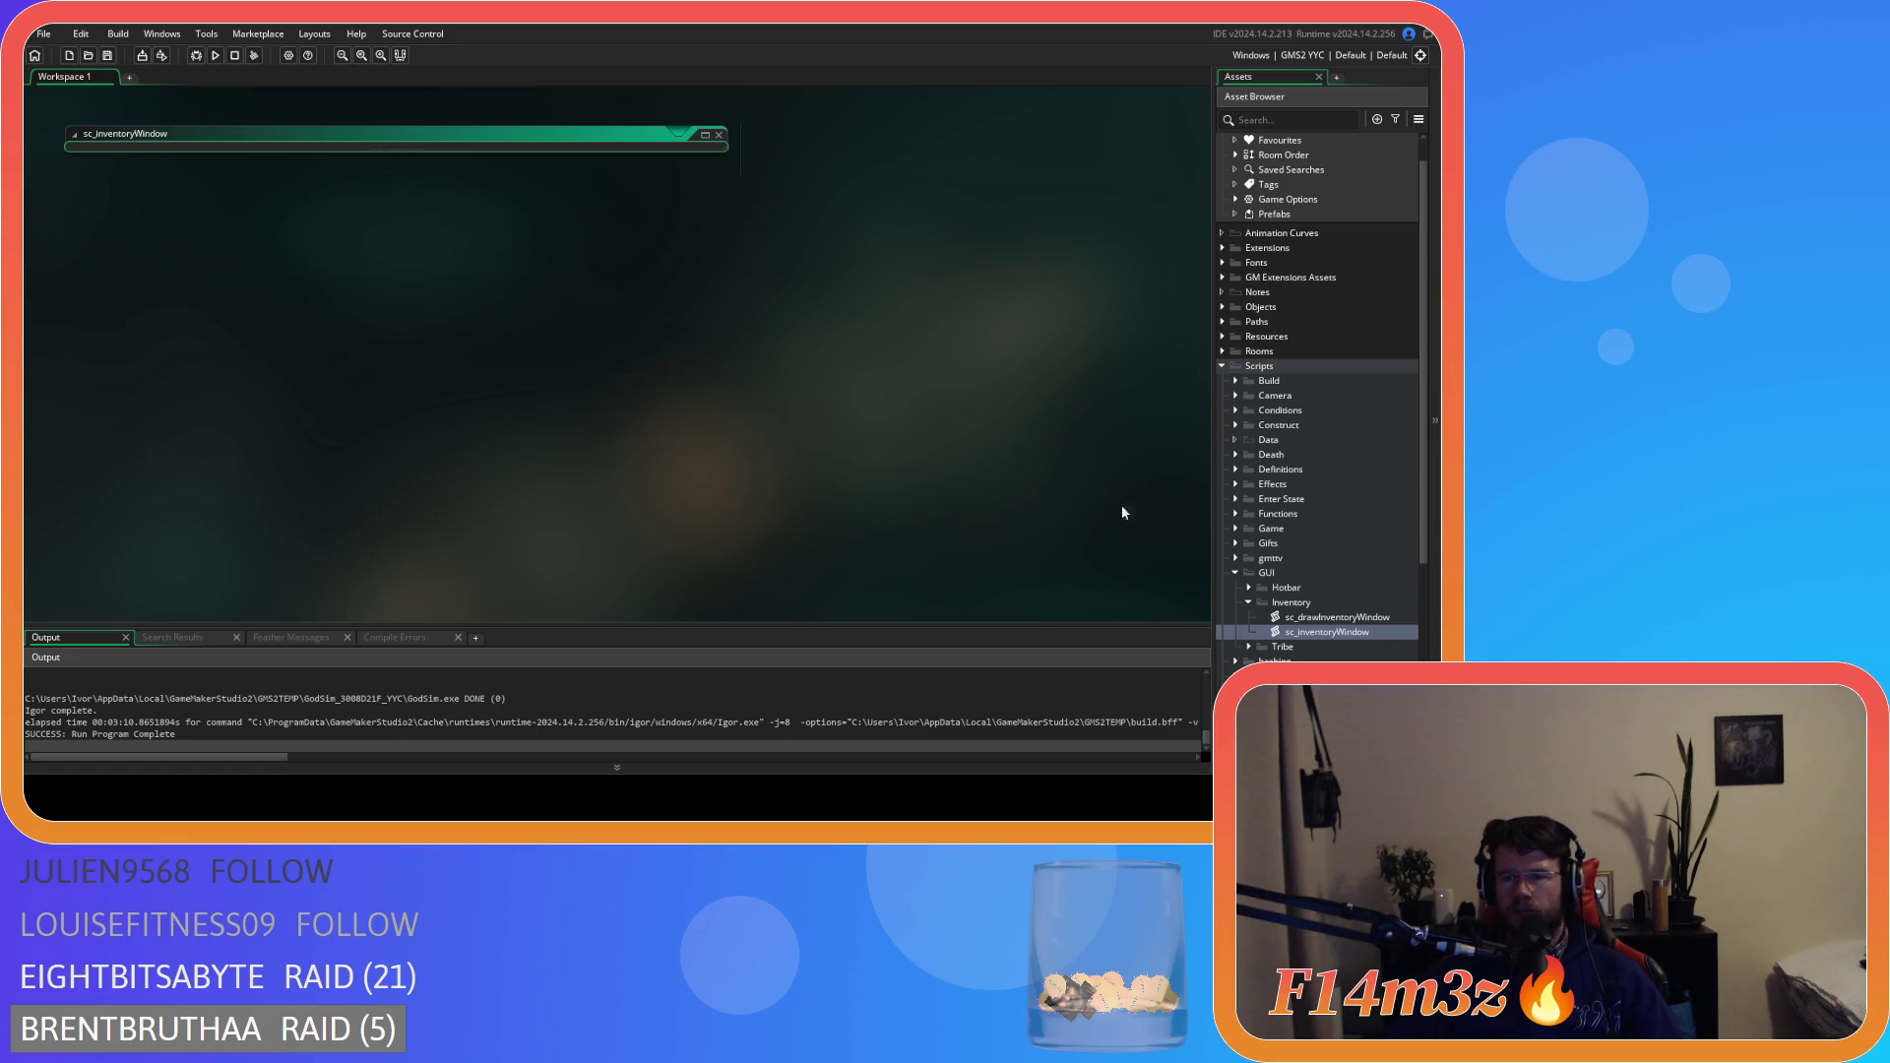
{"action": "left_click", "coordinate": [1249, 602]}
{"action": "left_click", "coordinate": [1250, 602]}
{"action": "double_click", "coordinate": [1333, 617]}
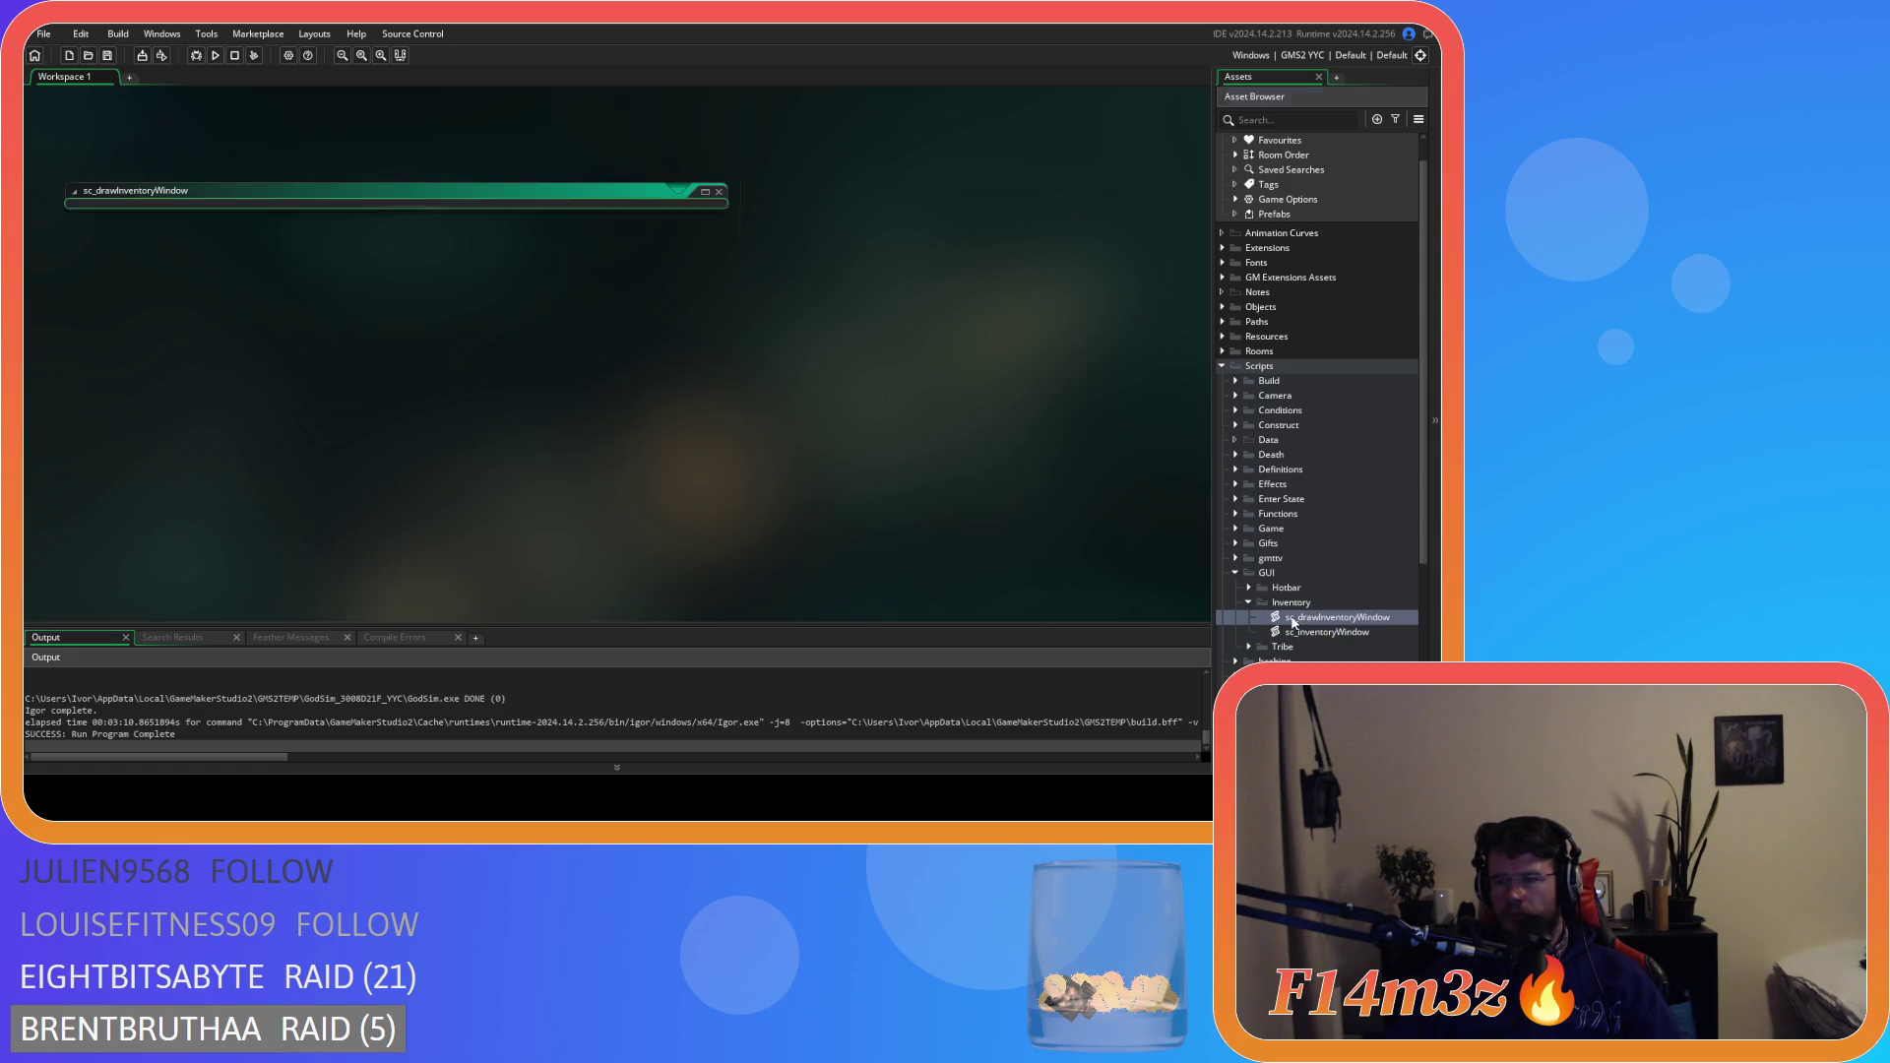
{"action": "mouse_move", "coordinate": [723, 225]}
{"action": "left_mouse_down"}
{"action": "mouse_move", "coordinate": [723, 291]}
{"action": "mouse_move", "coordinate": [723, 222]}
{"action": "left_mouse_up"}
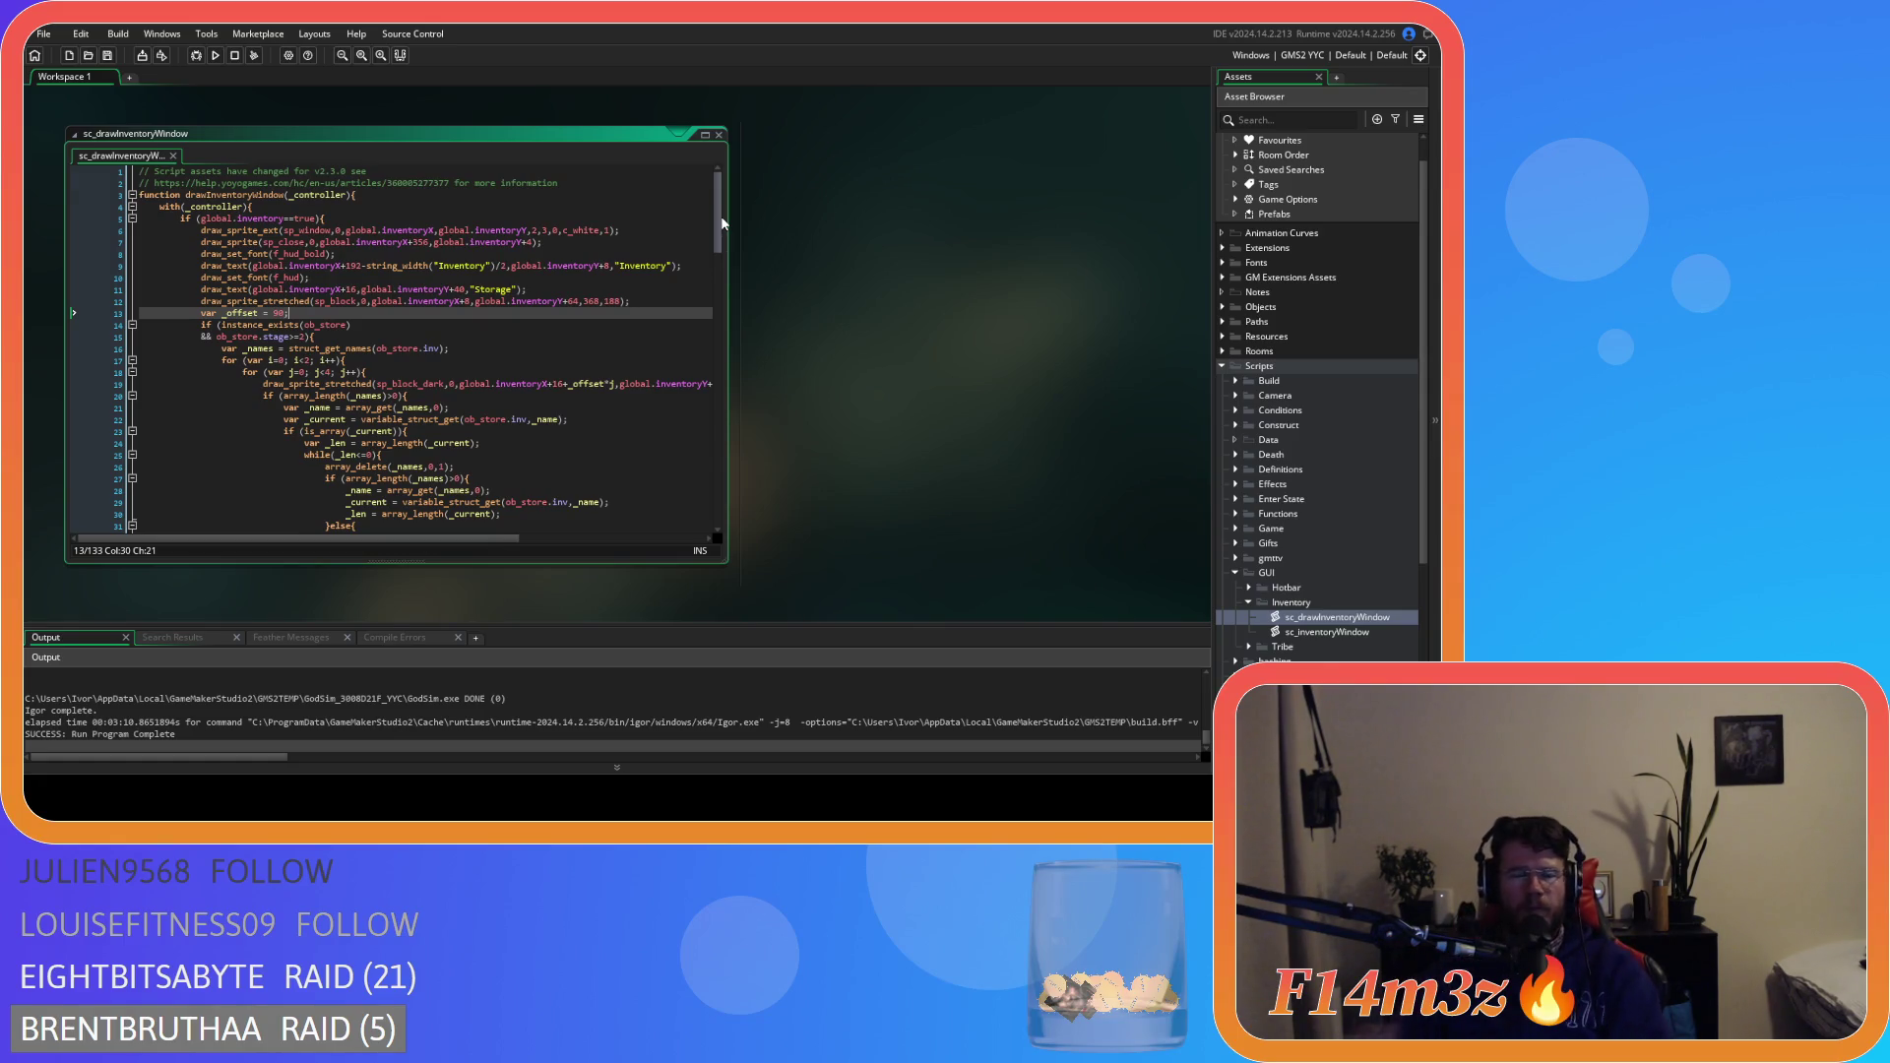
{"action": "scroll", "coordinate": [592, 268], "scroll_direction": "down", "scroll_amount": 10}
{"action": "scroll", "coordinate": [591, 269], "scroll_direction": "down", "scroll_amount": 9}
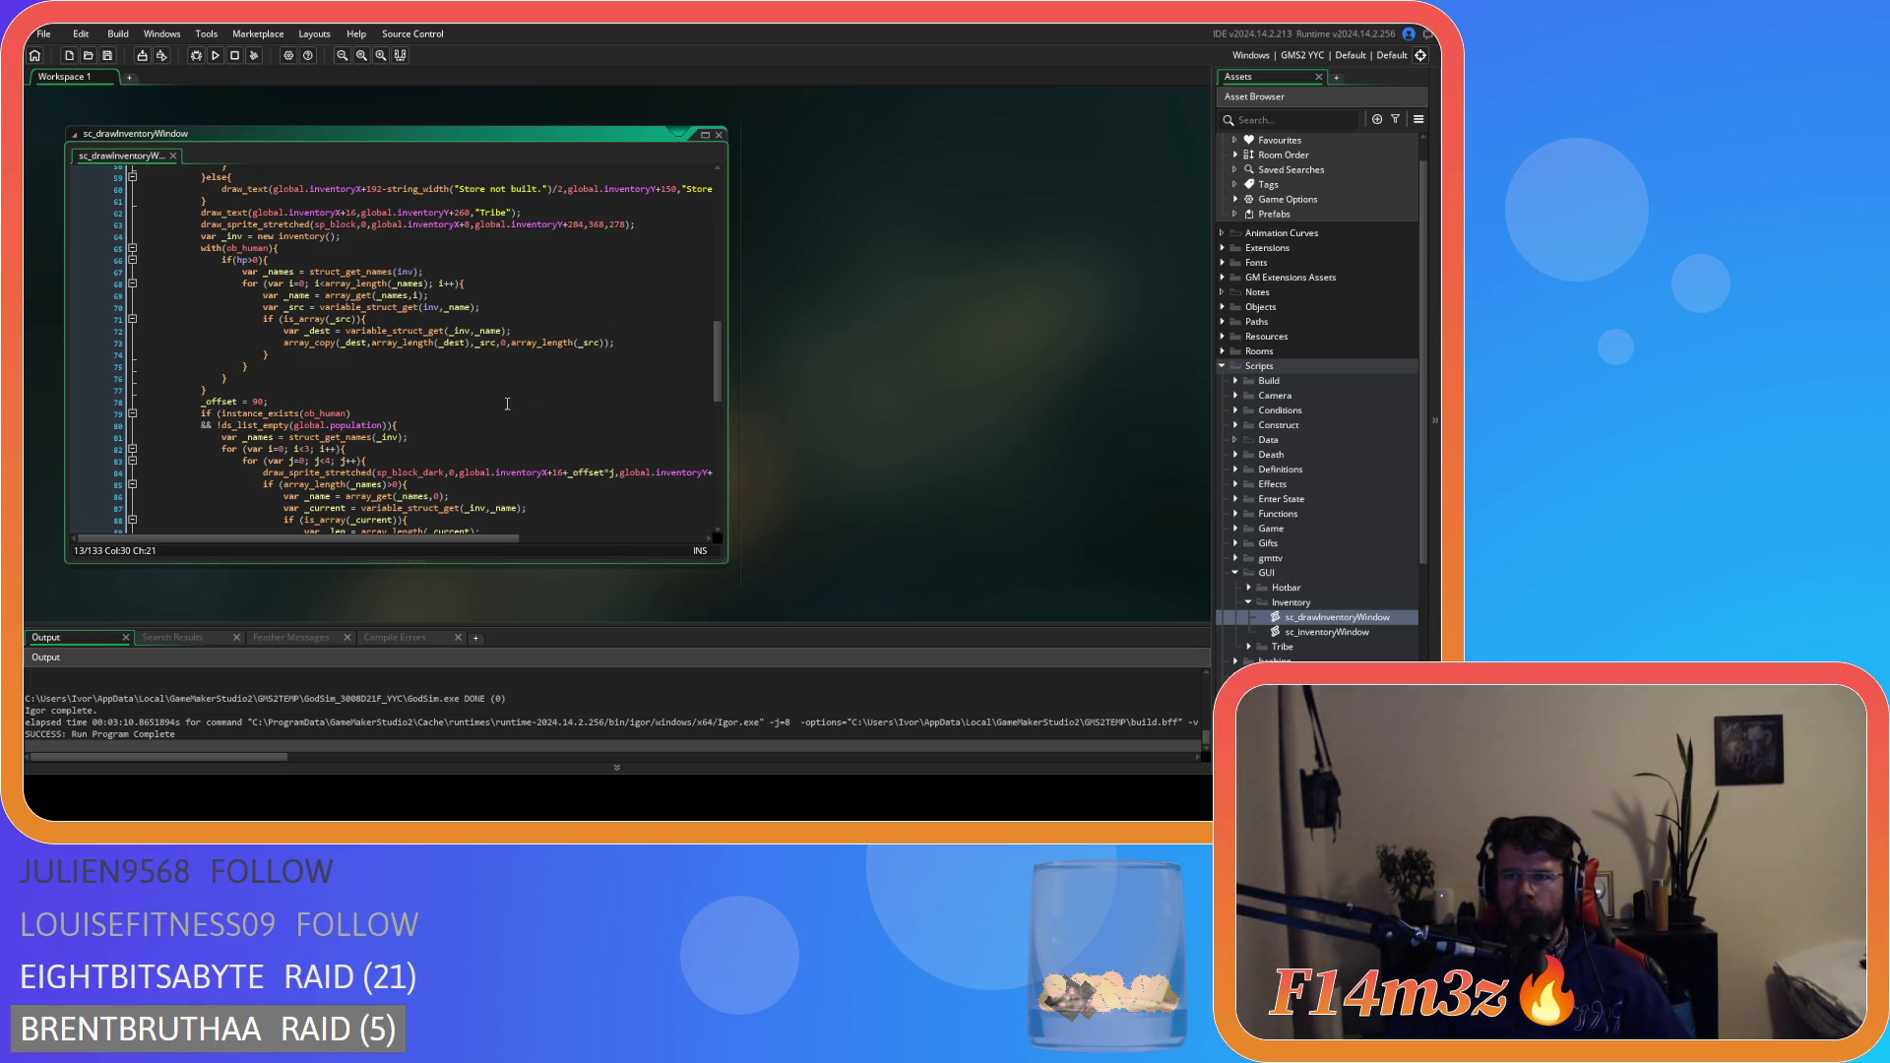
{"action": "scroll", "coordinate": [507, 403], "scroll_direction": "down", "scroll_amount": 9}
{"action": "scroll", "coordinate": [507, 404], "scroll_direction": "down", "scroll_amount": 4}
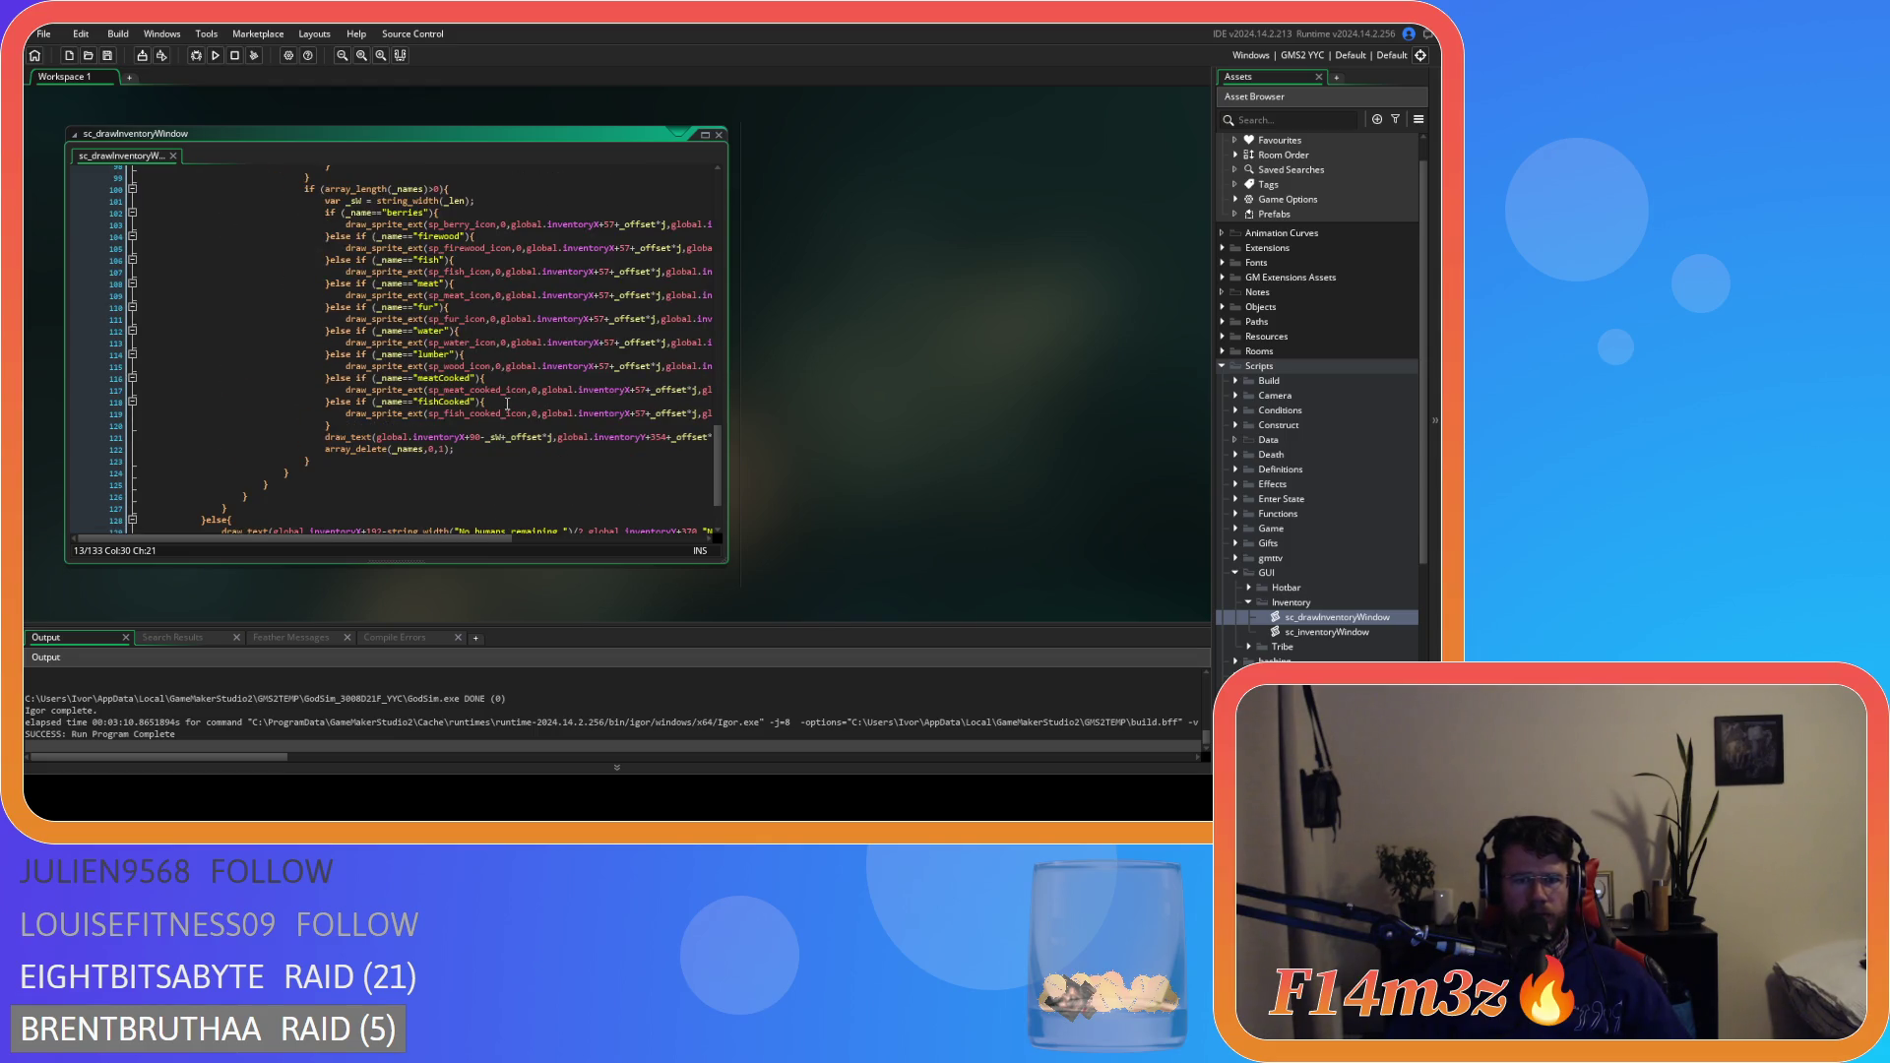
{"action": "scroll", "coordinate": [507, 403], "scroll_direction": "up", "scroll_amount": 7}
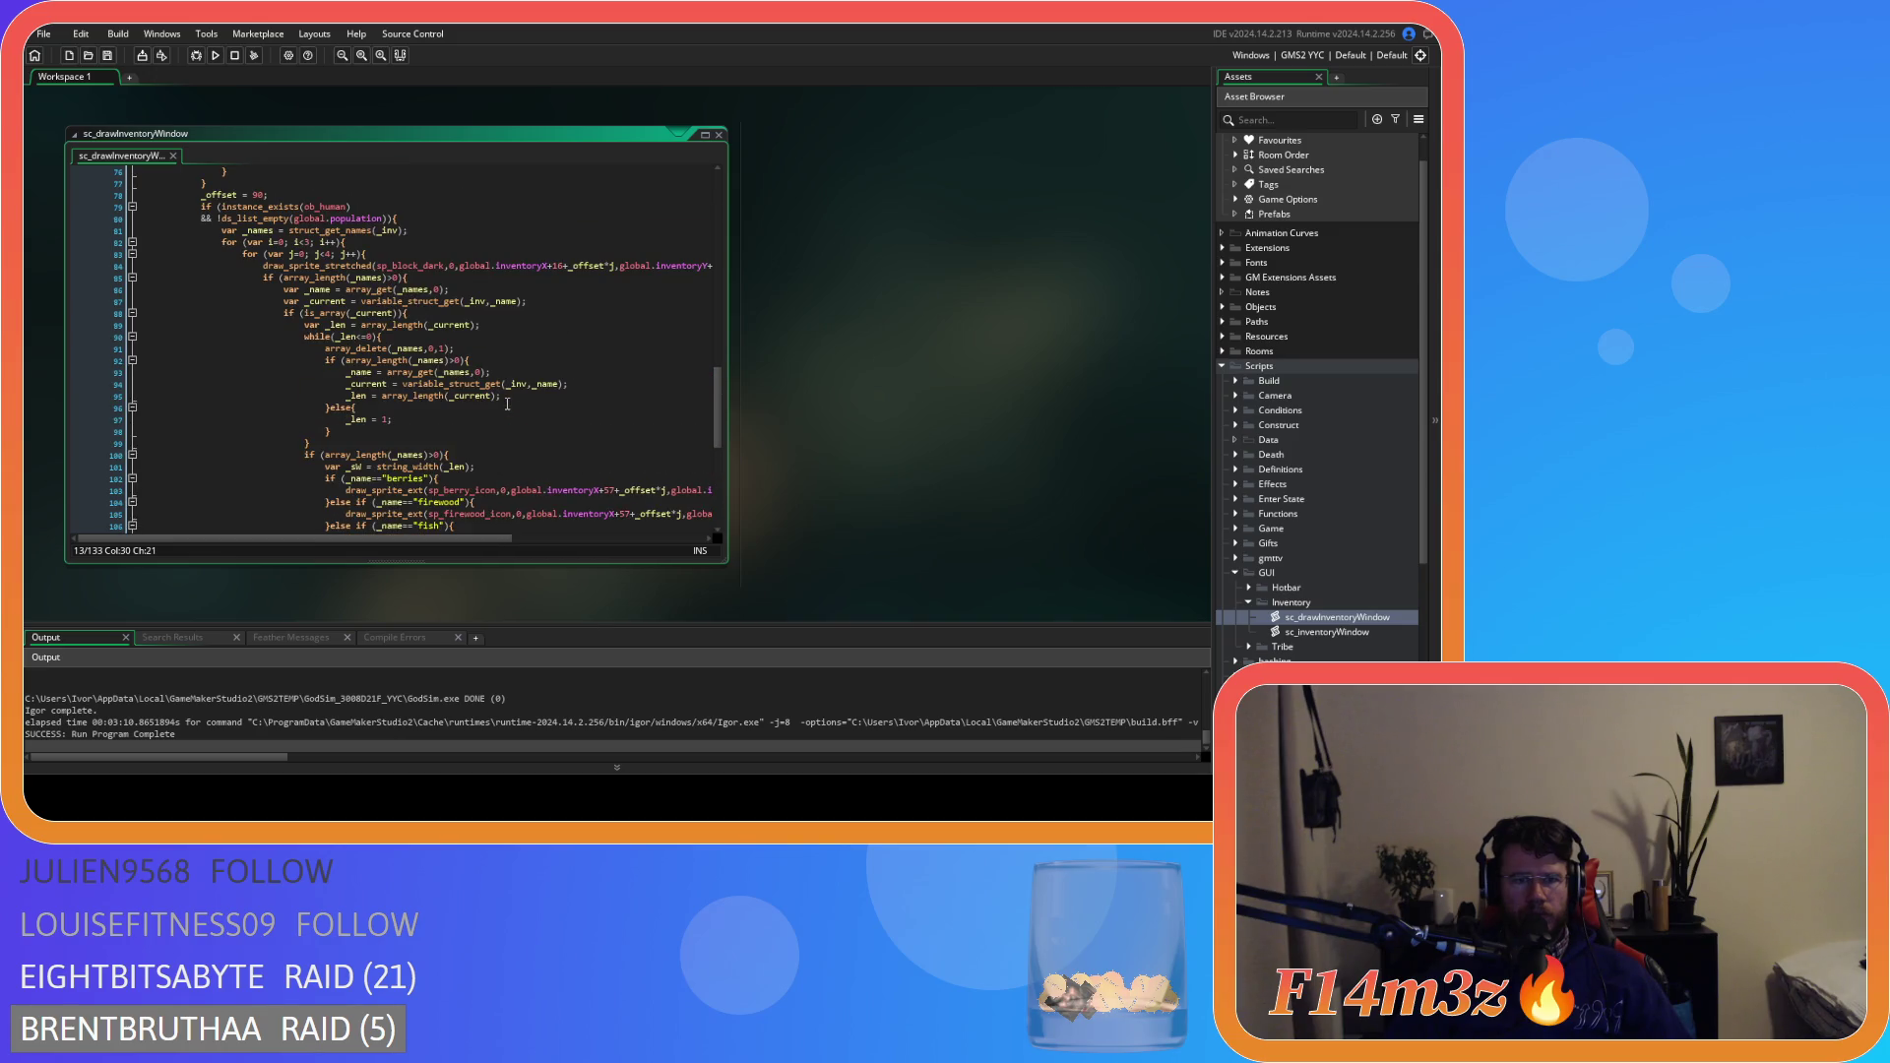
{"action": "scroll", "coordinate": [507, 404], "scroll_direction": "up", "scroll_amount": 3}
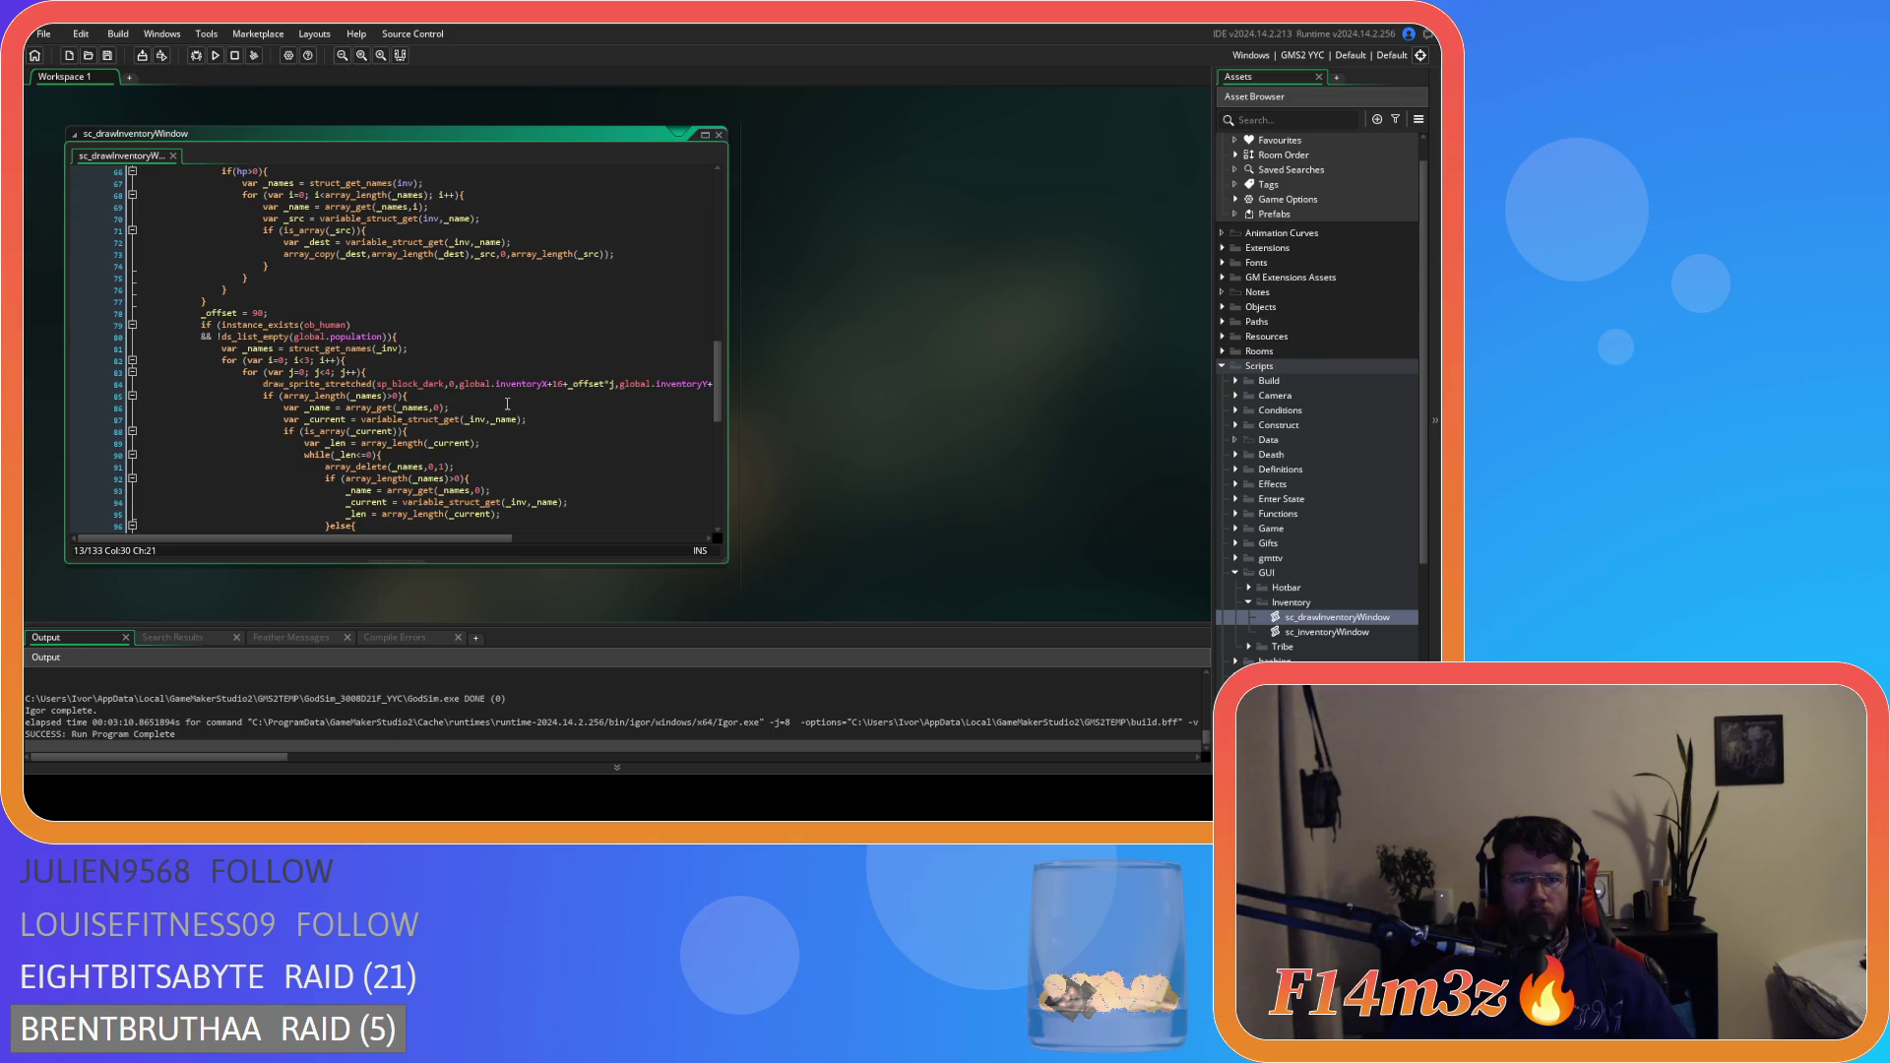
{"action": "scroll", "coordinate": [507, 404], "scroll_direction": "up", "scroll_amount": 4}
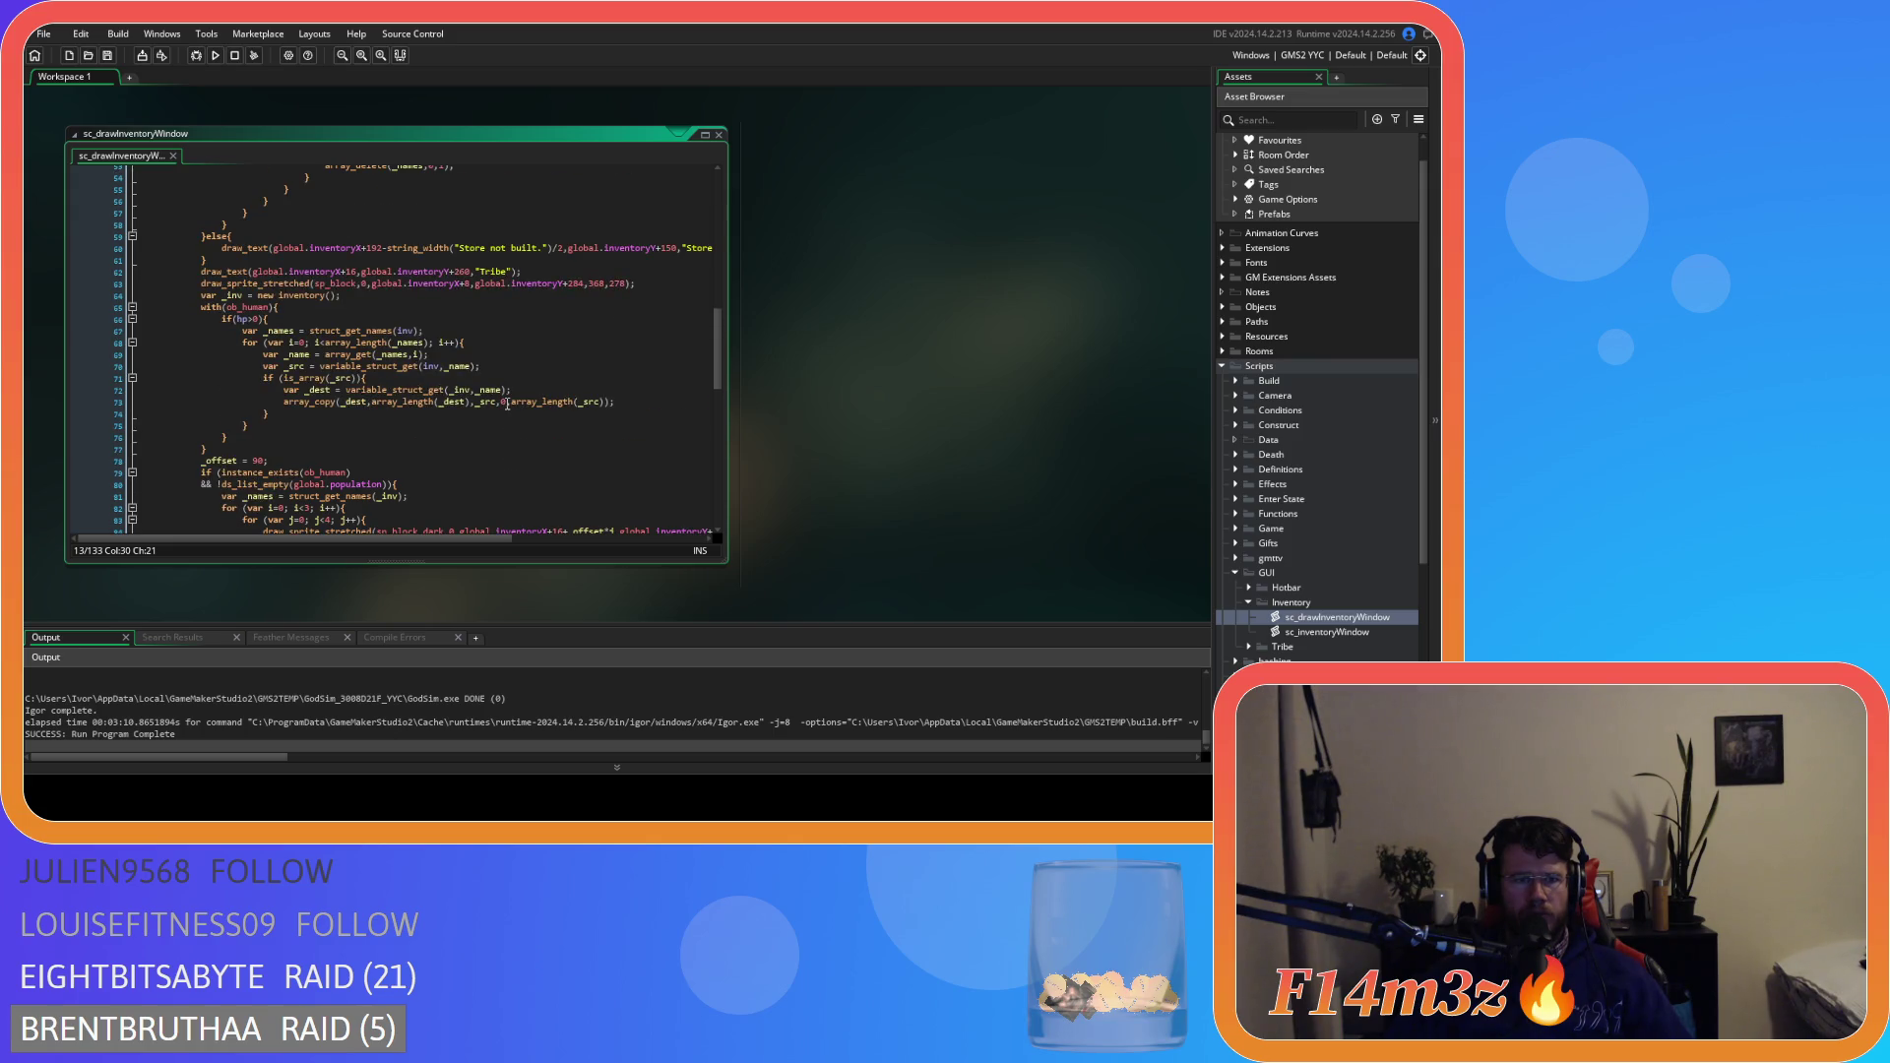
{"action": "scroll", "coordinate": [507, 403], "scroll_direction": "up", "scroll_amount": 15}
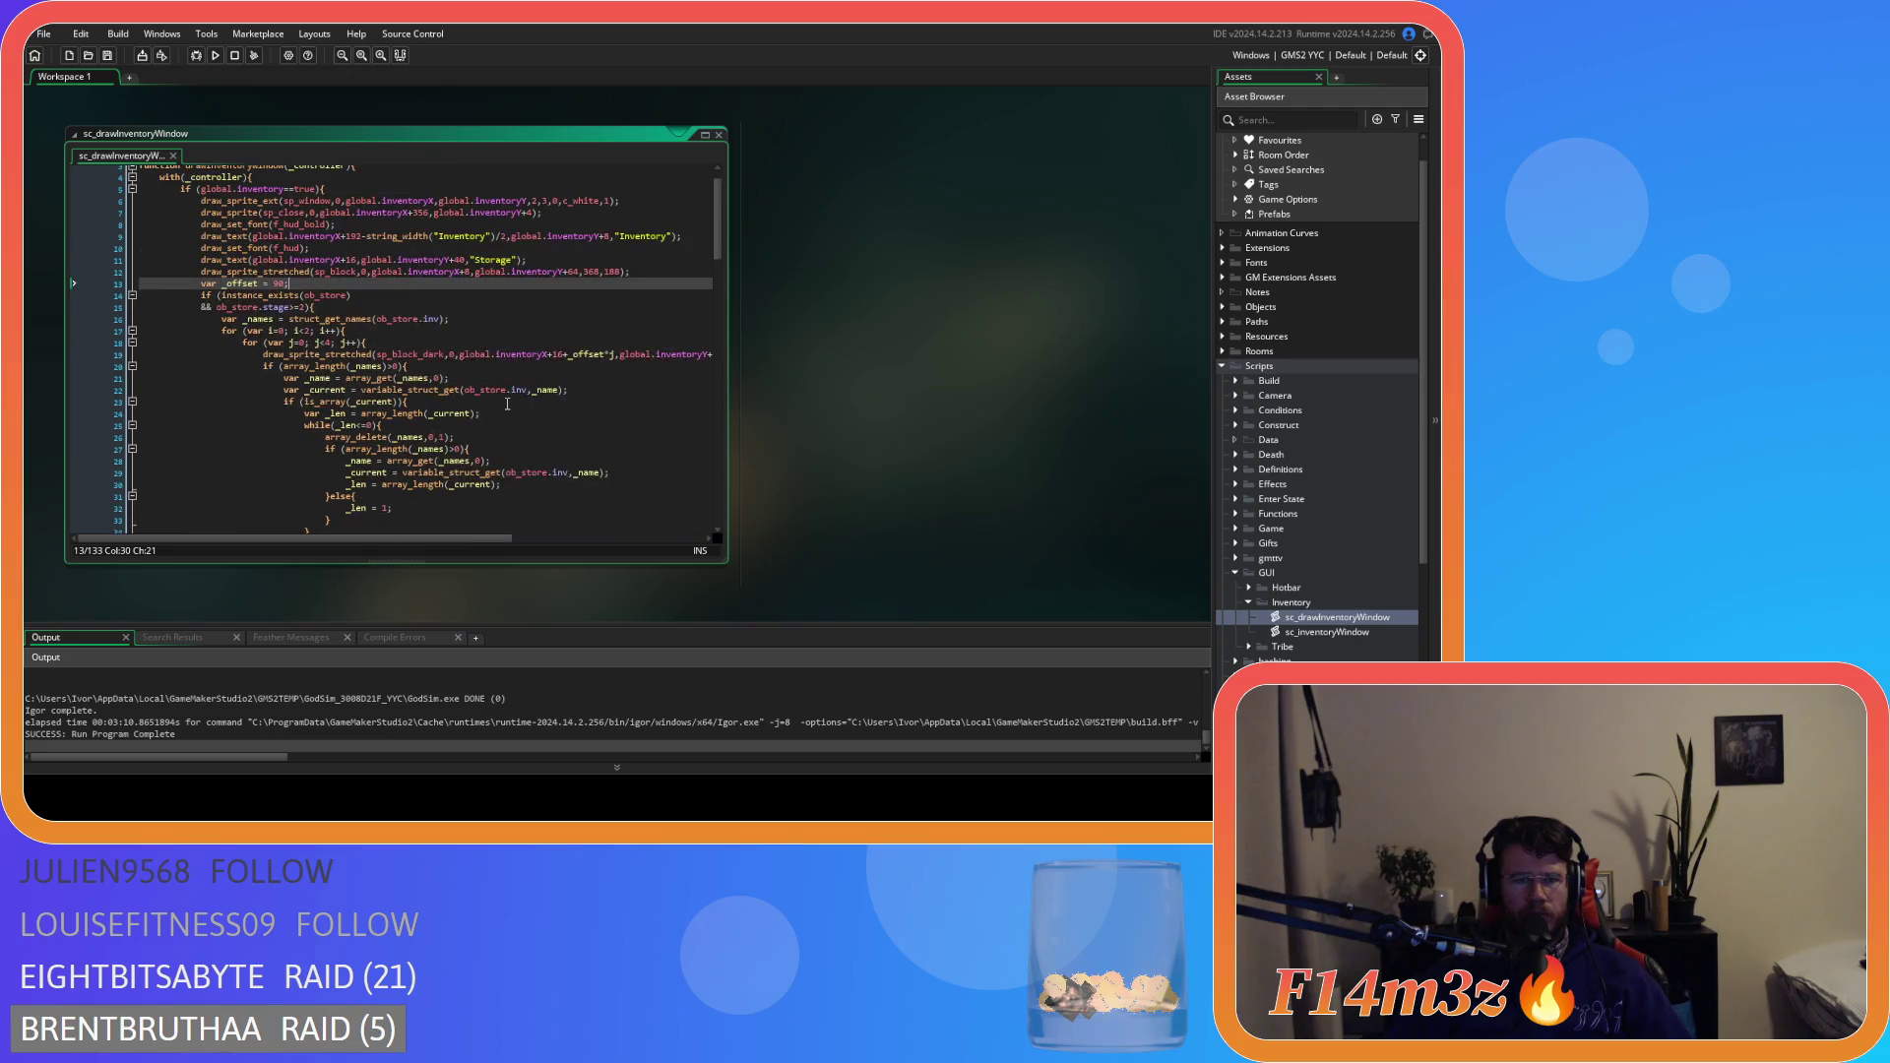
{"action": "scroll", "coordinate": [507, 403], "scroll_direction": "down", "scroll_amount": 2}
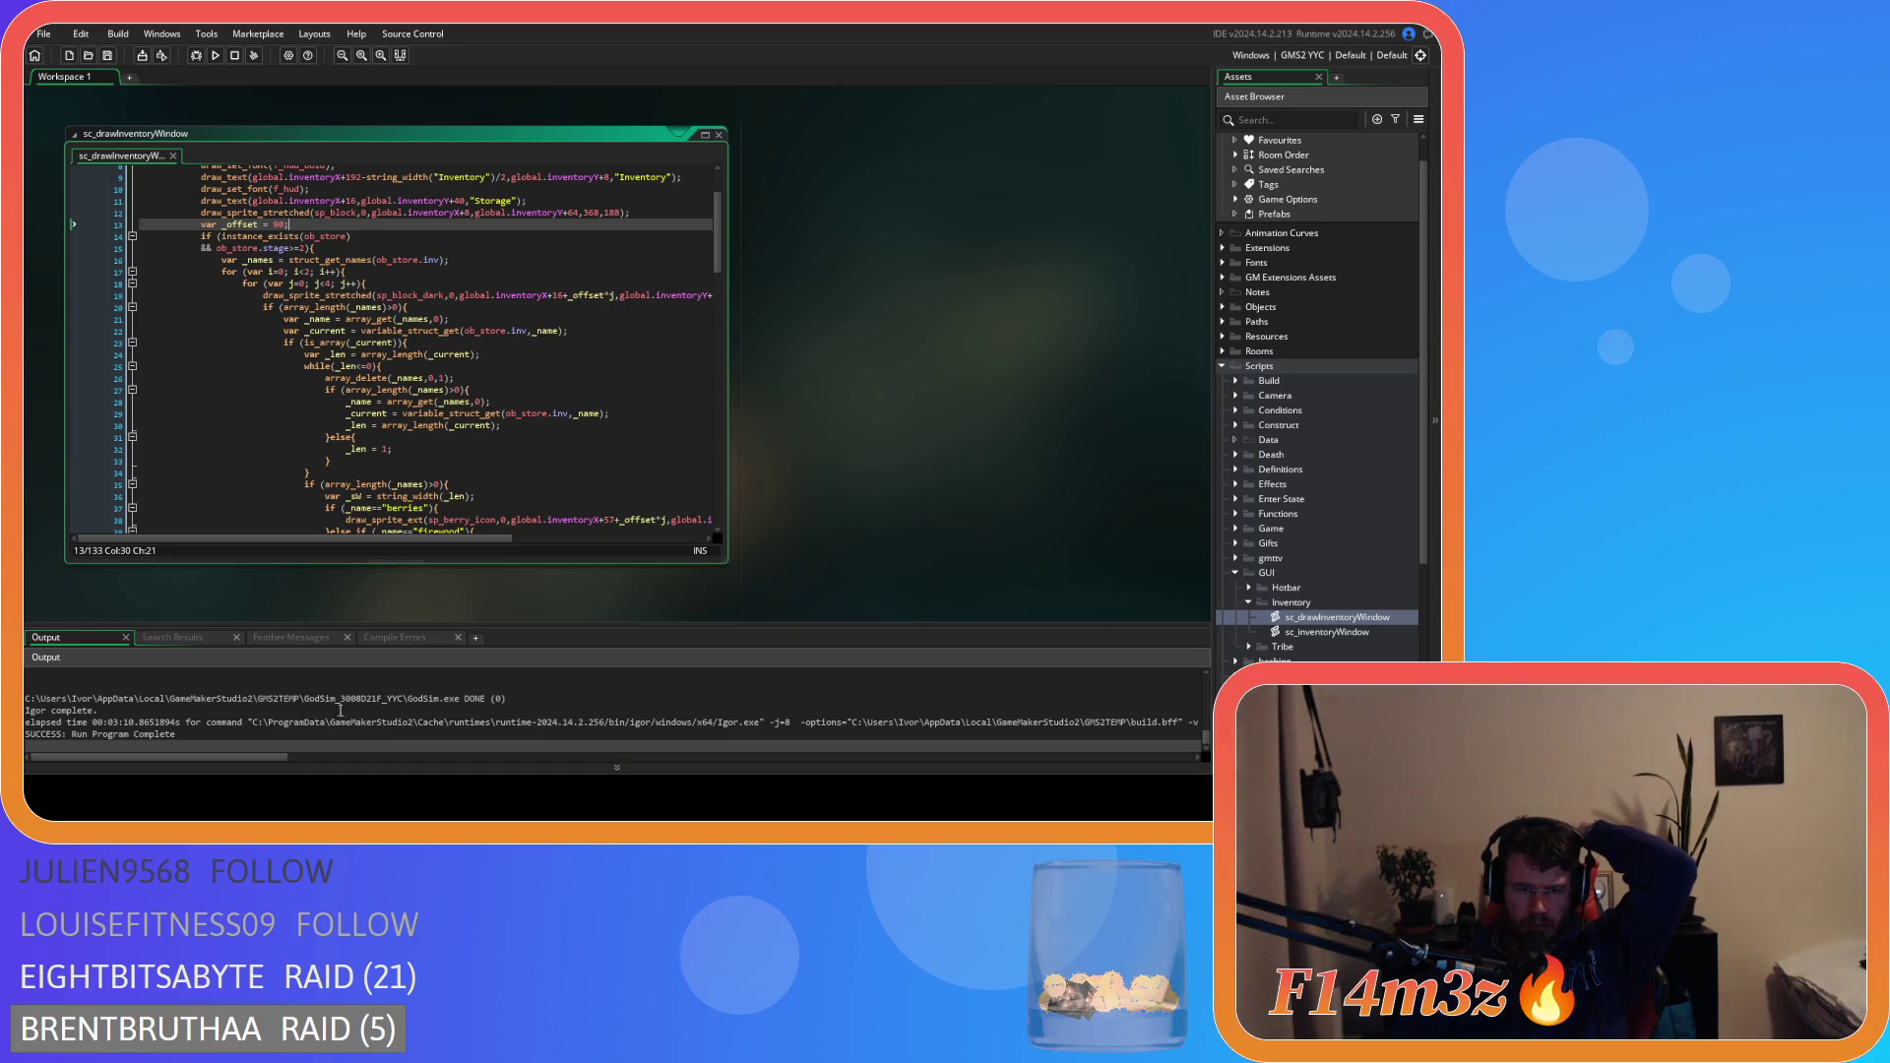
Prefix the struct_get_names call on line 16 with 'variable_'.
{"action": "scroll", "coordinate": [302, 325], "scroll_direction": "up", "scroll_amount": 3}
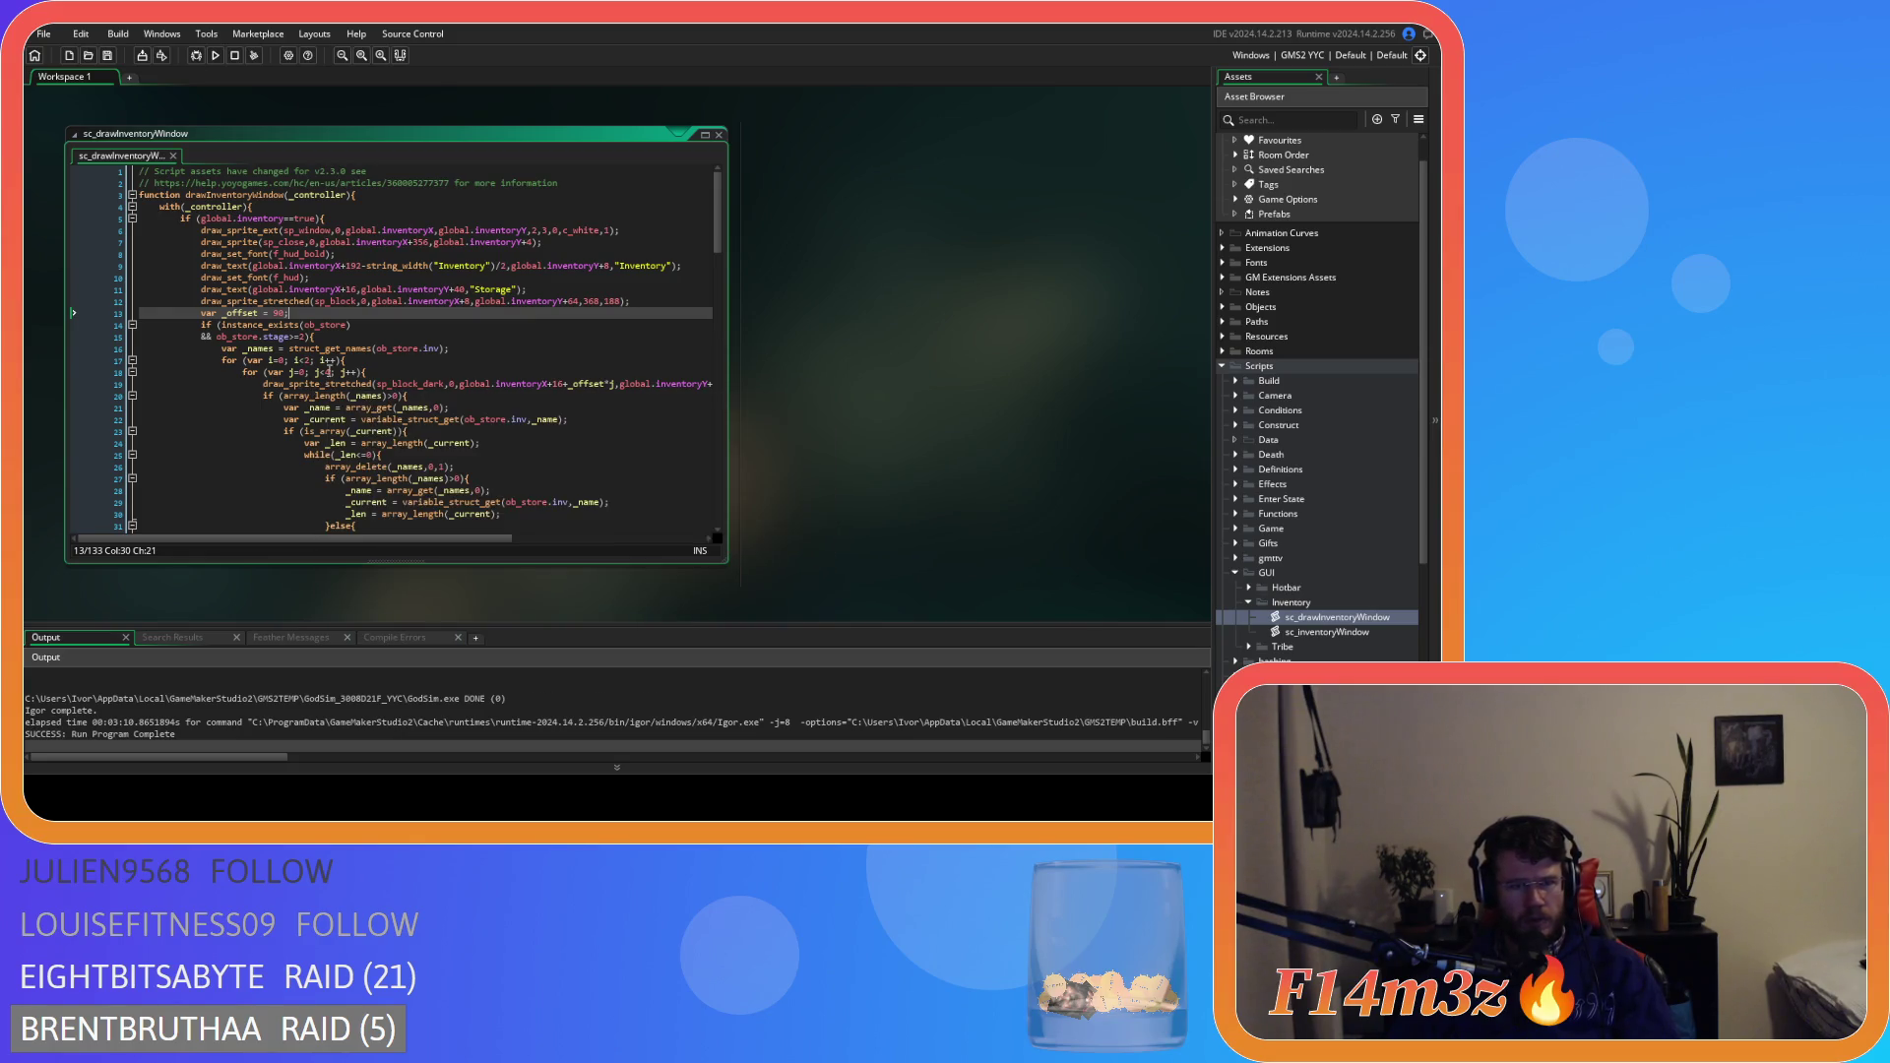
{"action": "left_click", "coordinate": [292, 349]}
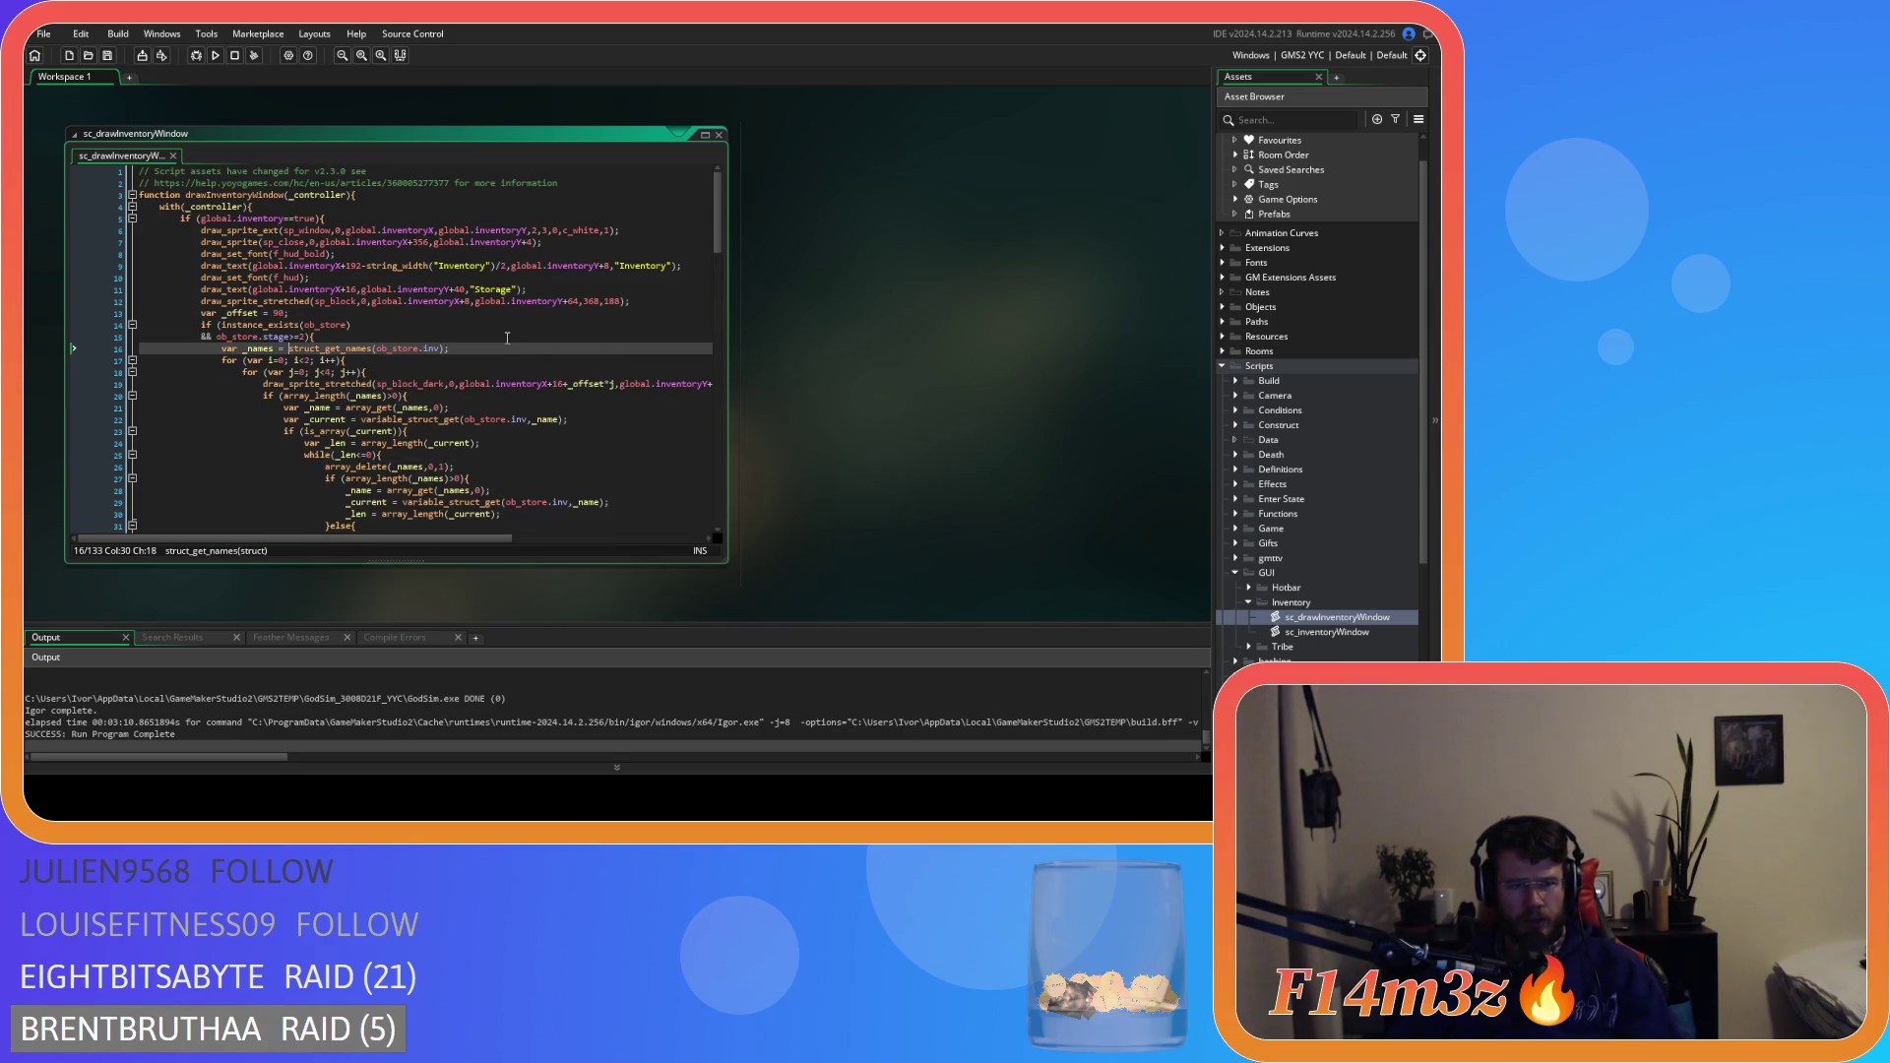
{"action": "type", "text": "variable_"}
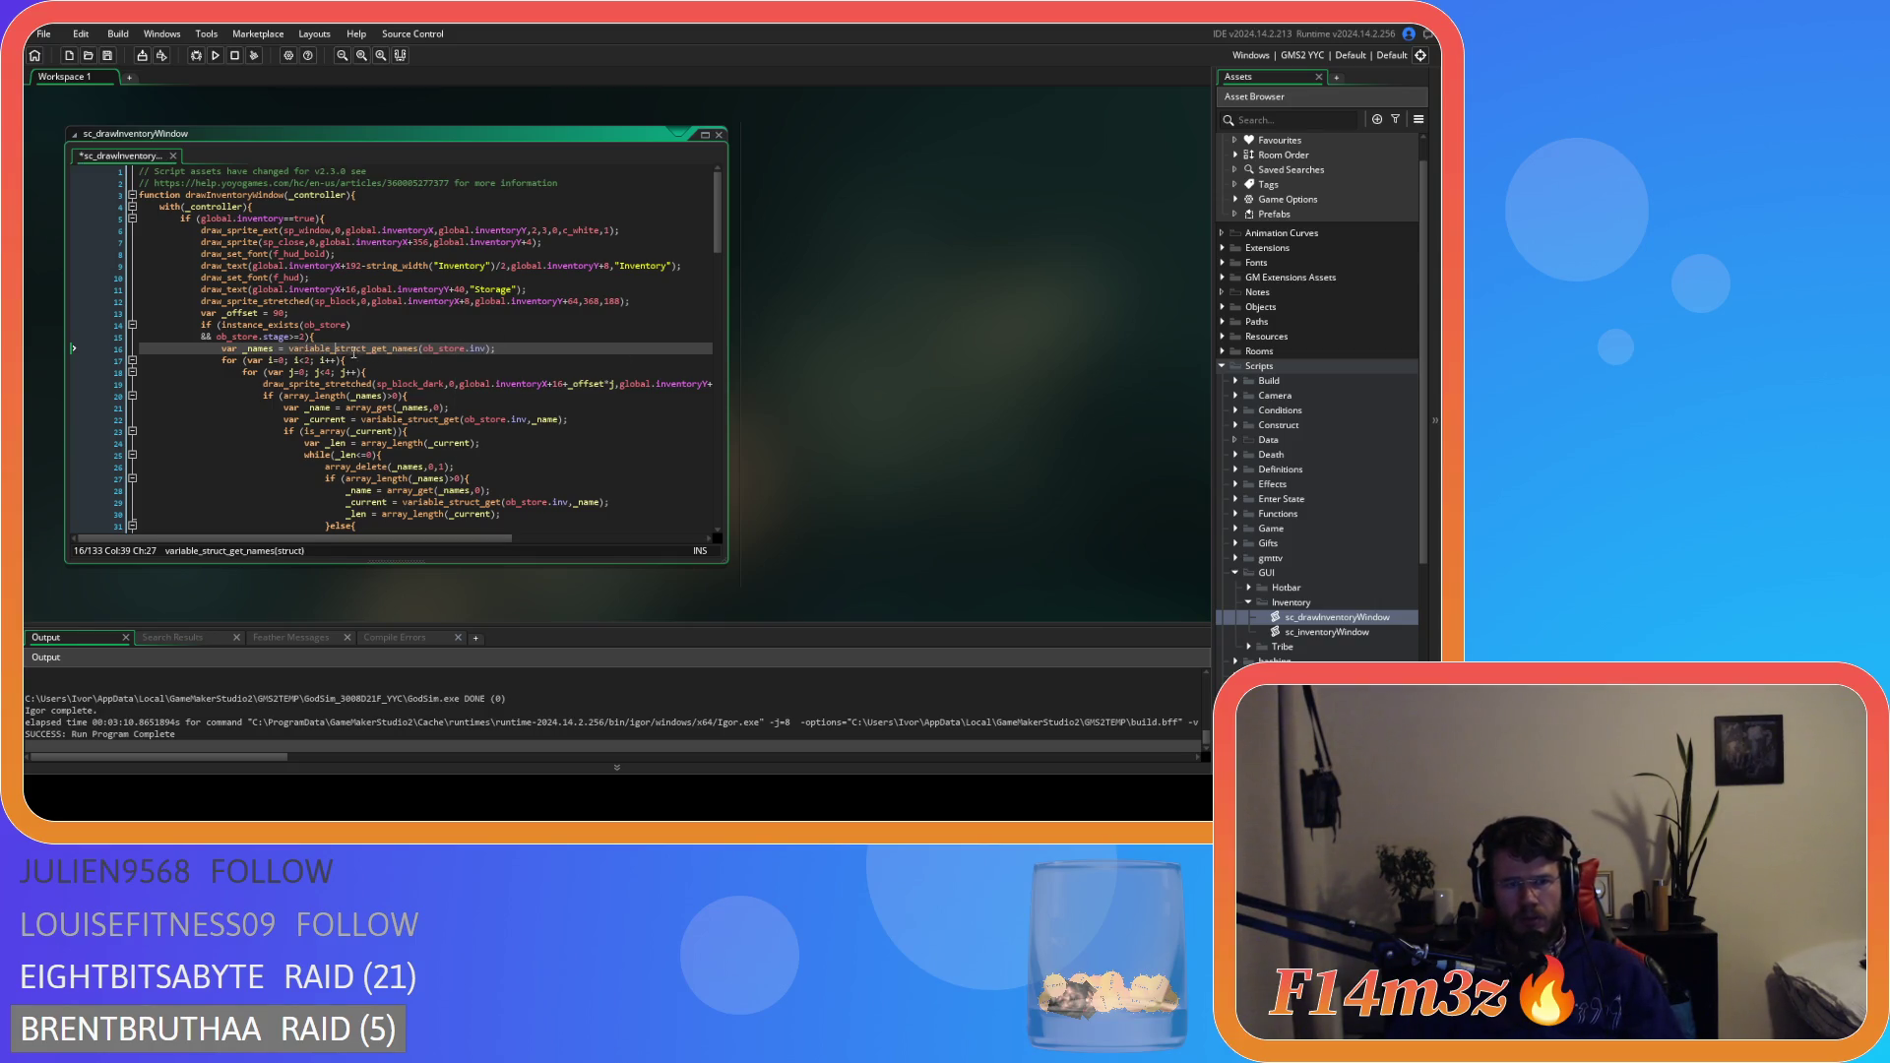
Replace whole-word struct_get_names with variable_struct_get_names, including the match on line 81.
{"action": "left_click_drag", "start_coordinate": [335, 350], "coordinate": [417, 352]}
{"action": "key", "text": "ctrl+f"}
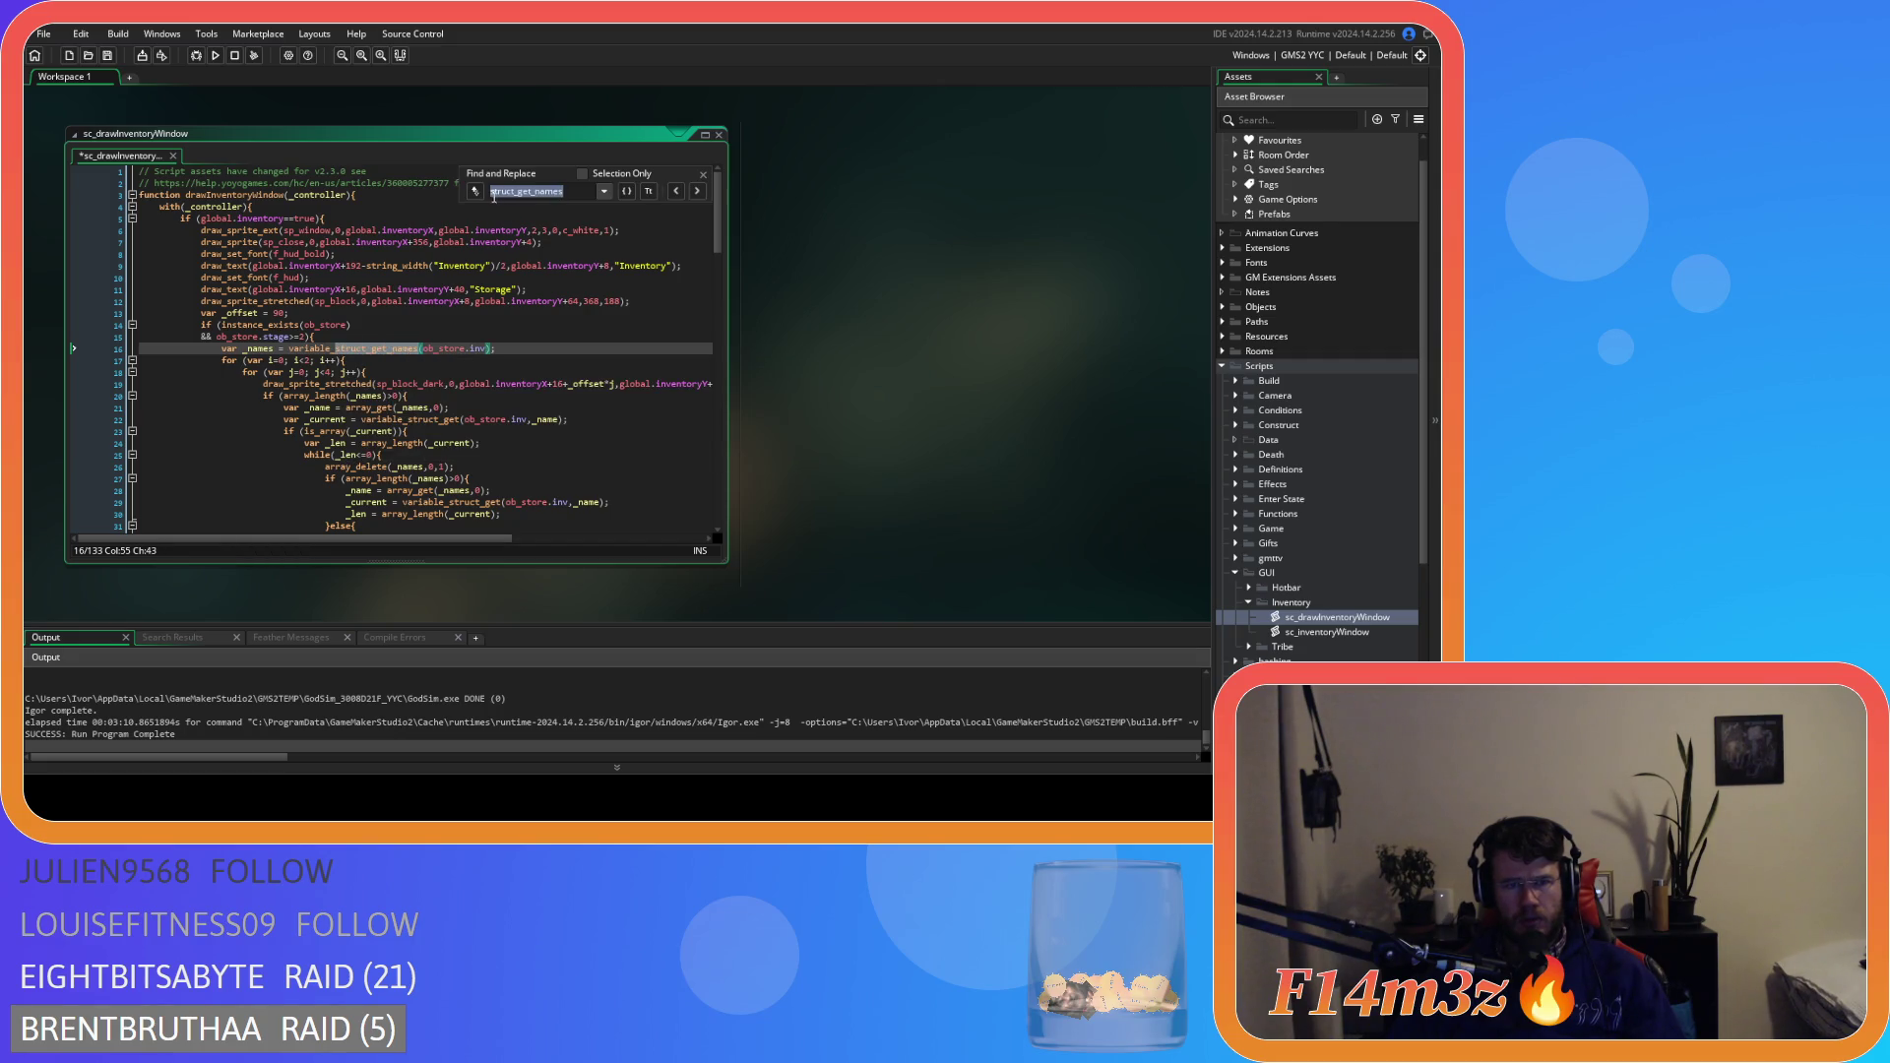
{"action": "left_click", "coordinate": [626, 191]}
{"action": "left_click", "coordinate": [473, 192]}
{"action": "left_click", "coordinate": [648, 210]}
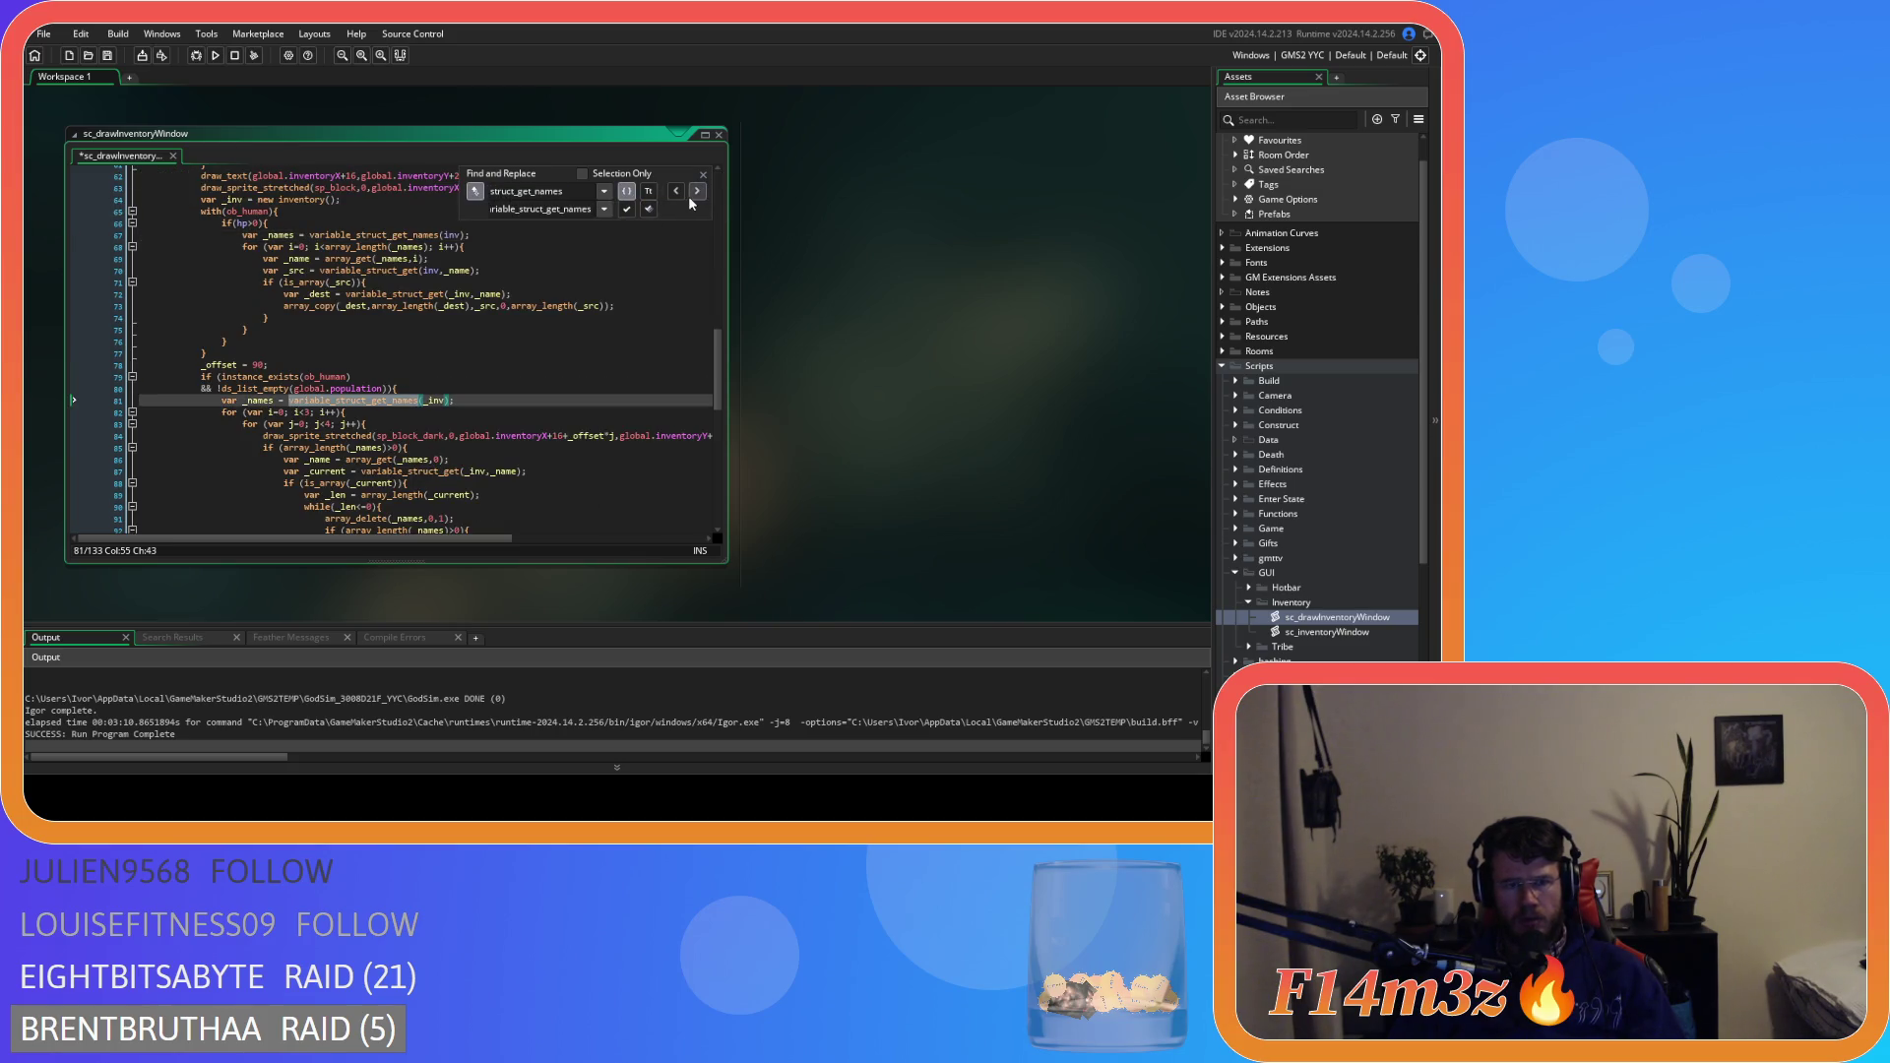
{"action": "left_click", "coordinate": [703, 174]}
Save sc_drawInventoryWindow and build and run the game with F5.
{"action": "key", "text": "ctrl+s"}
{"action": "left_click", "coordinate": [476, 400]}
{"action": "key", "text": "F5"}
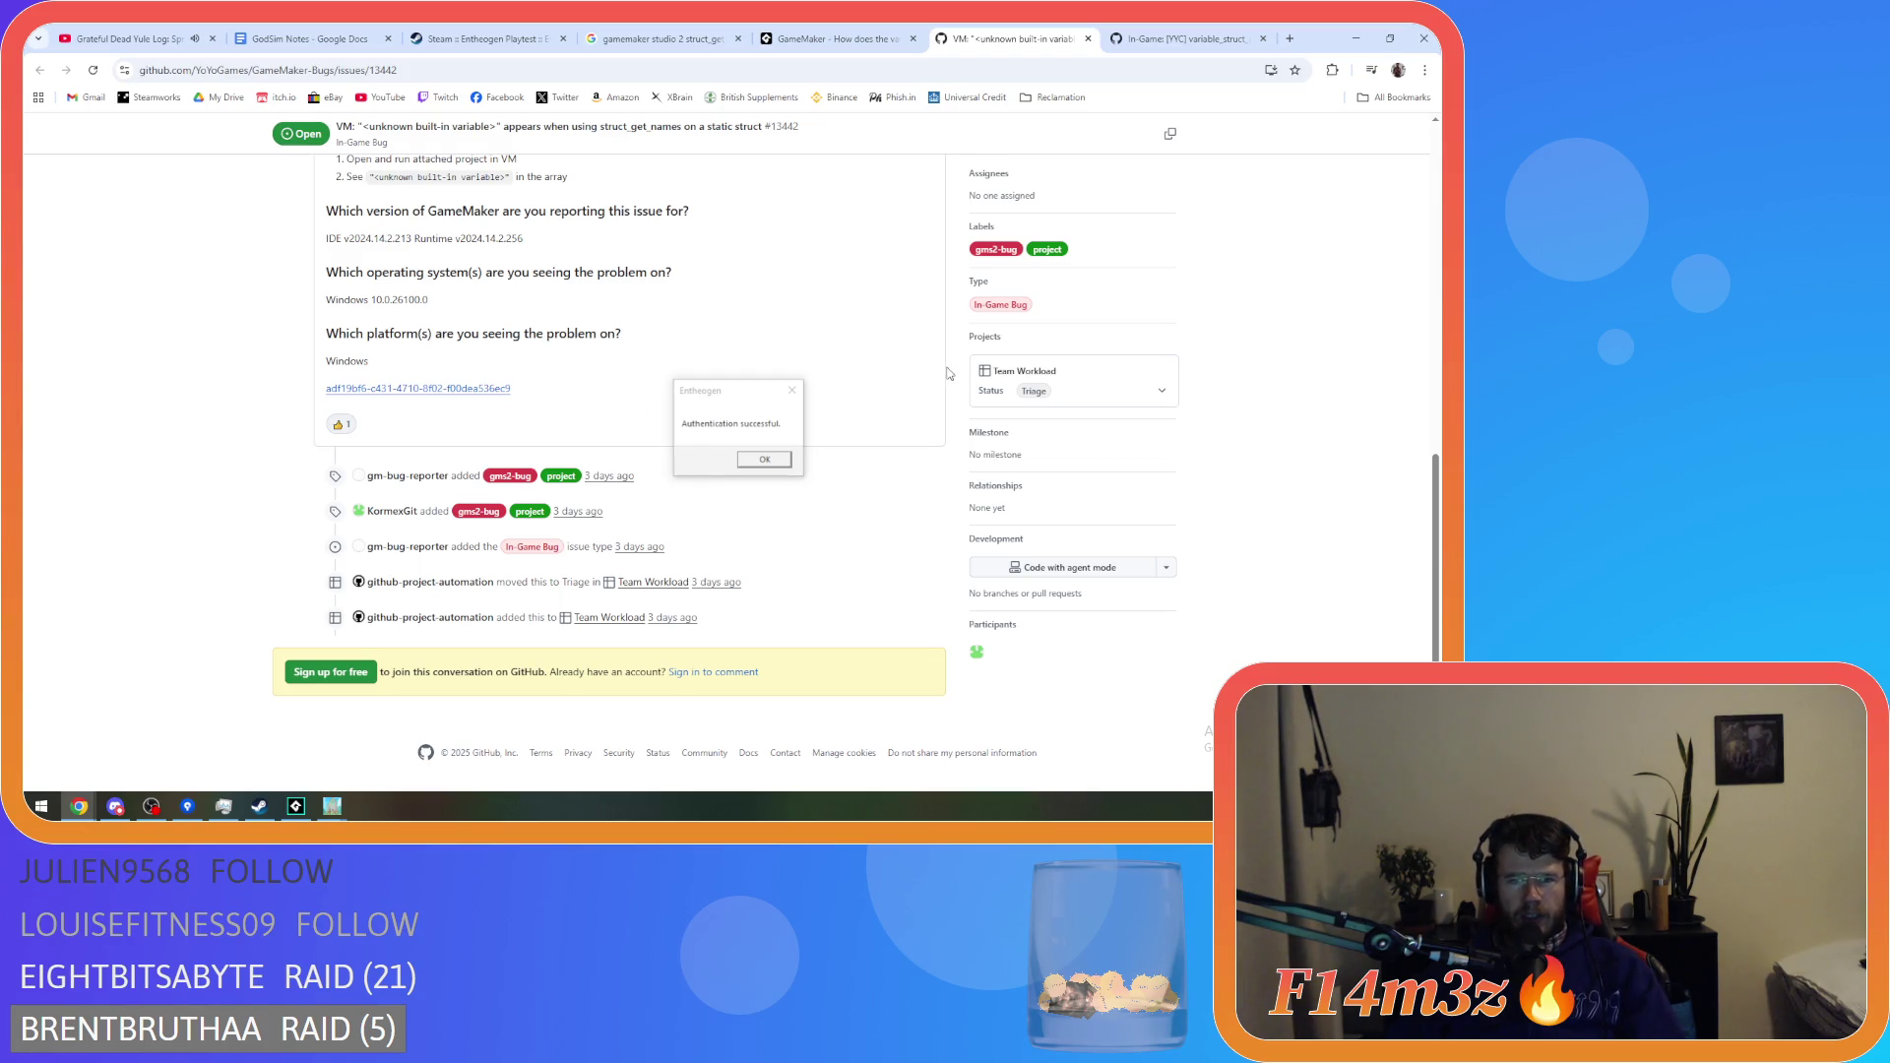
Leave the struct_get_names GitHub issue and return to the GameMaker IDE.
{"action": "key", "text": "alt+Tab"}
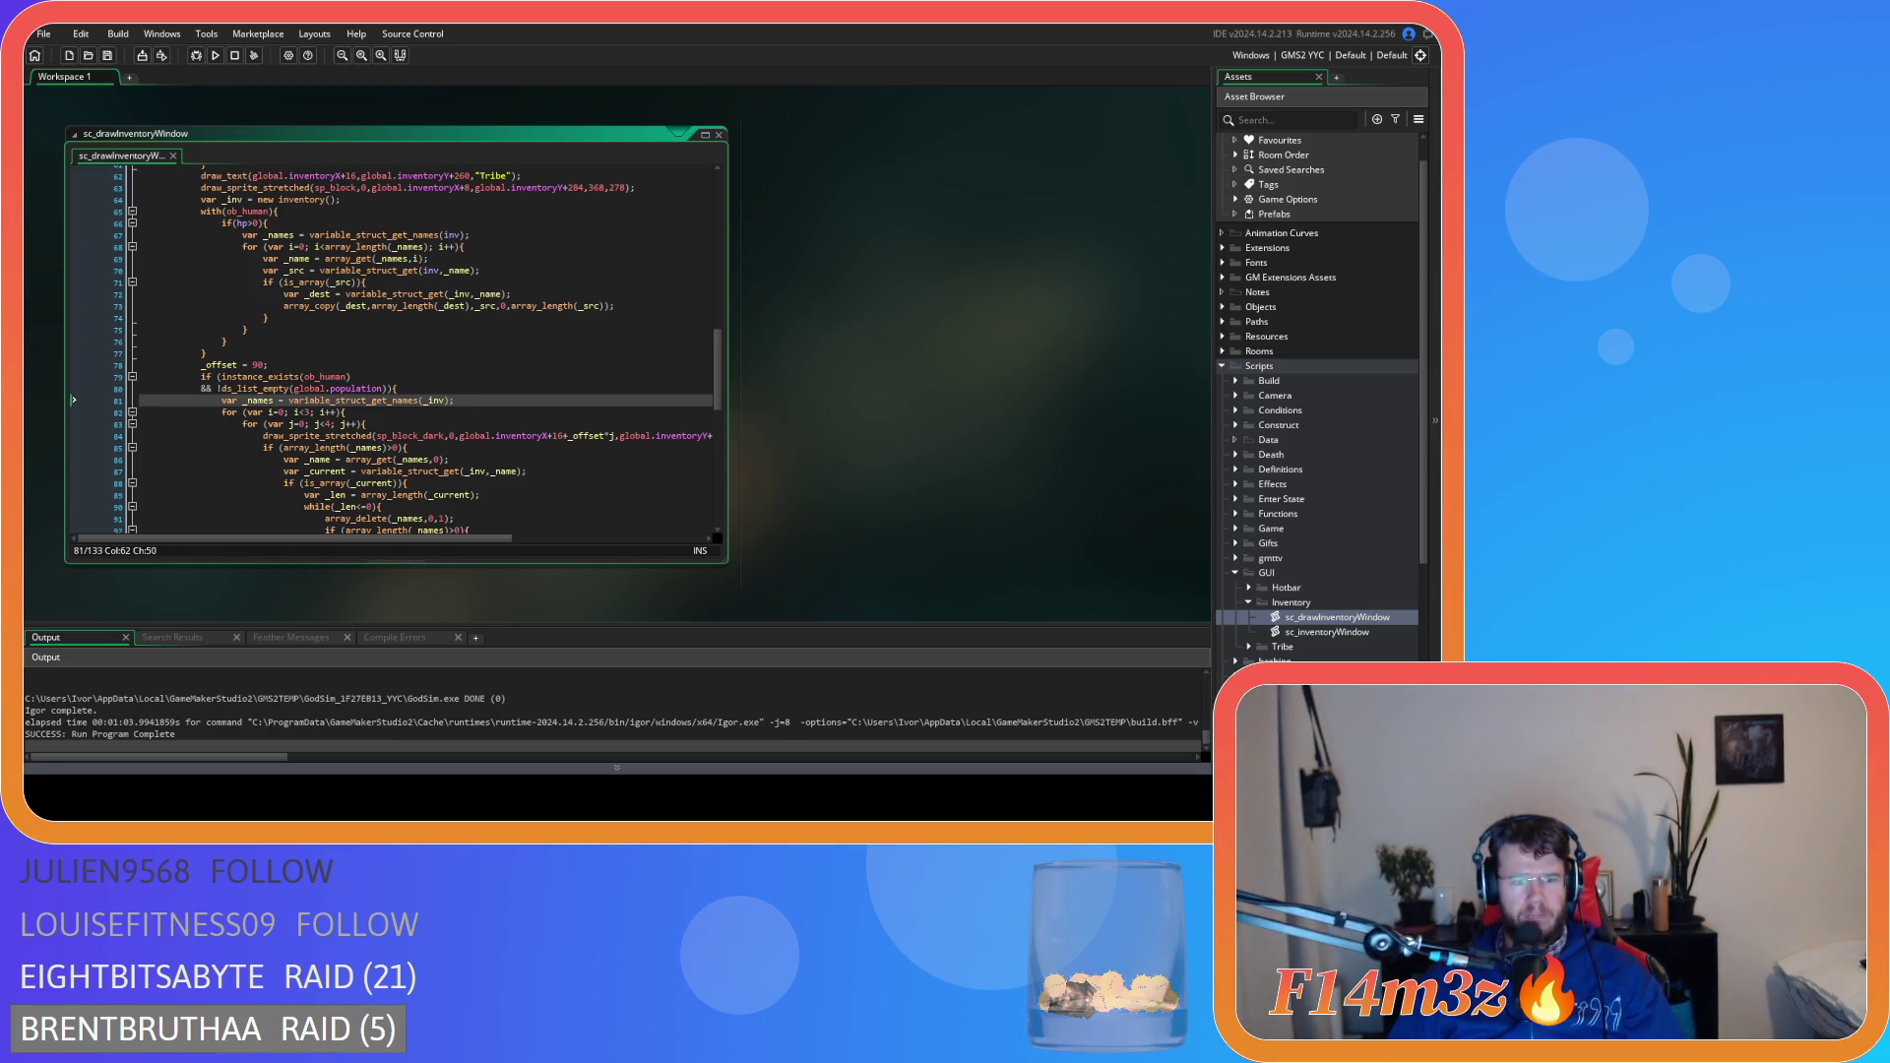
{"action": "left_click", "coordinate": [407, 448]}
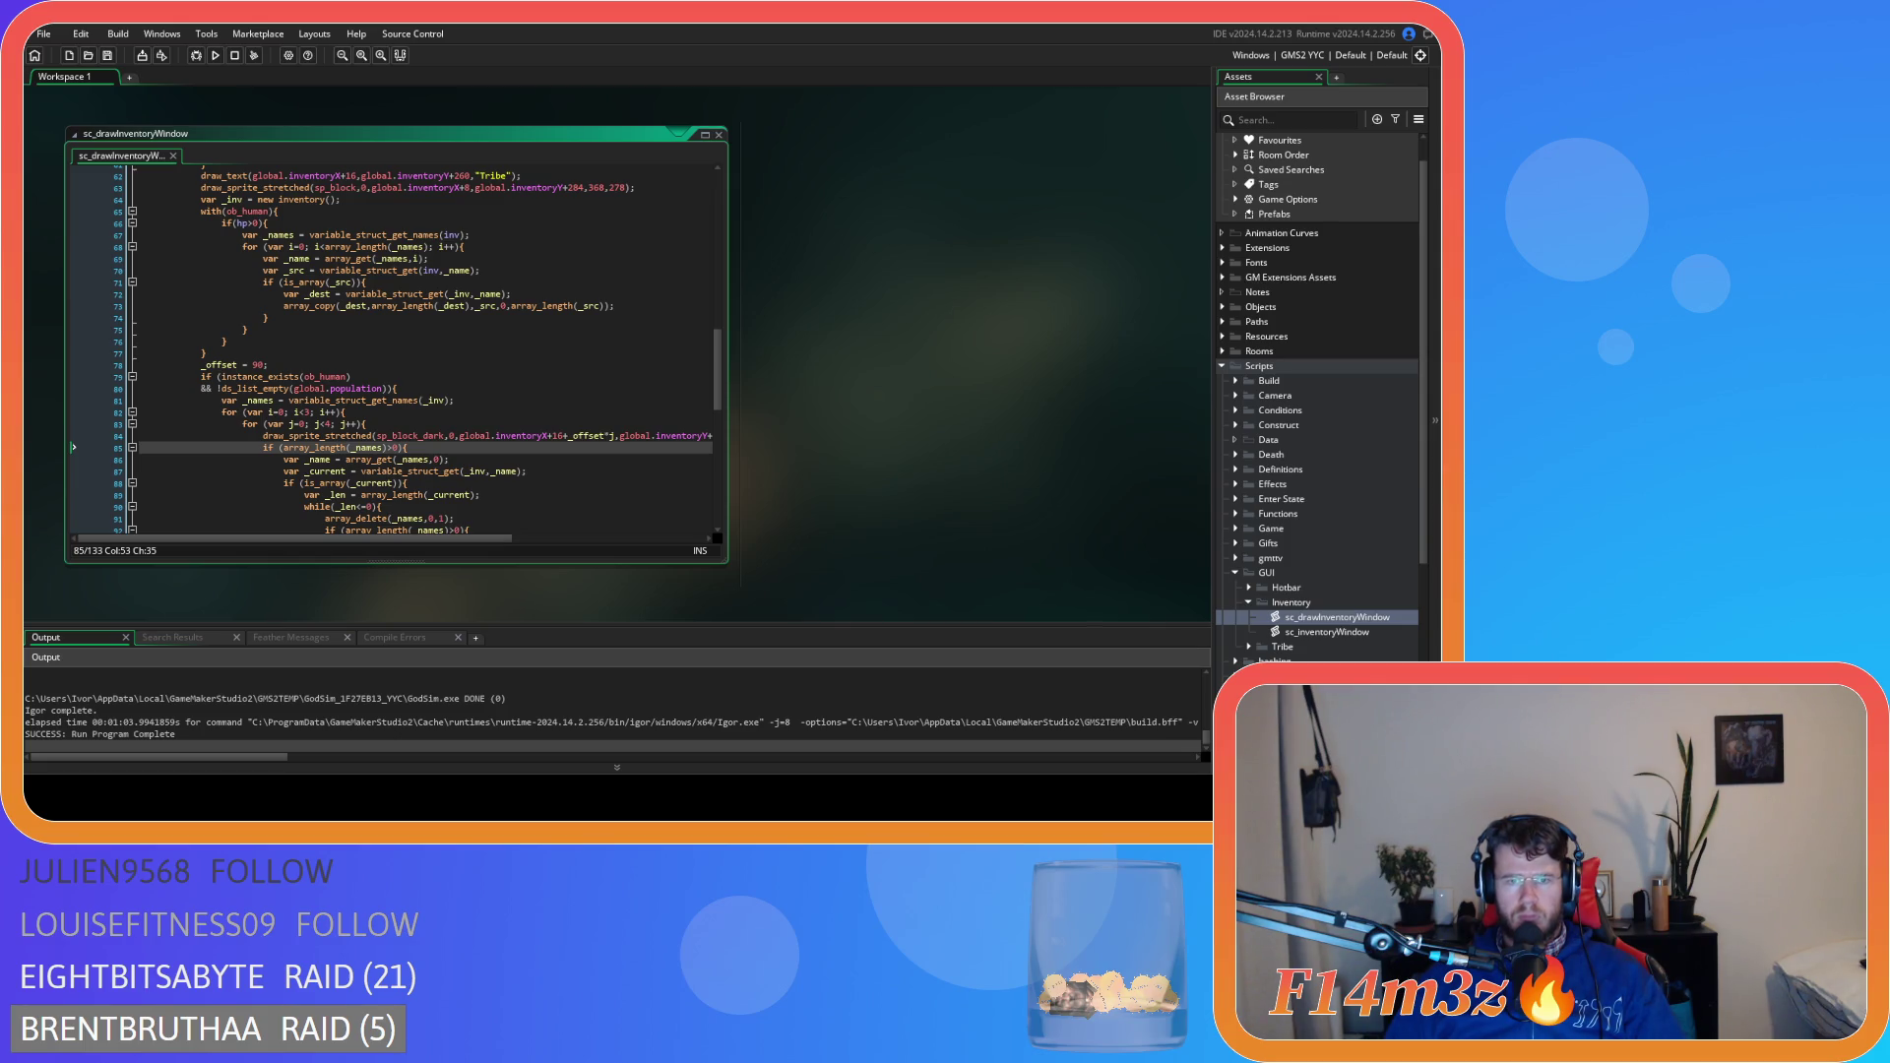
{"action": "key", "text": "F12"}
Look over sc_inventory, run the game to the Entheogen title menu, then close it.
{"action": "scroll", "coordinate": [588, 513], "scroll_direction": "up", "scroll_amount": 4}
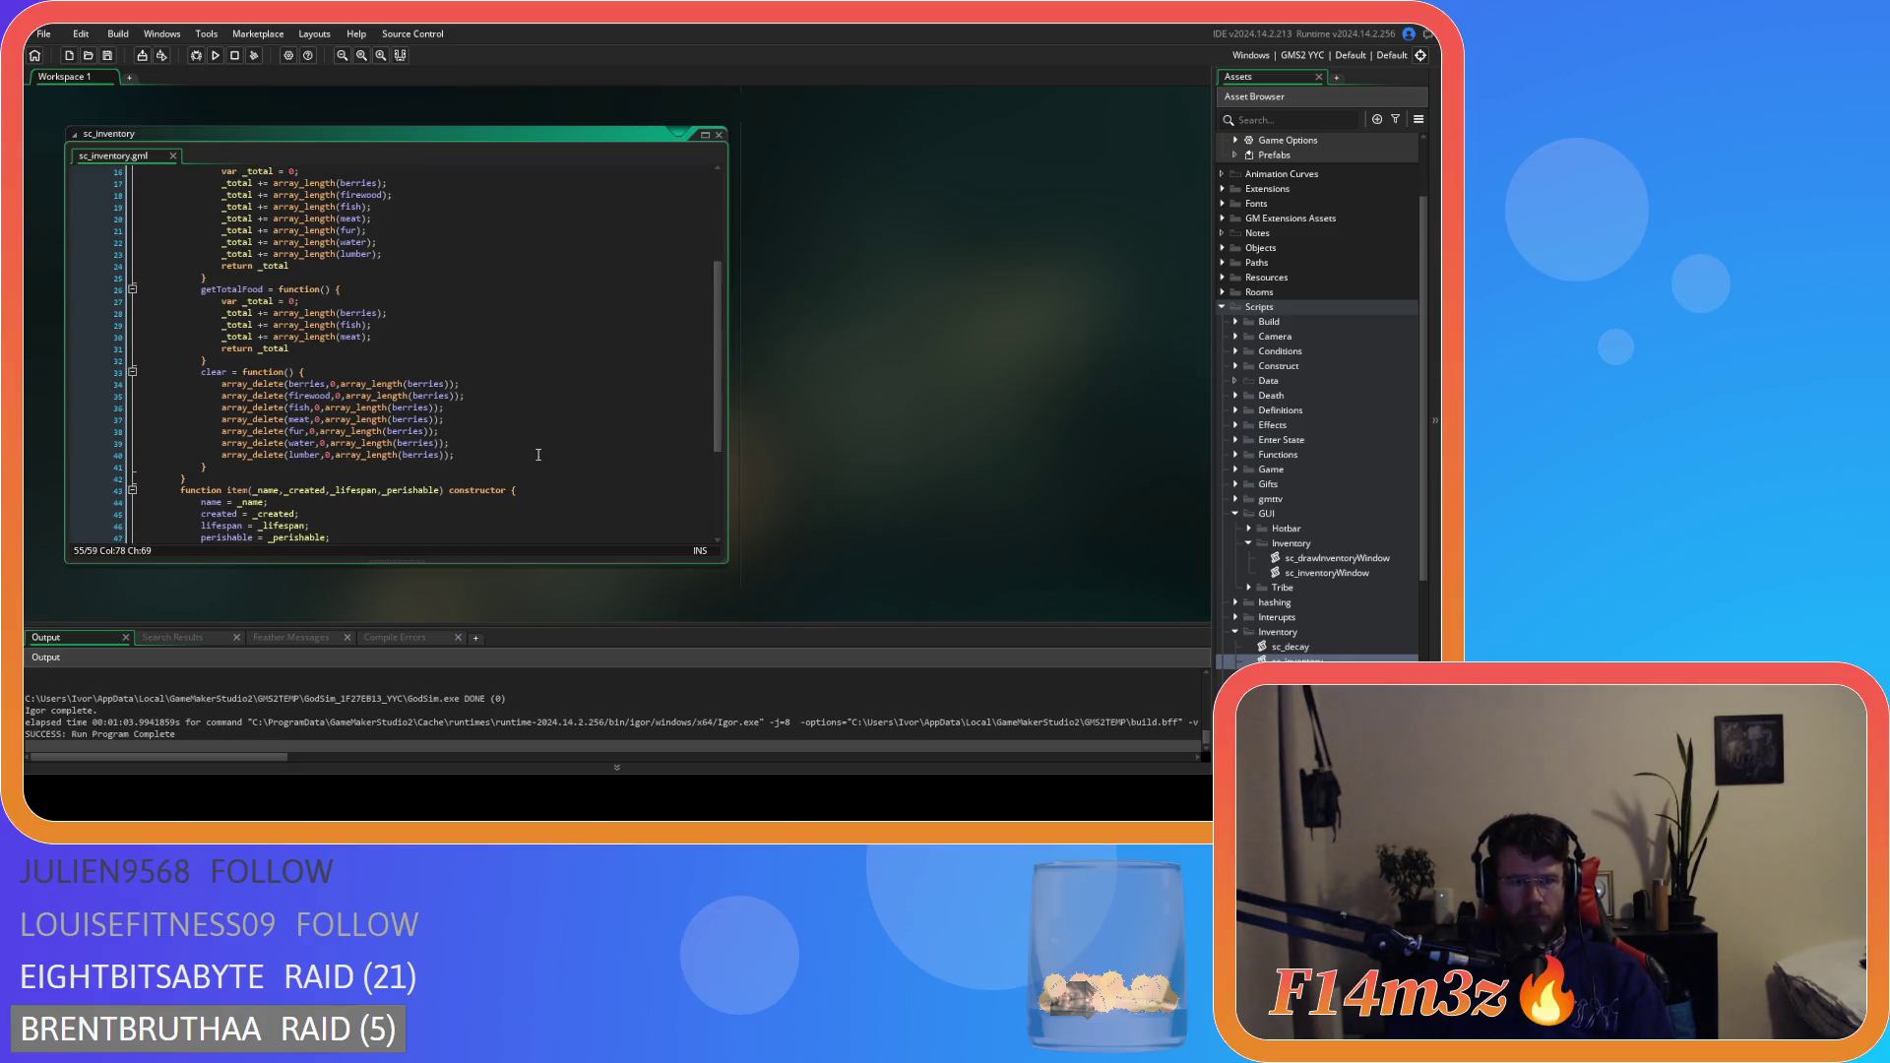
{"action": "scroll", "coordinate": [535, 453], "scroll_direction": "up", "scroll_amount": 1}
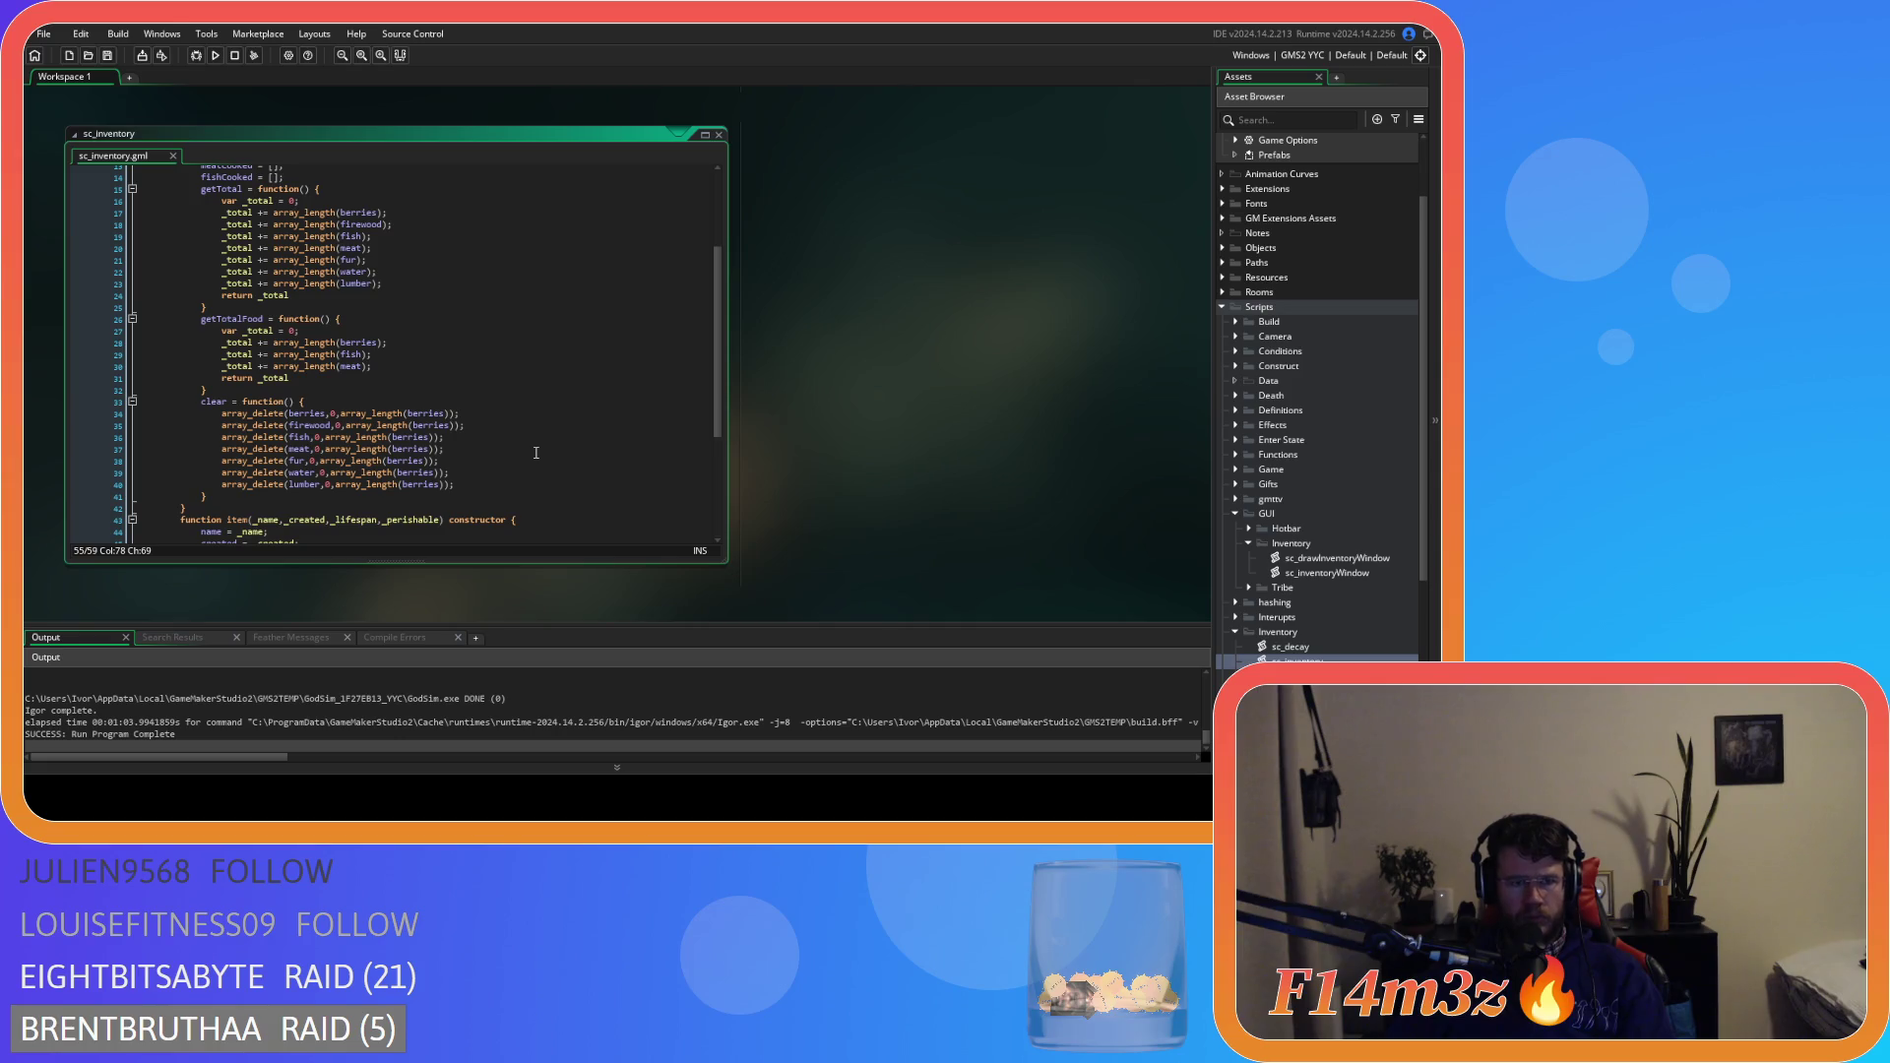
{"action": "scroll", "coordinate": [536, 453], "scroll_direction": "down", "scroll_amount": 5}
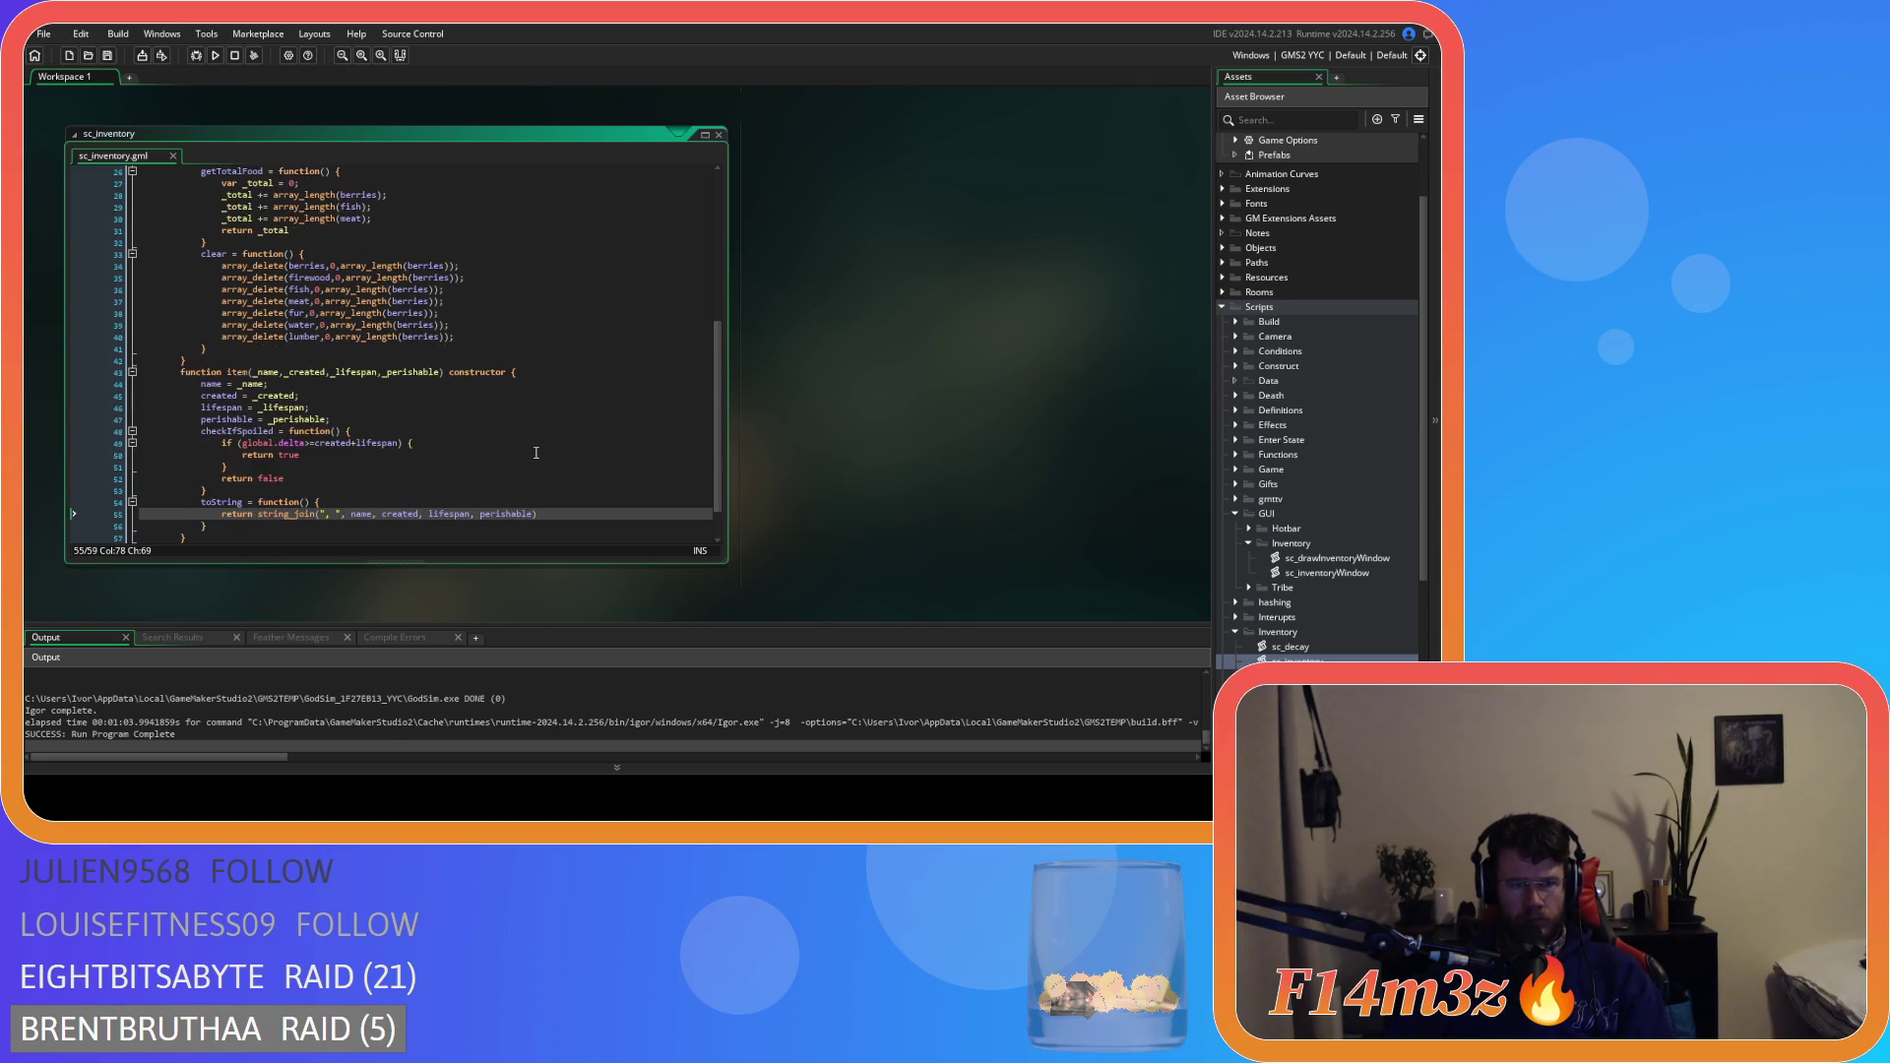
{"action": "scroll", "coordinate": [536, 452], "scroll_direction": "up", "scroll_amount": 8}
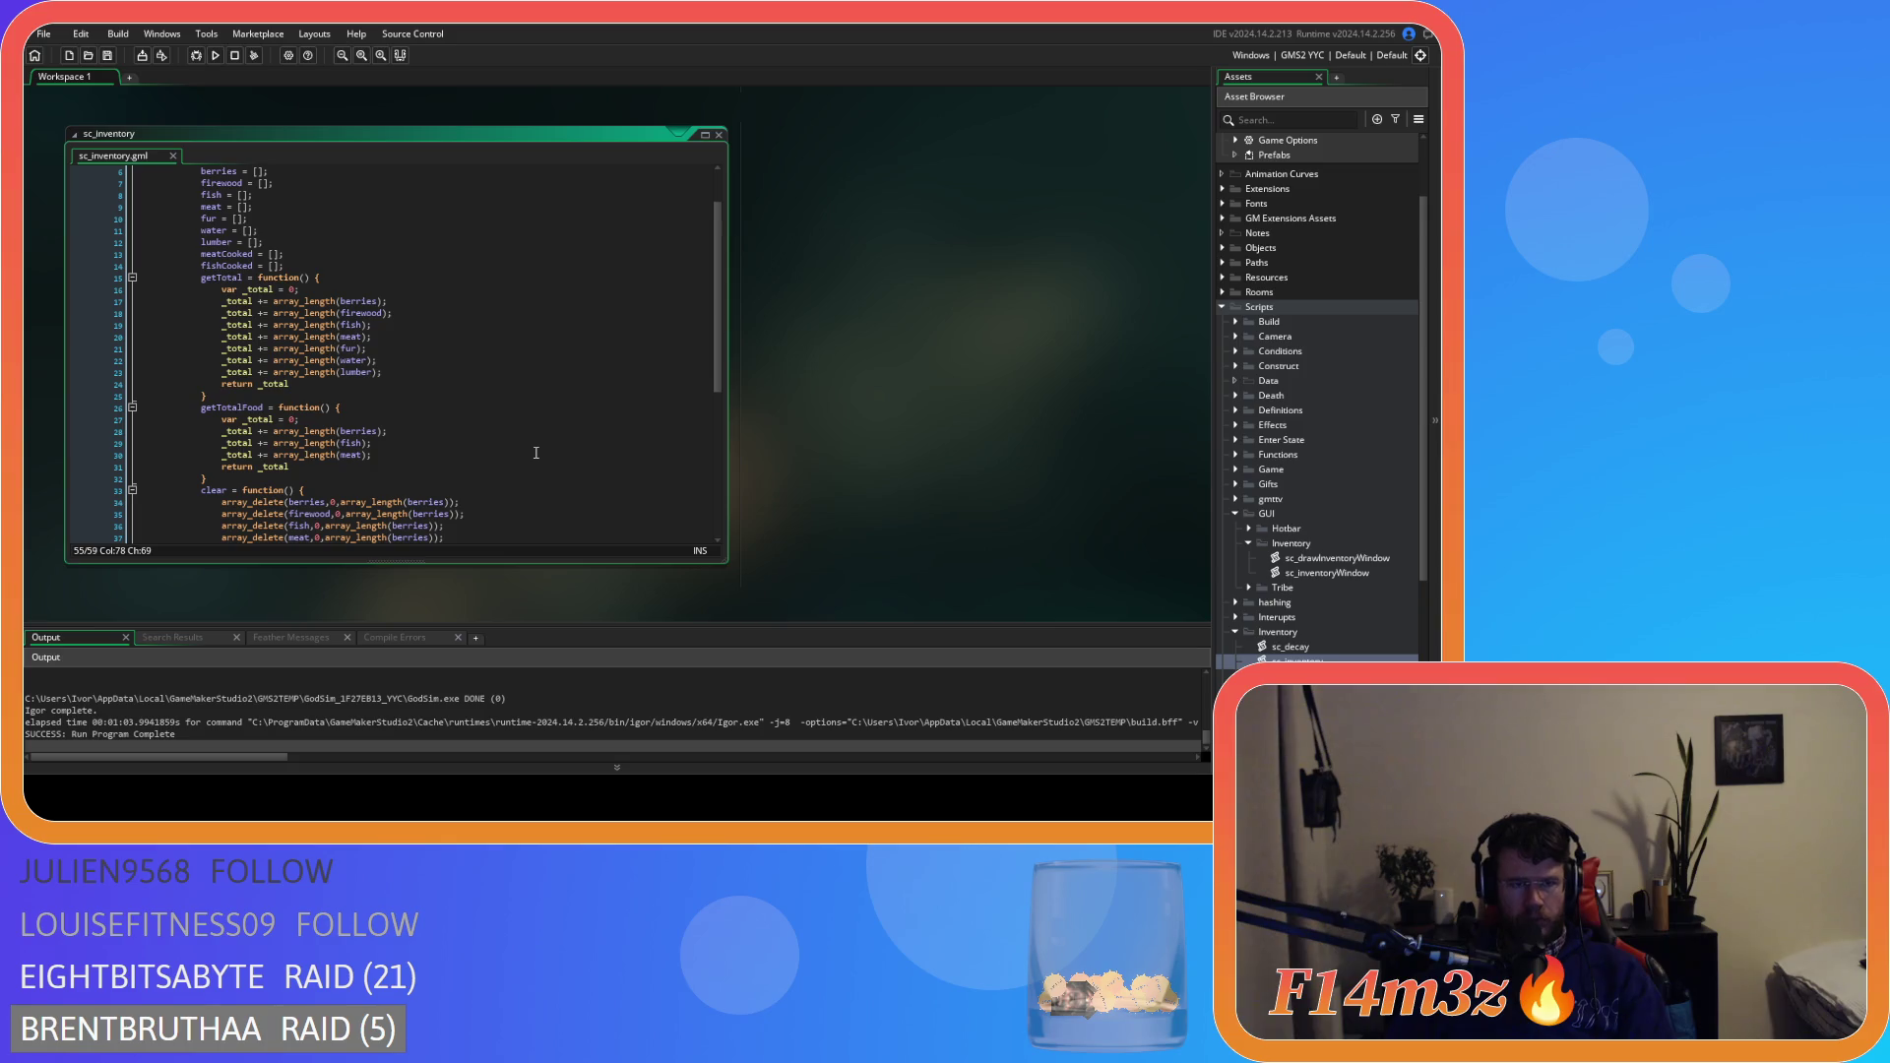
{"action": "scroll", "coordinate": [536, 453], "scroll_direction": "up", "scroll_amount": 2}
{"action": "scroll", "coordinate": [535, 453], "scroll_direction": "down", "scroll_amount": 3}
{"action": "key", "text": "F5"}
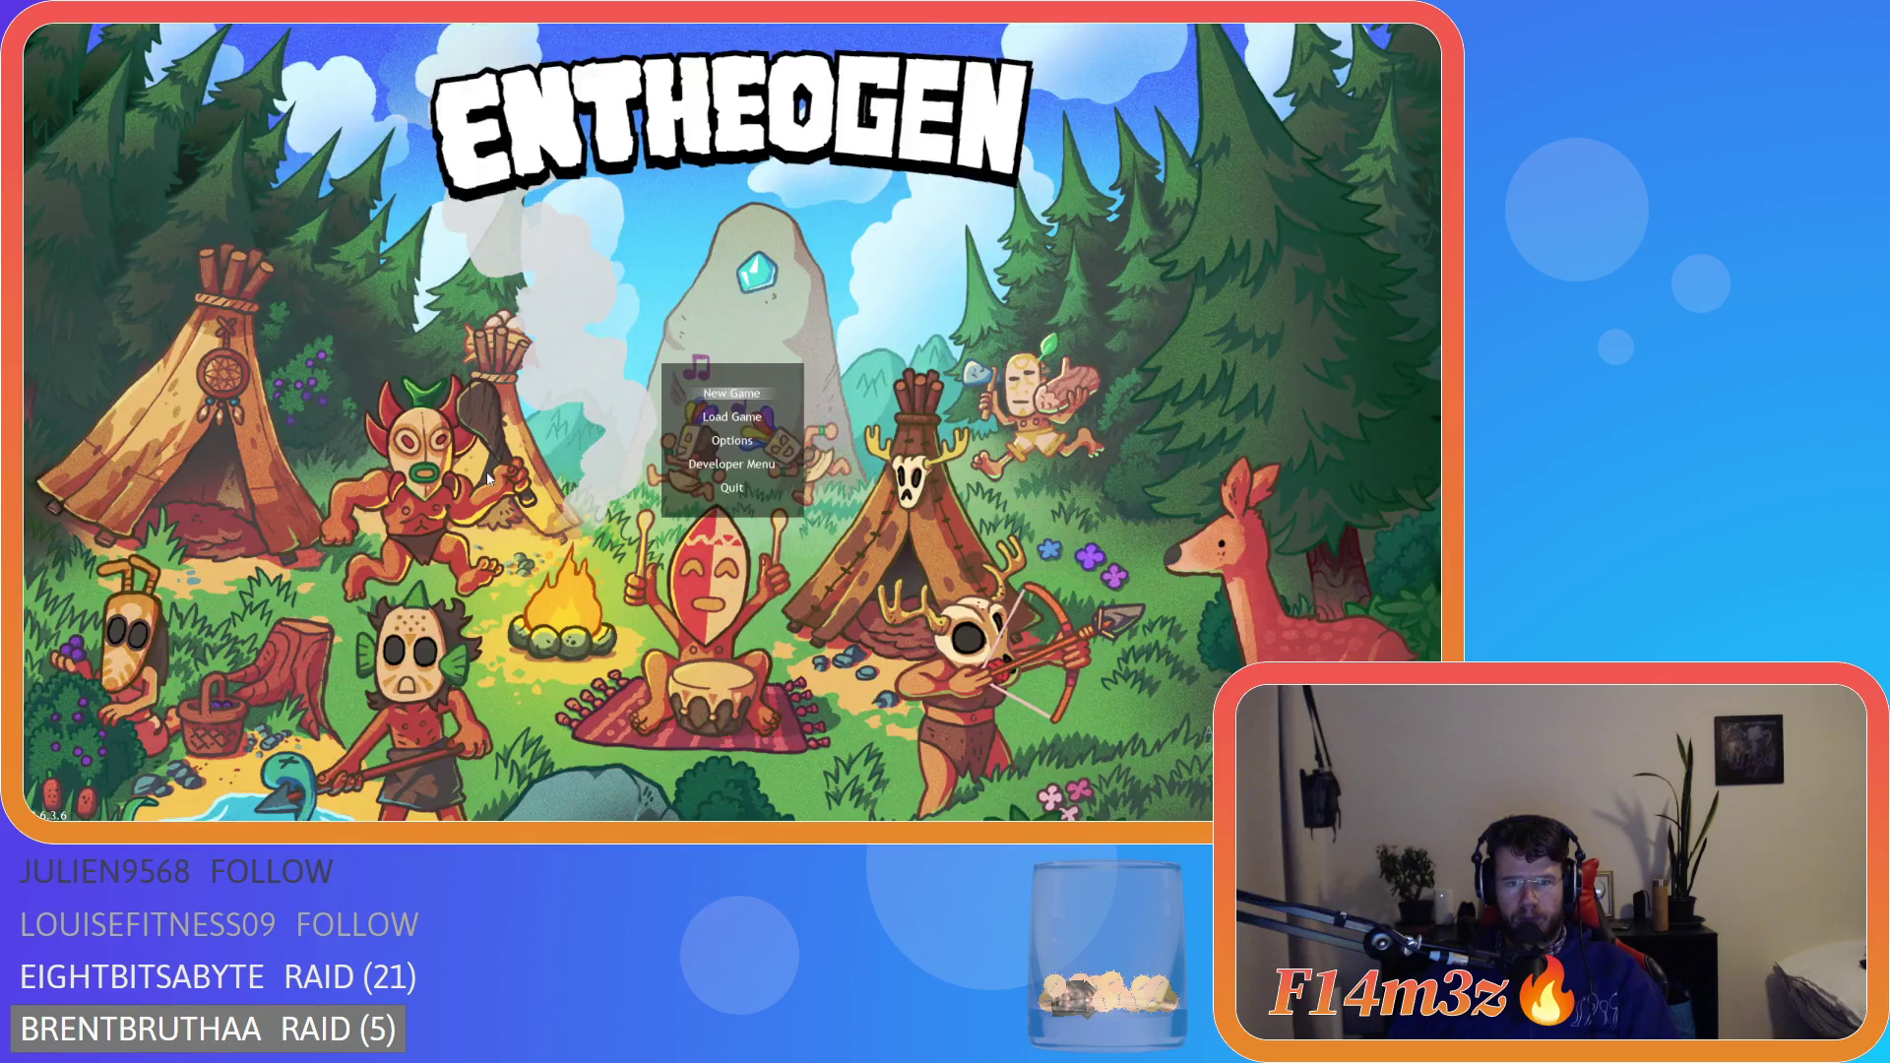
{"action": "key", "text": "alt+F4"}
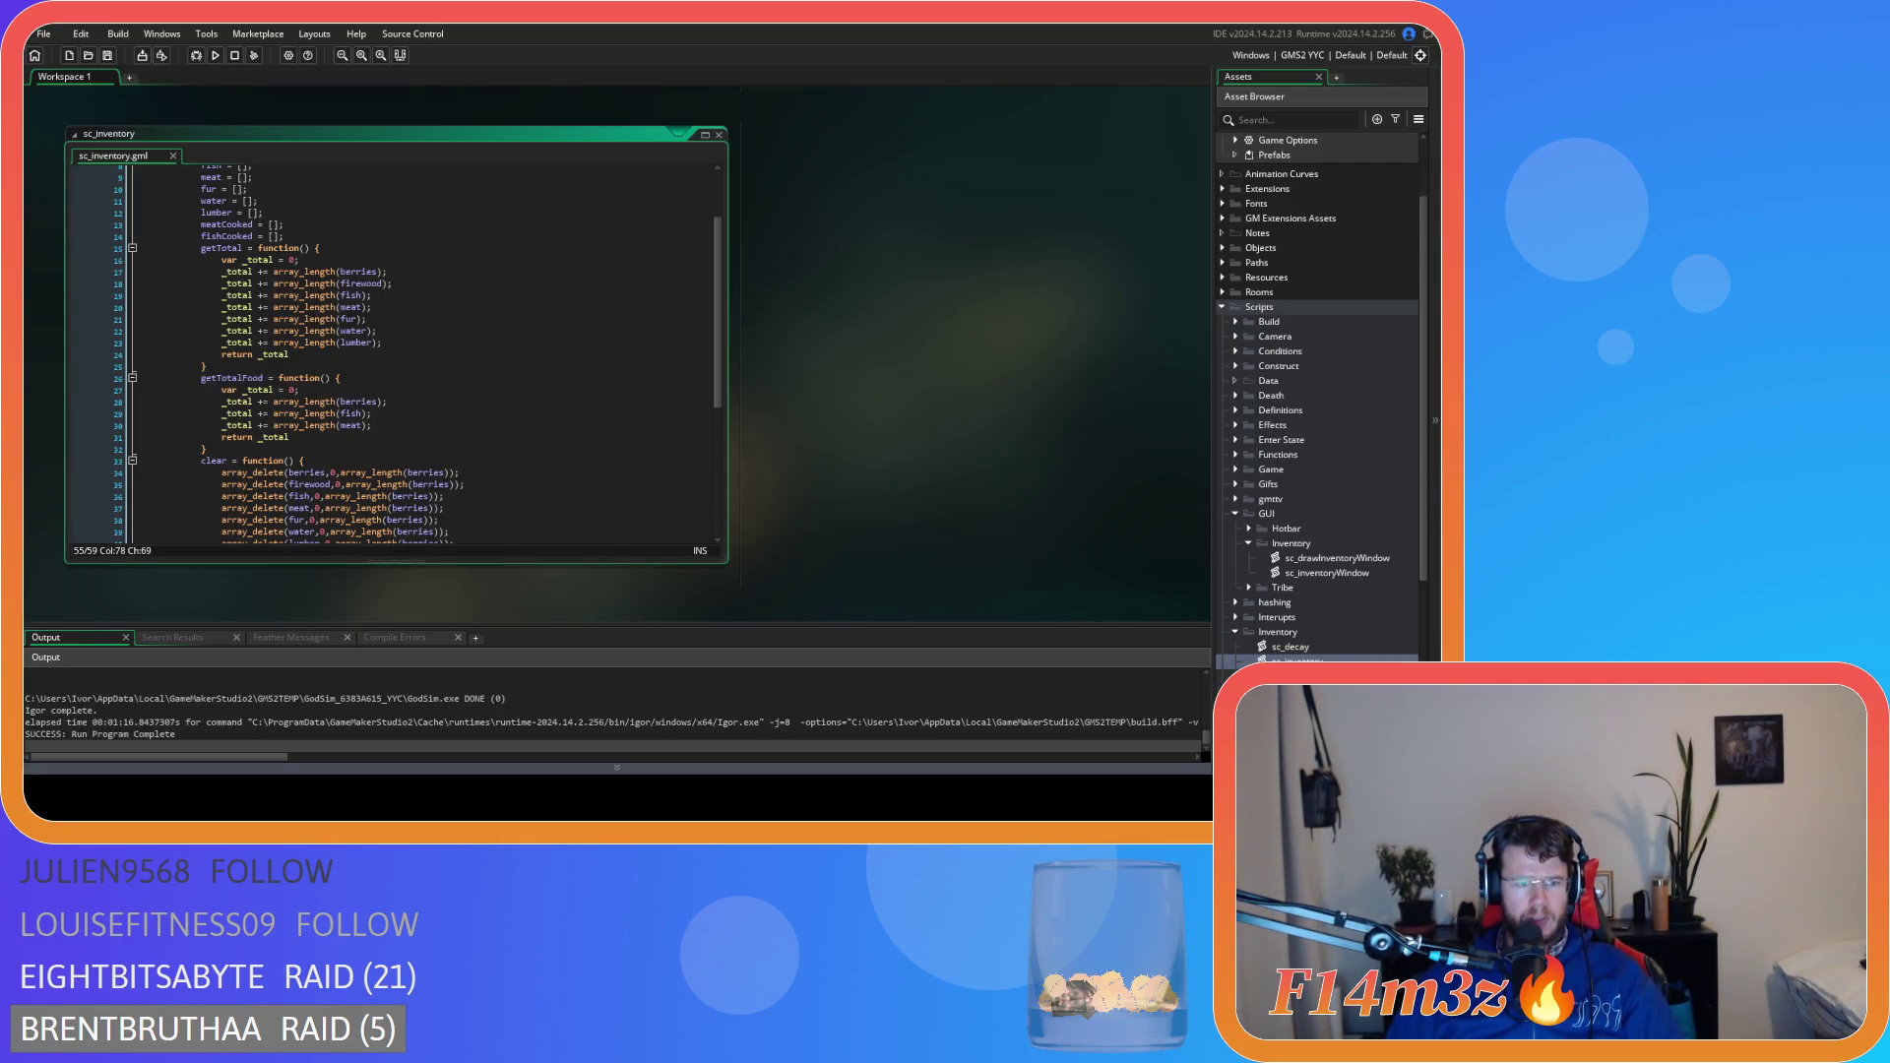
Add semicolons to the return false and return true lines in sc_inventory and save.
{"action": "scroll", "coordinate": [394, 355], "scroll_direction": "down", "scroll_amount": 5}
{"action": "left_click", "coordinate": [537, 500]}
{"action": "type", "text": ";;"}
{"action": "left_click", "coordinate": [561, 480]}
{"action": "key", "text": "ctrl+s"}
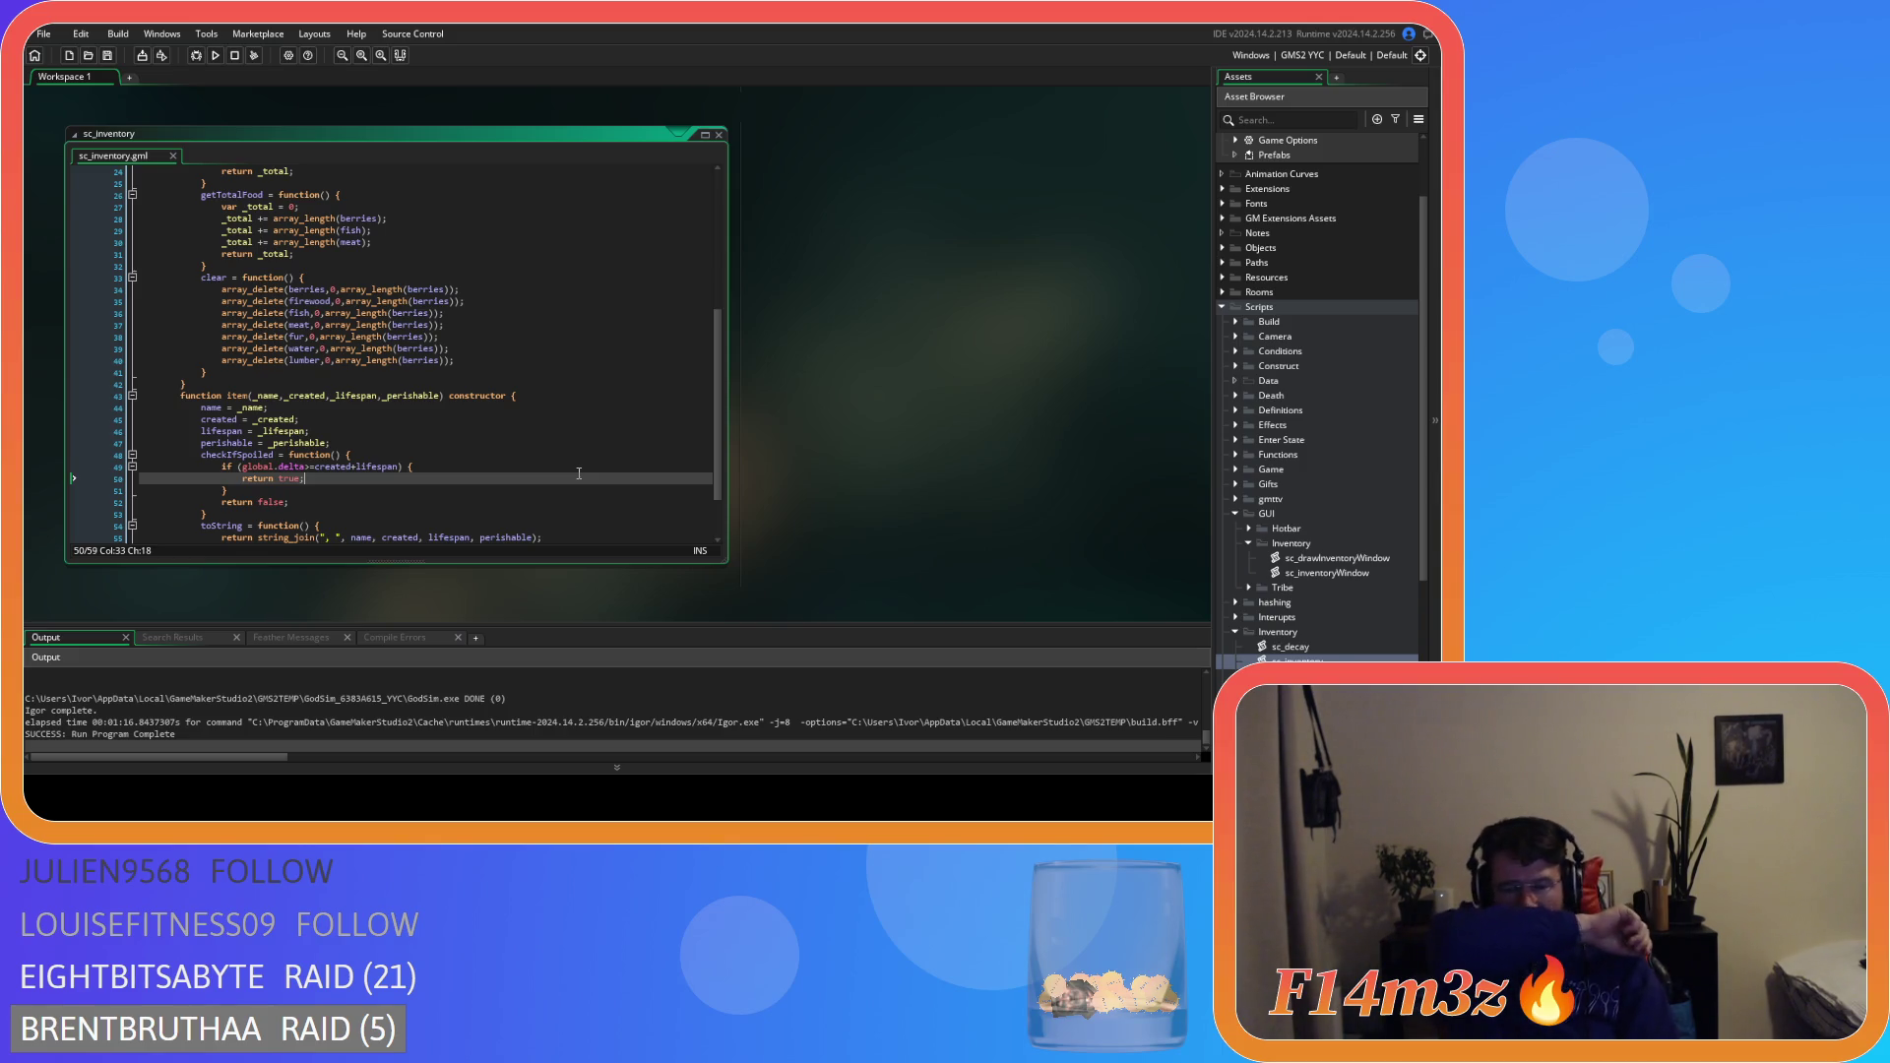
Reopen the sc_drawInventoryWindow script from the Asset Browser.
{"action": "left_click", "coordinate": [575, 420]}
{"action": "scroll", "coordinate": [551, 463], "scroll_direction": "down", "scroll_amount": 2}
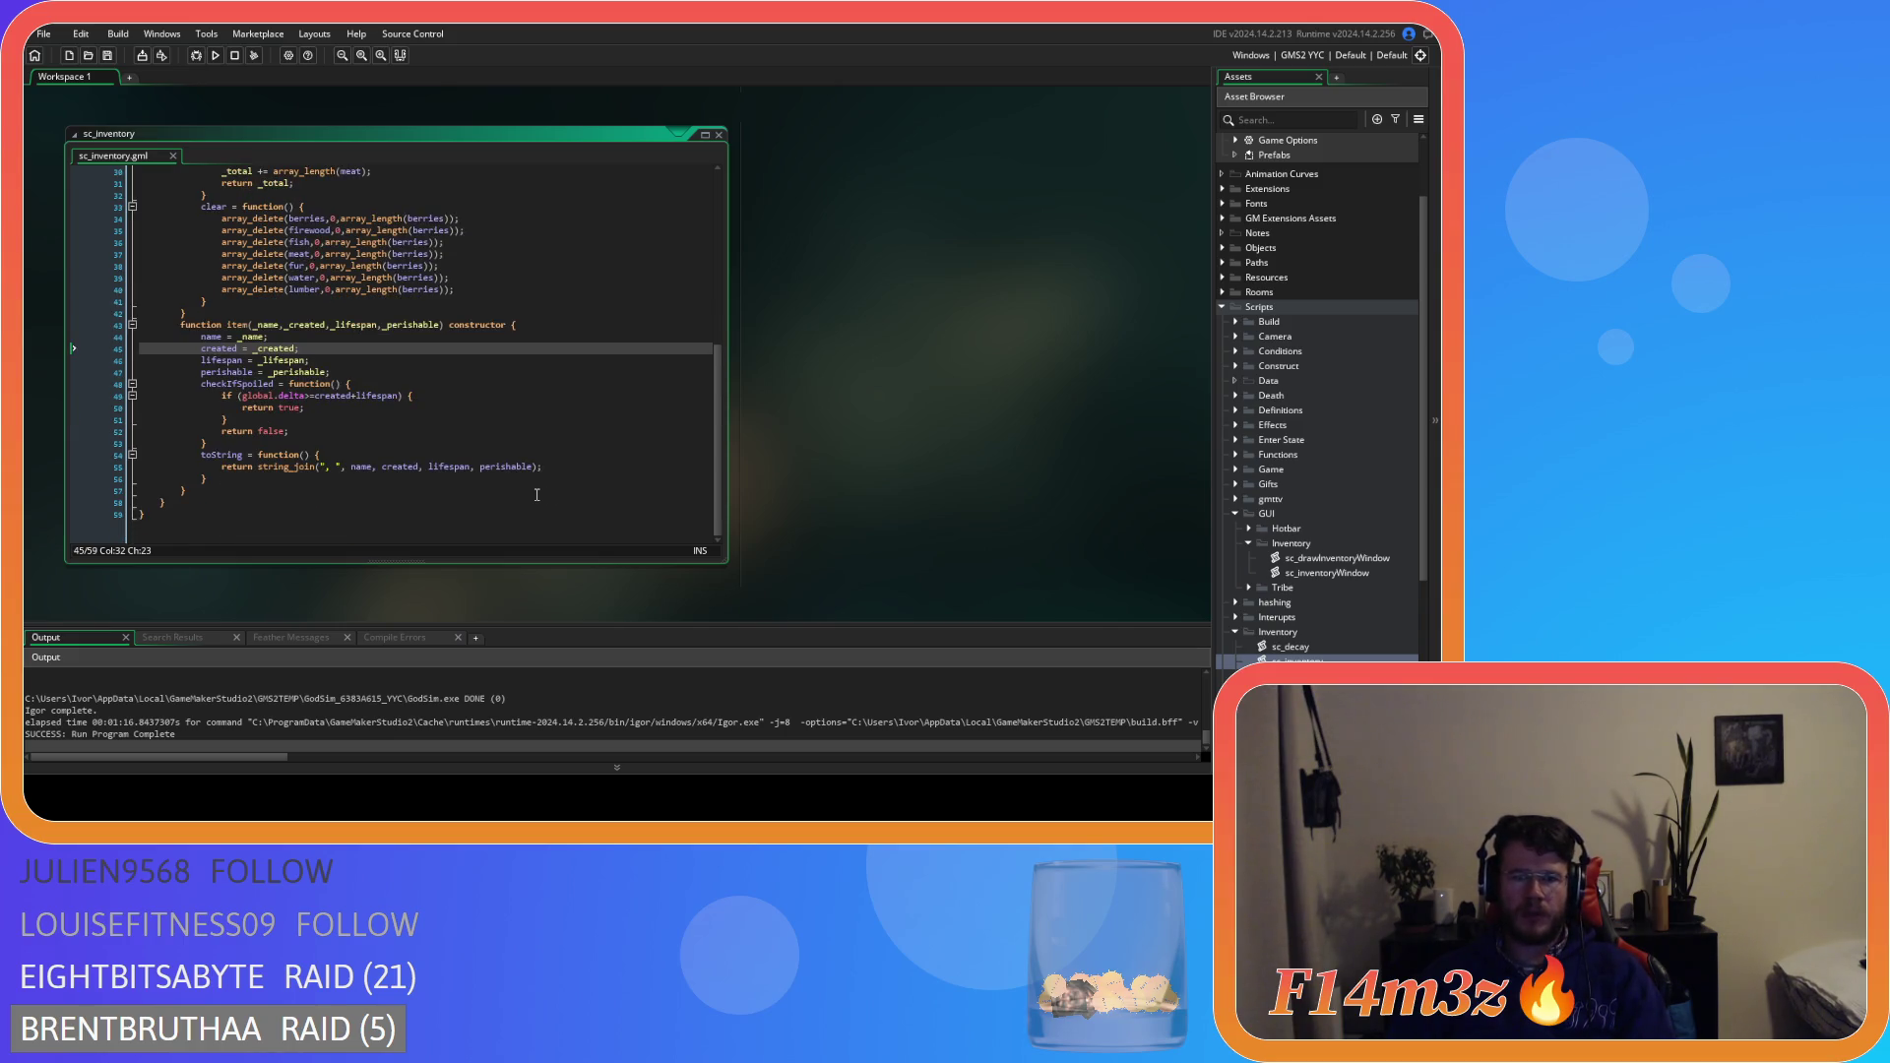
{"action": "double_click", "coordinate": [1308, 560]}
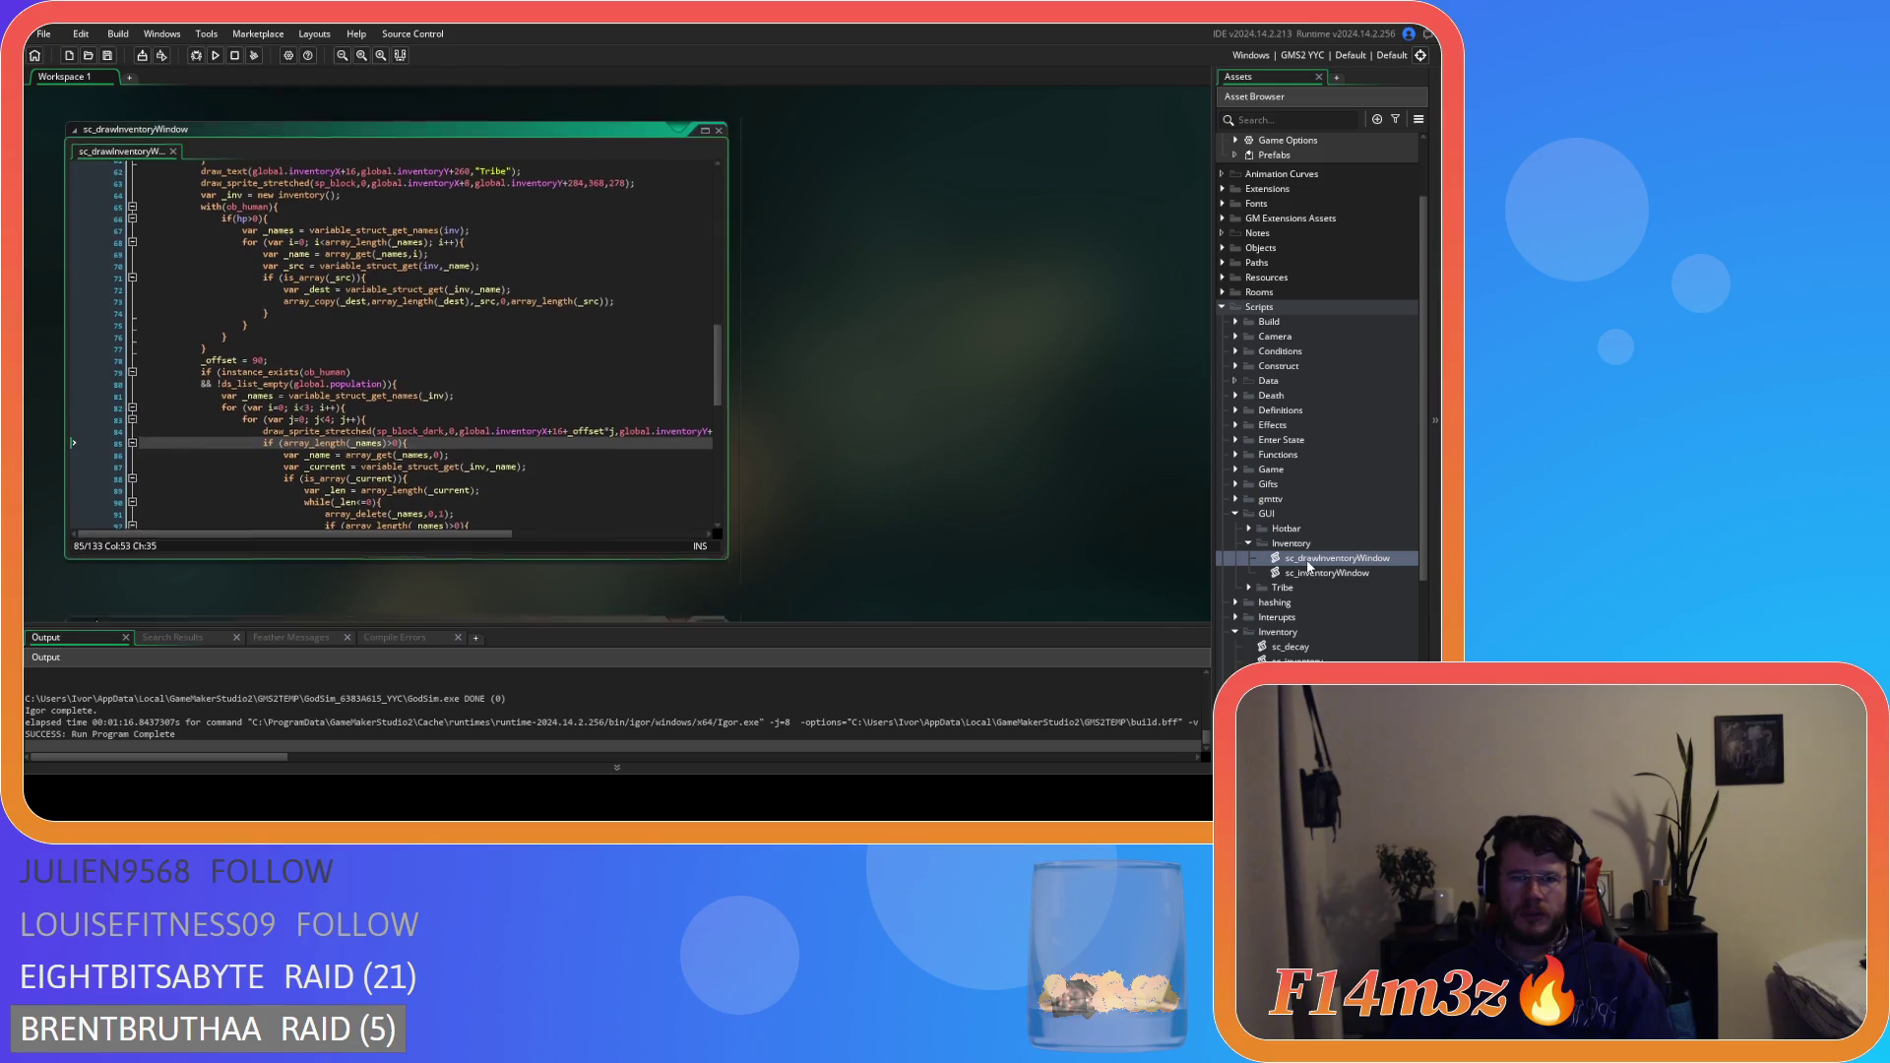
{"action": "scroll", "coordinate": [545, 482], "scroll_direction": "up", "scroll_amount": 2}
{"action": "scroll", "coordinate": [545, 482], "scroll_direction": "down", "scroll_amount": 2}
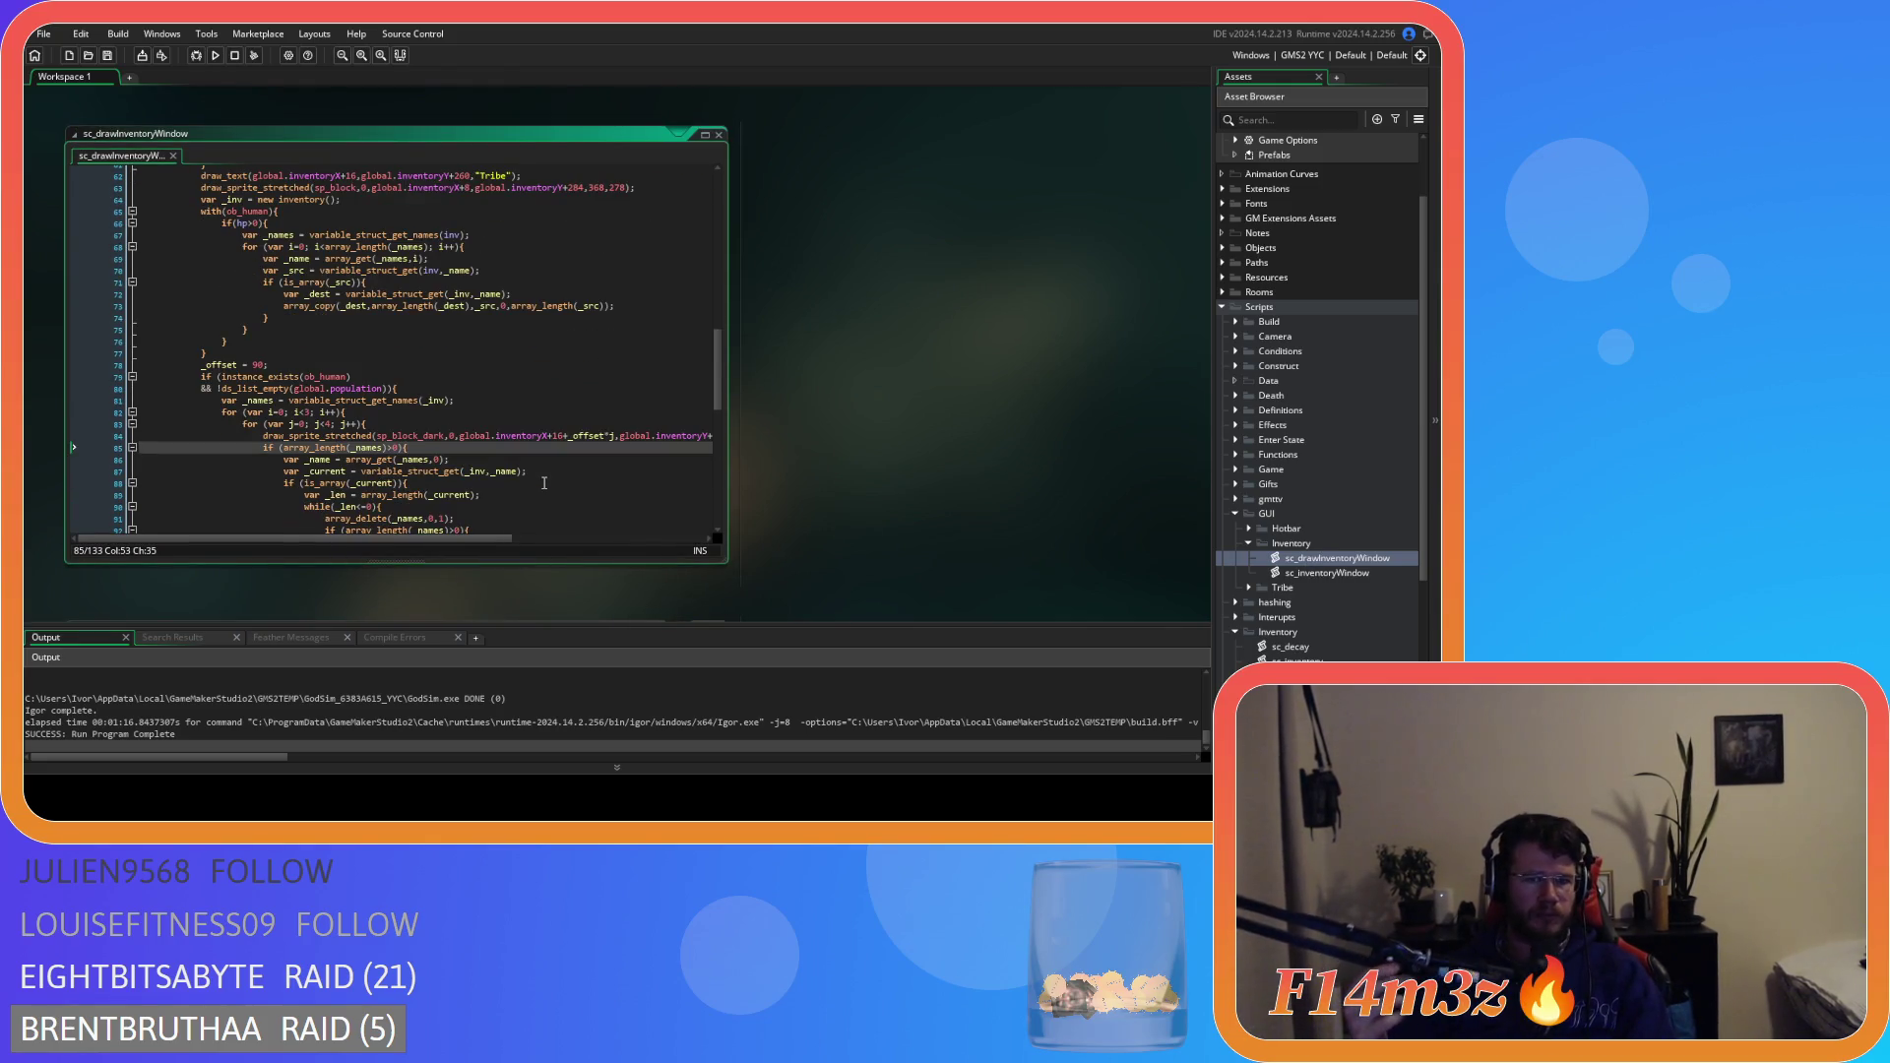
{"action": "scroll", "coordinate": [544, 482], "scroll_direction": "down", "scroll_amount": 3}
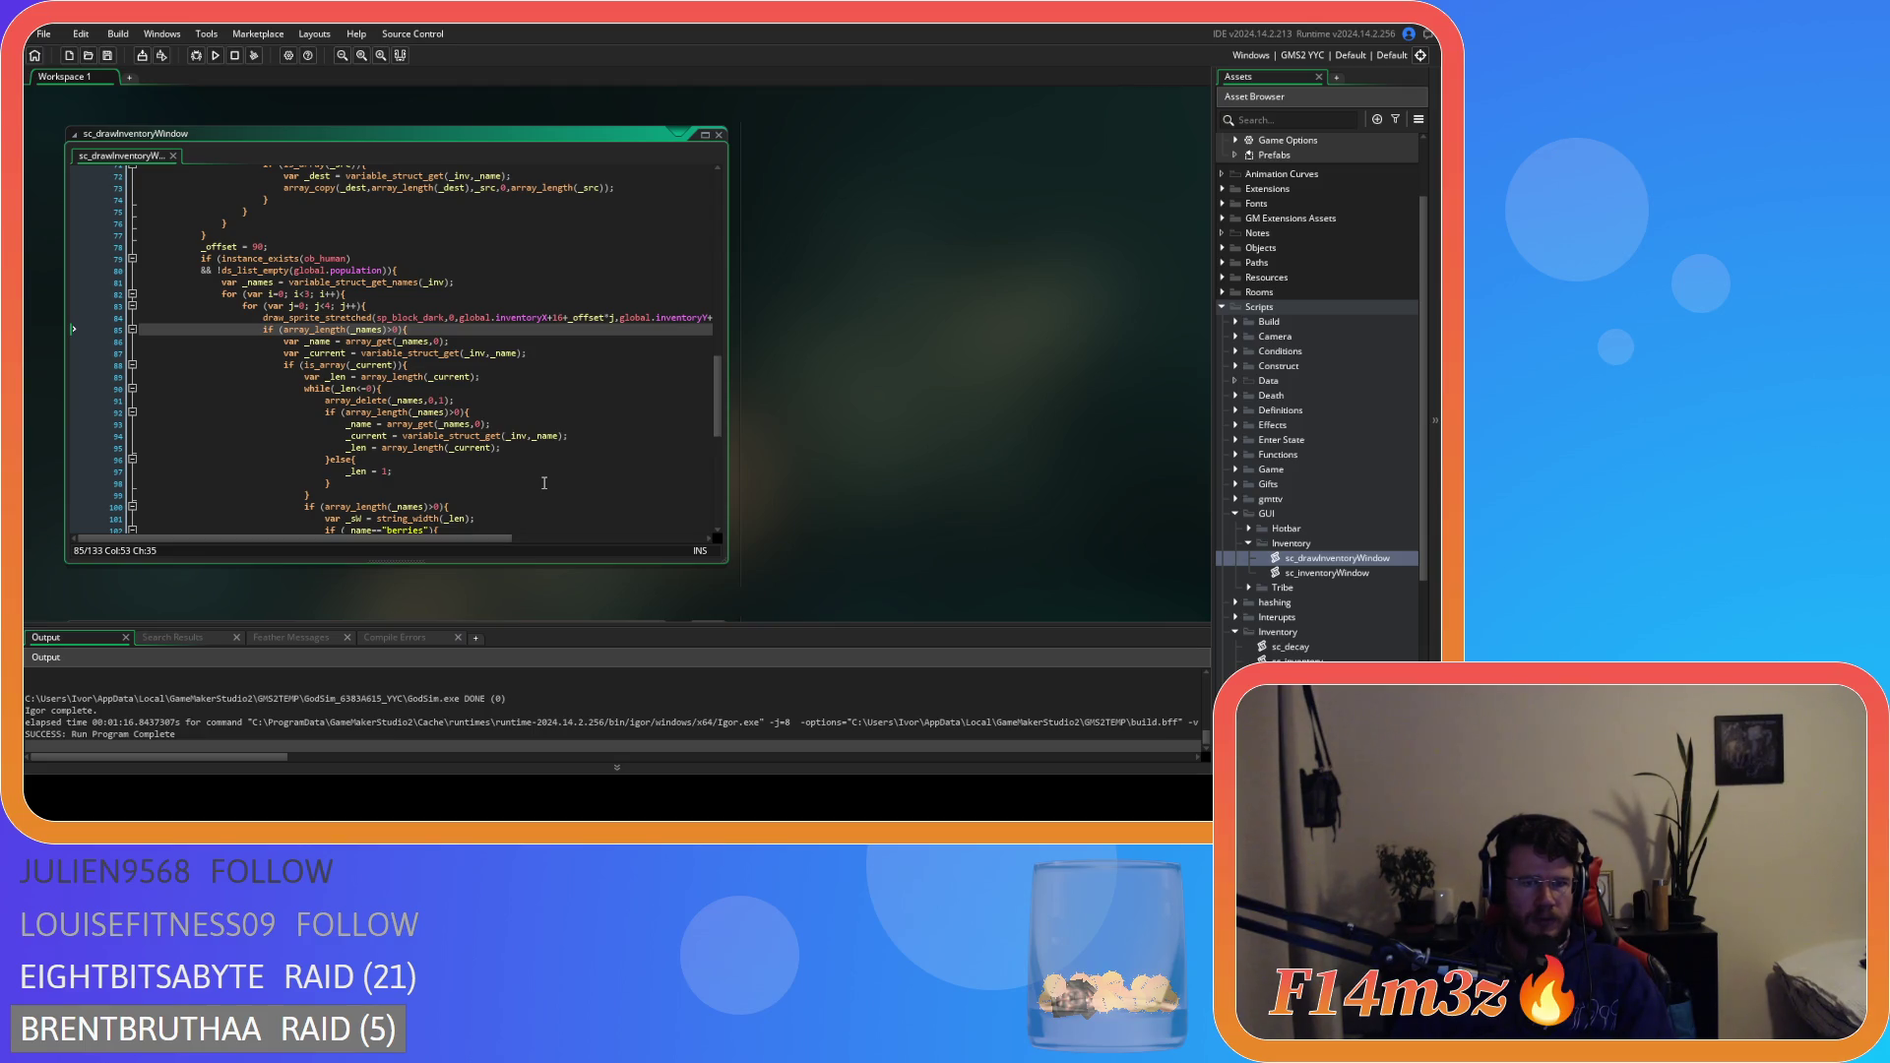
{"action": "scroll", "coordinate": [544, 482], "scroll_direction": "down", "scroll_amount": 6}
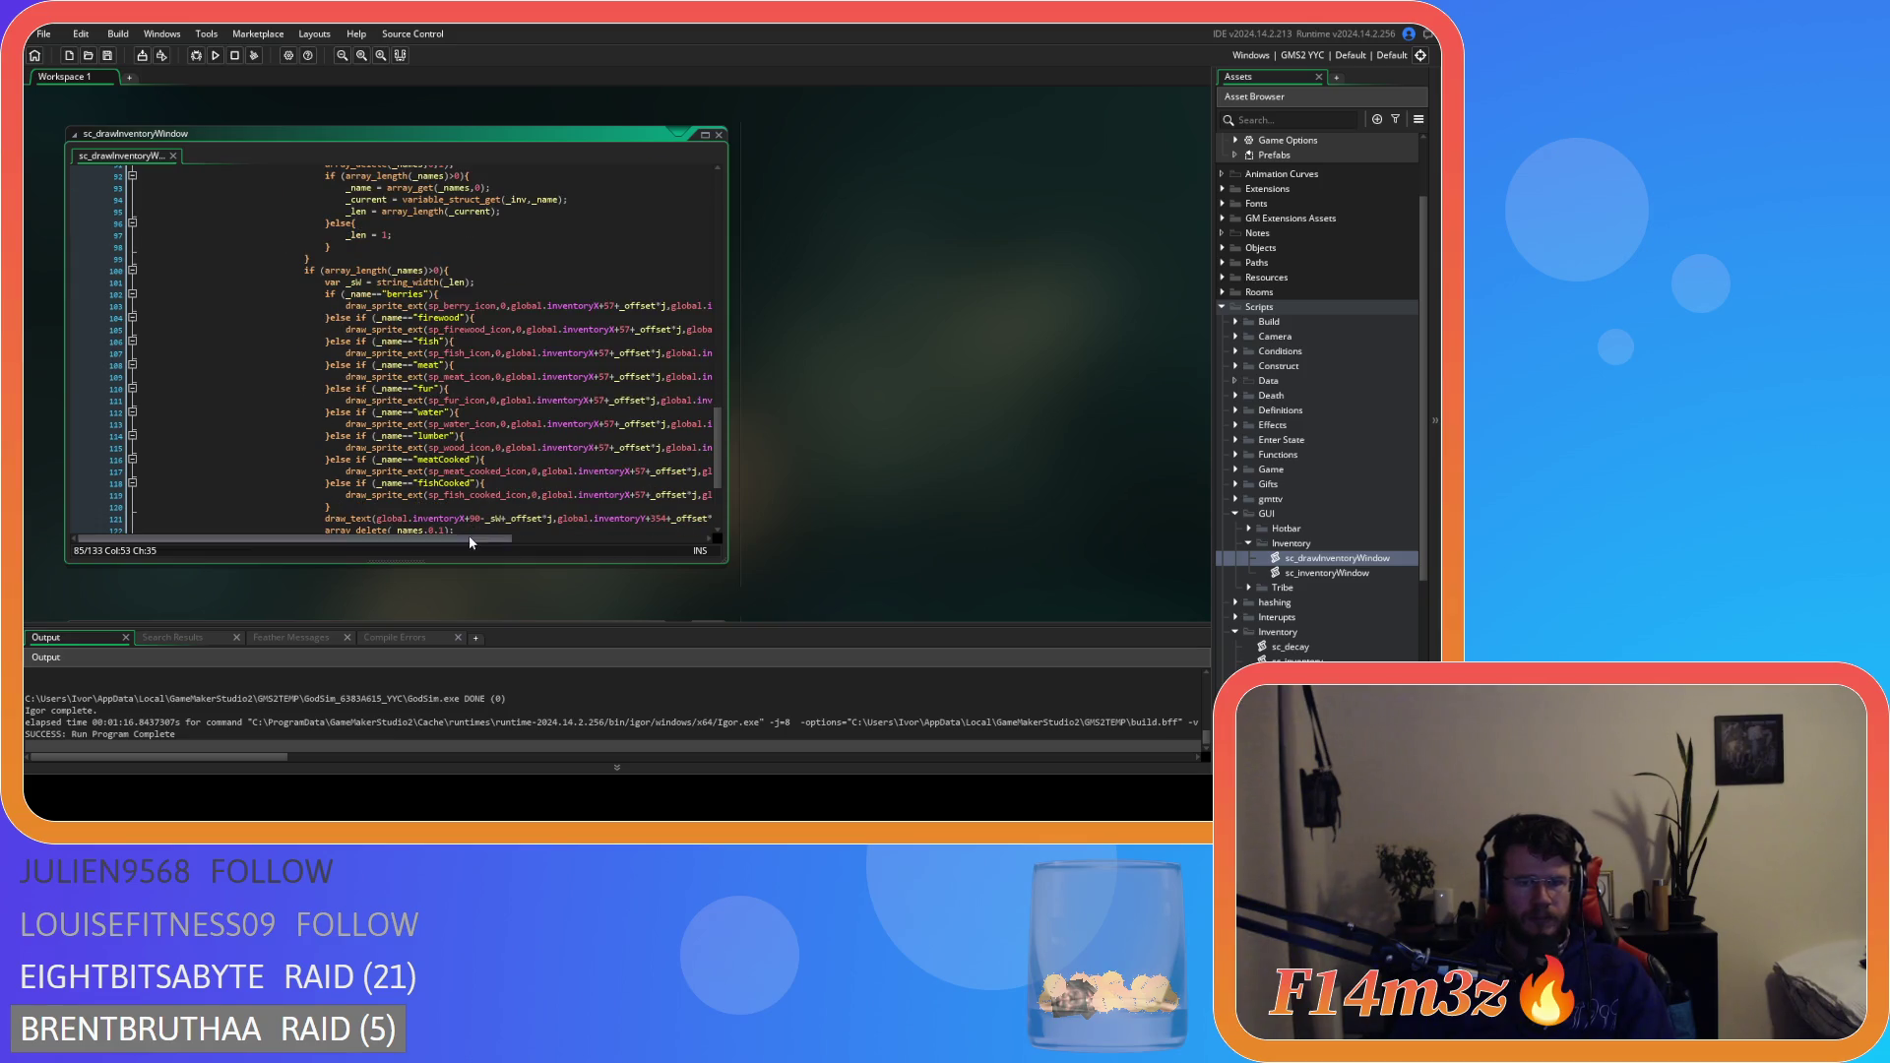
{"action": "scroll", "coordinate": [473, 508], "scroll_direction": "down", "scroll_amount": 5}
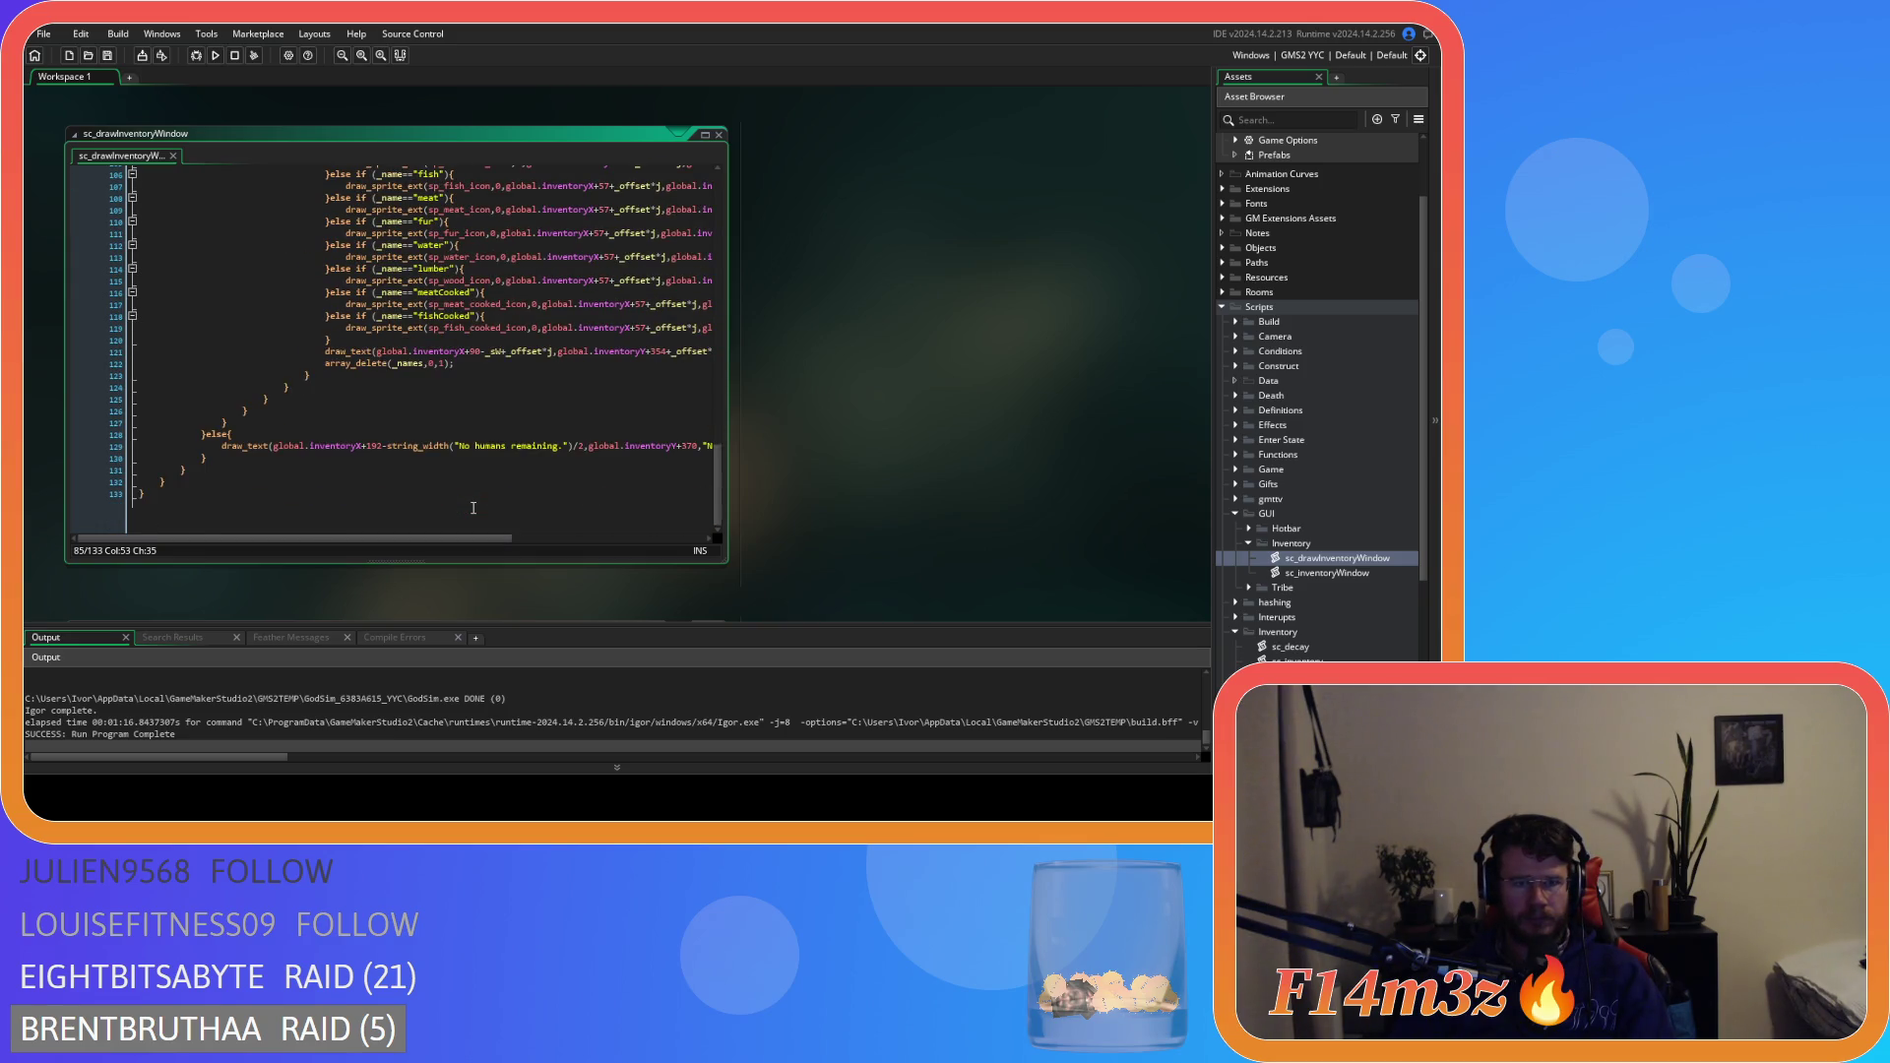
{"action": "scroll", "coordinate": [472, 508], "scroll_direction": "up", "scroll_amount": 1}
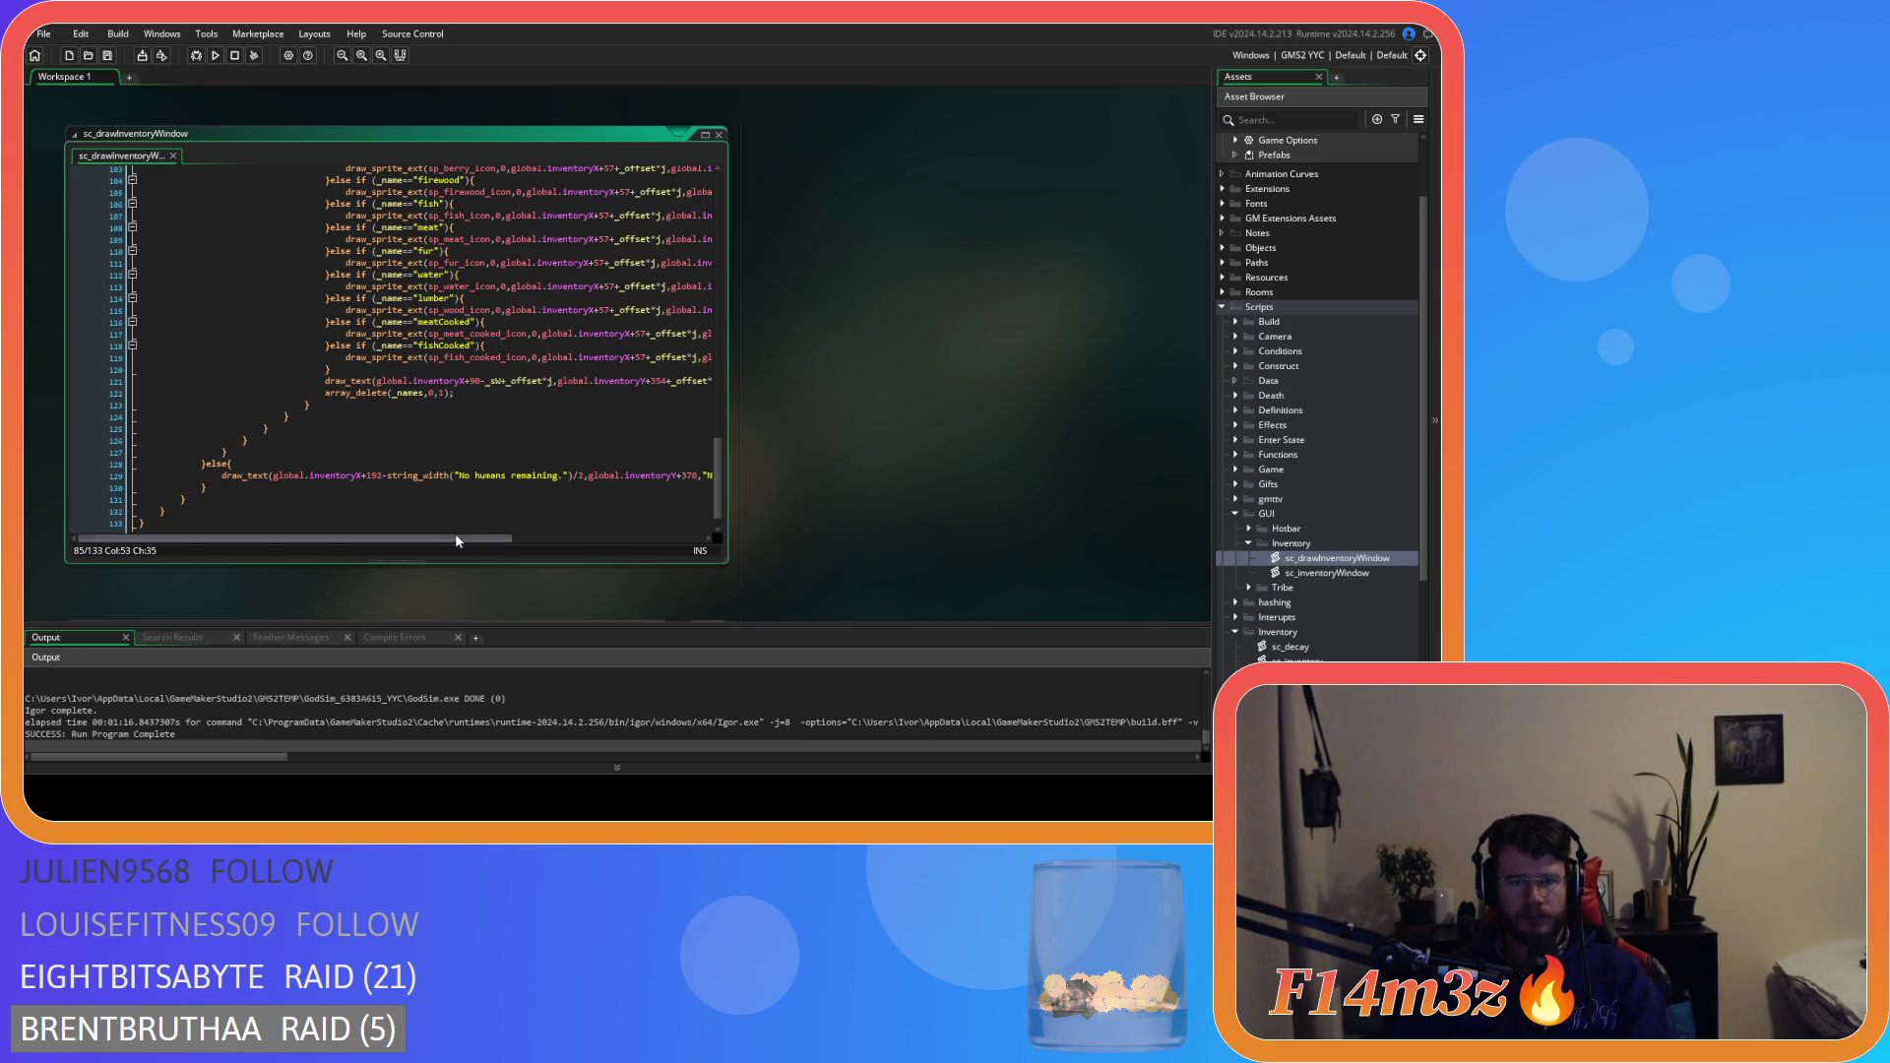
{"action": "left_click_drag", "start_coordinate": [456, 540], "coordinate": [676, 543]}
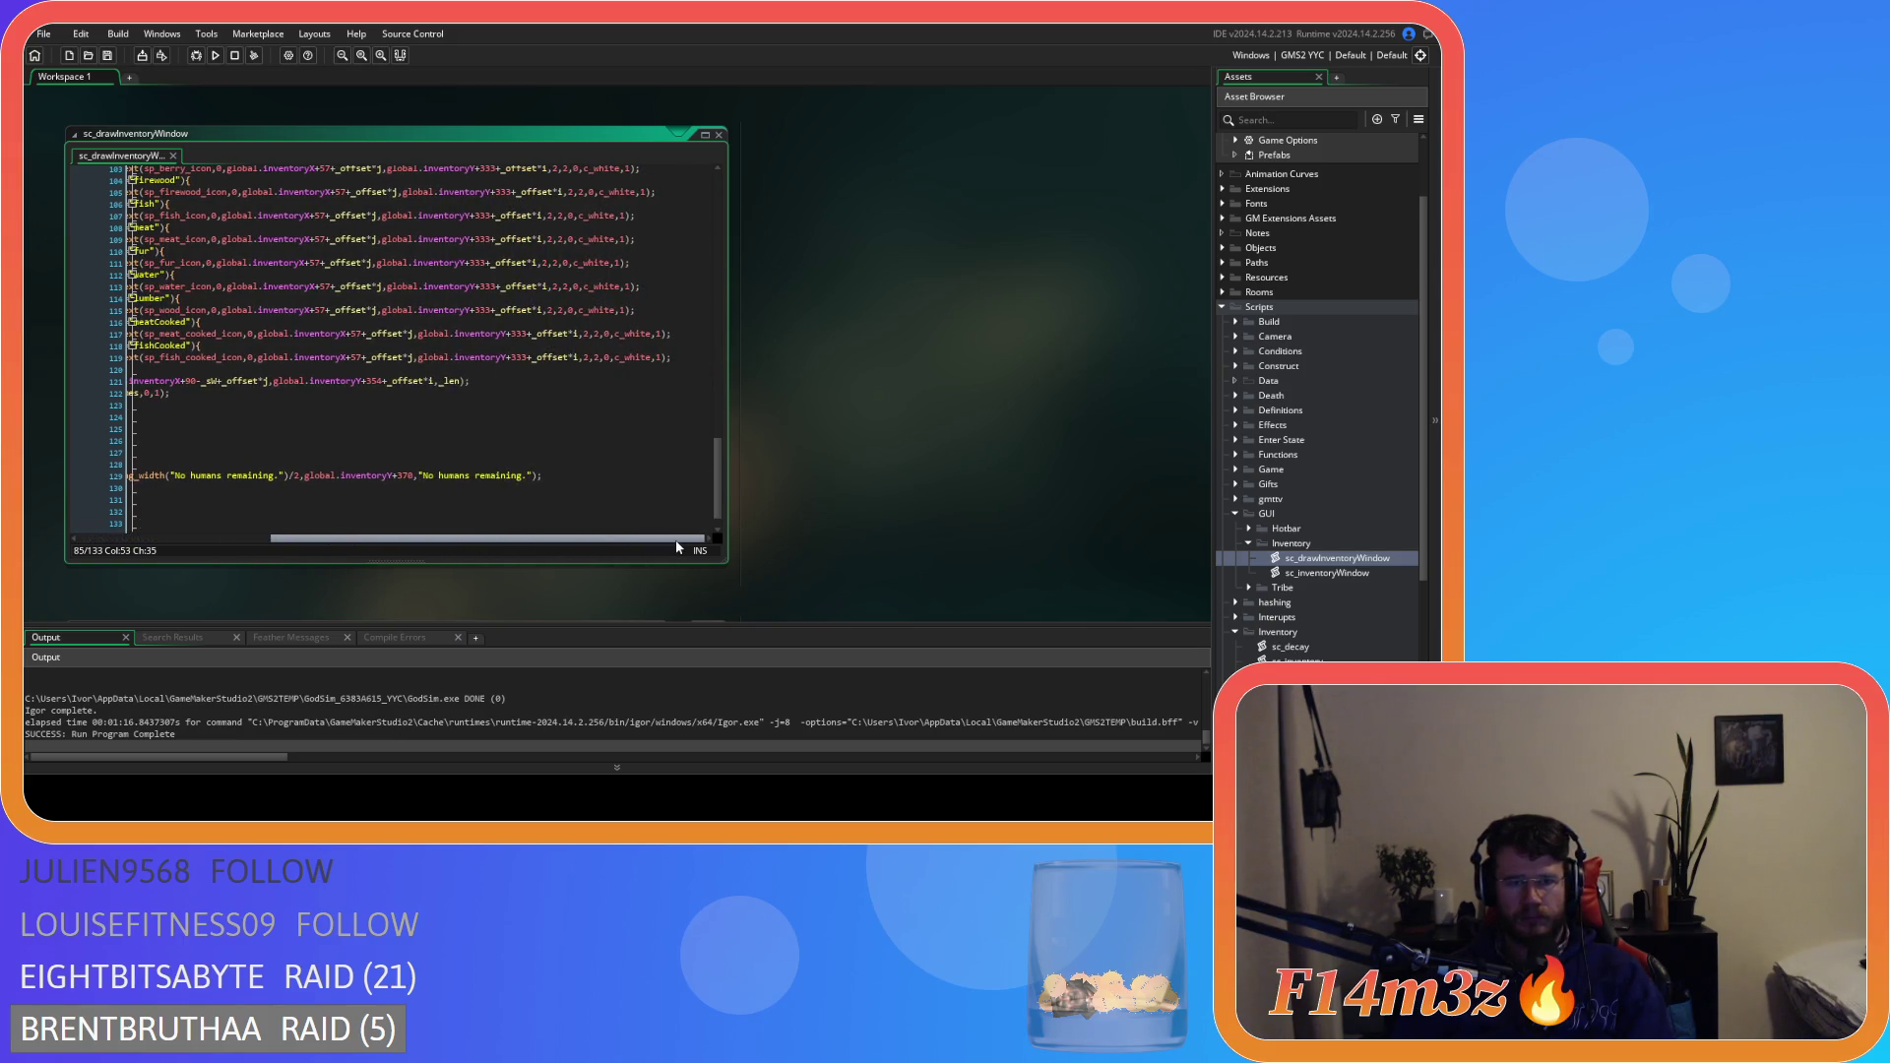
{"action": "scroll", "coordinate": [675, 539], "scroll_direction": "up", "scroll_amount": 3}
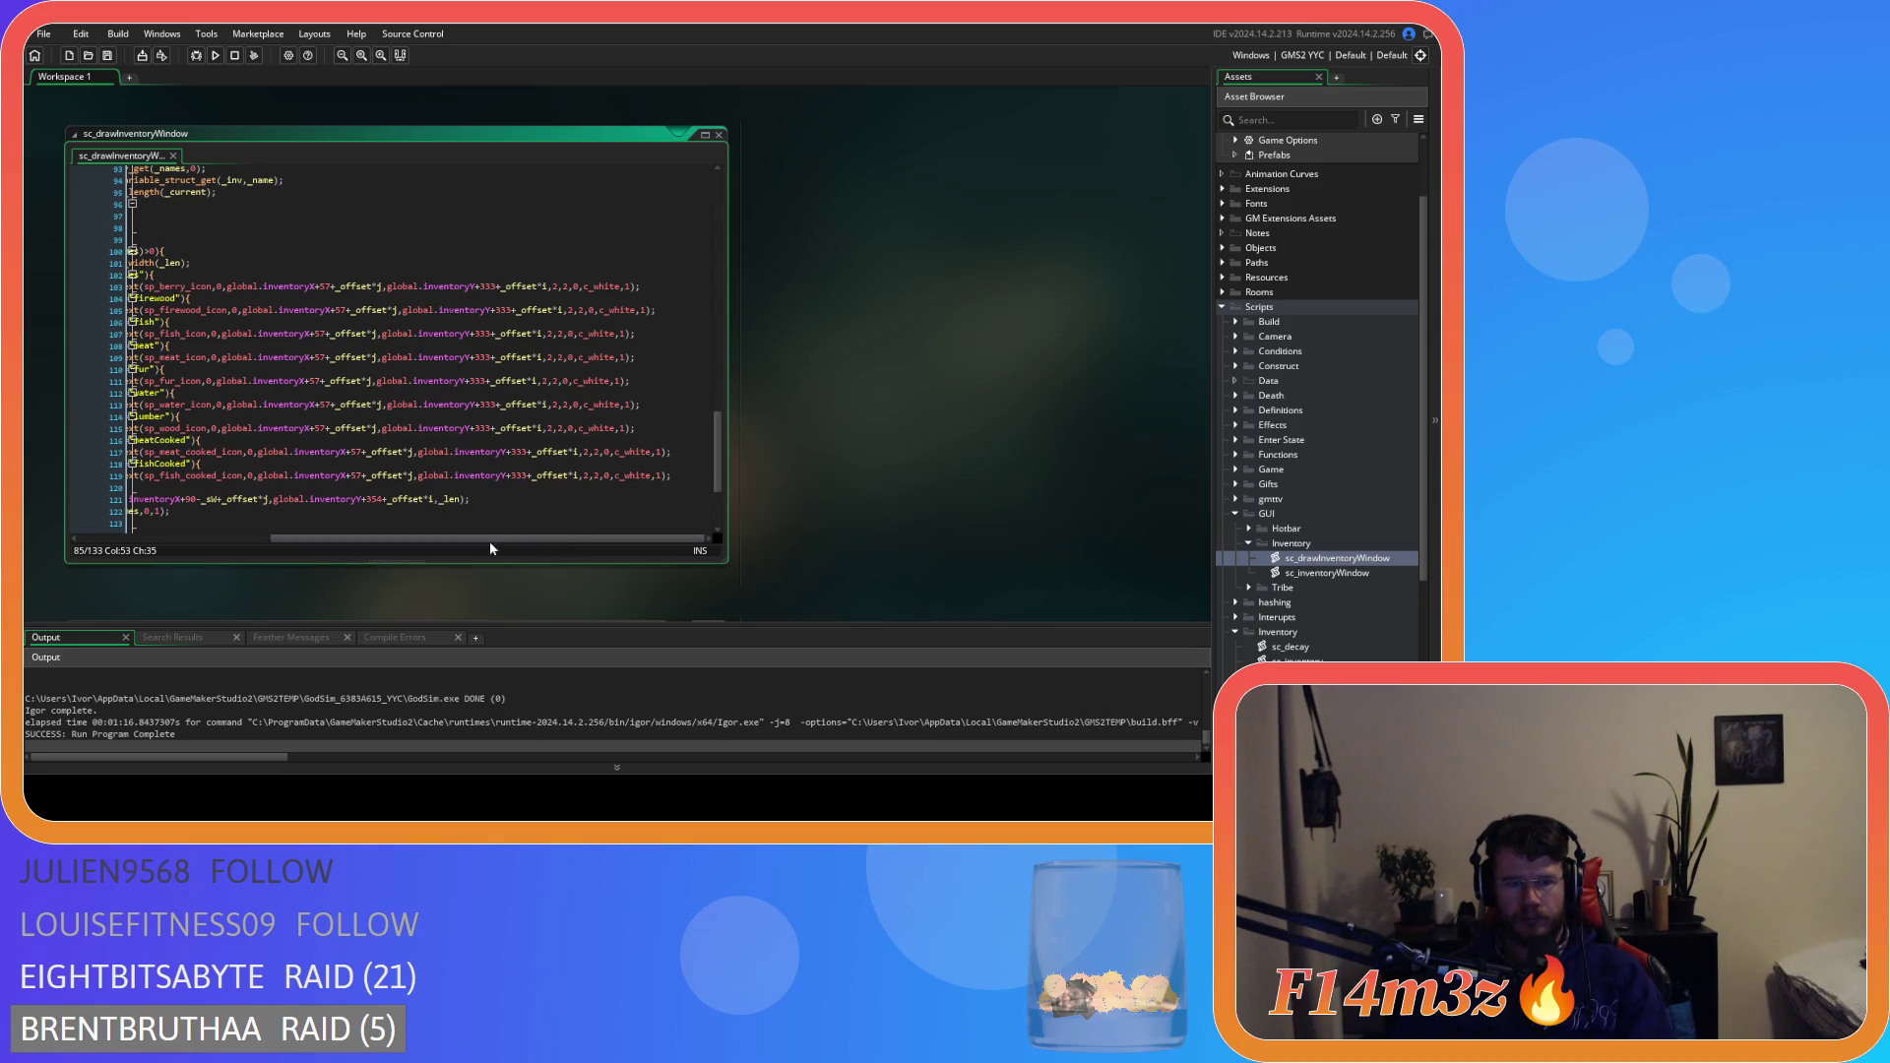
{"action": "left_click_drag", "start_coordinate": [300, 539], "coordinate": [120, 528]}
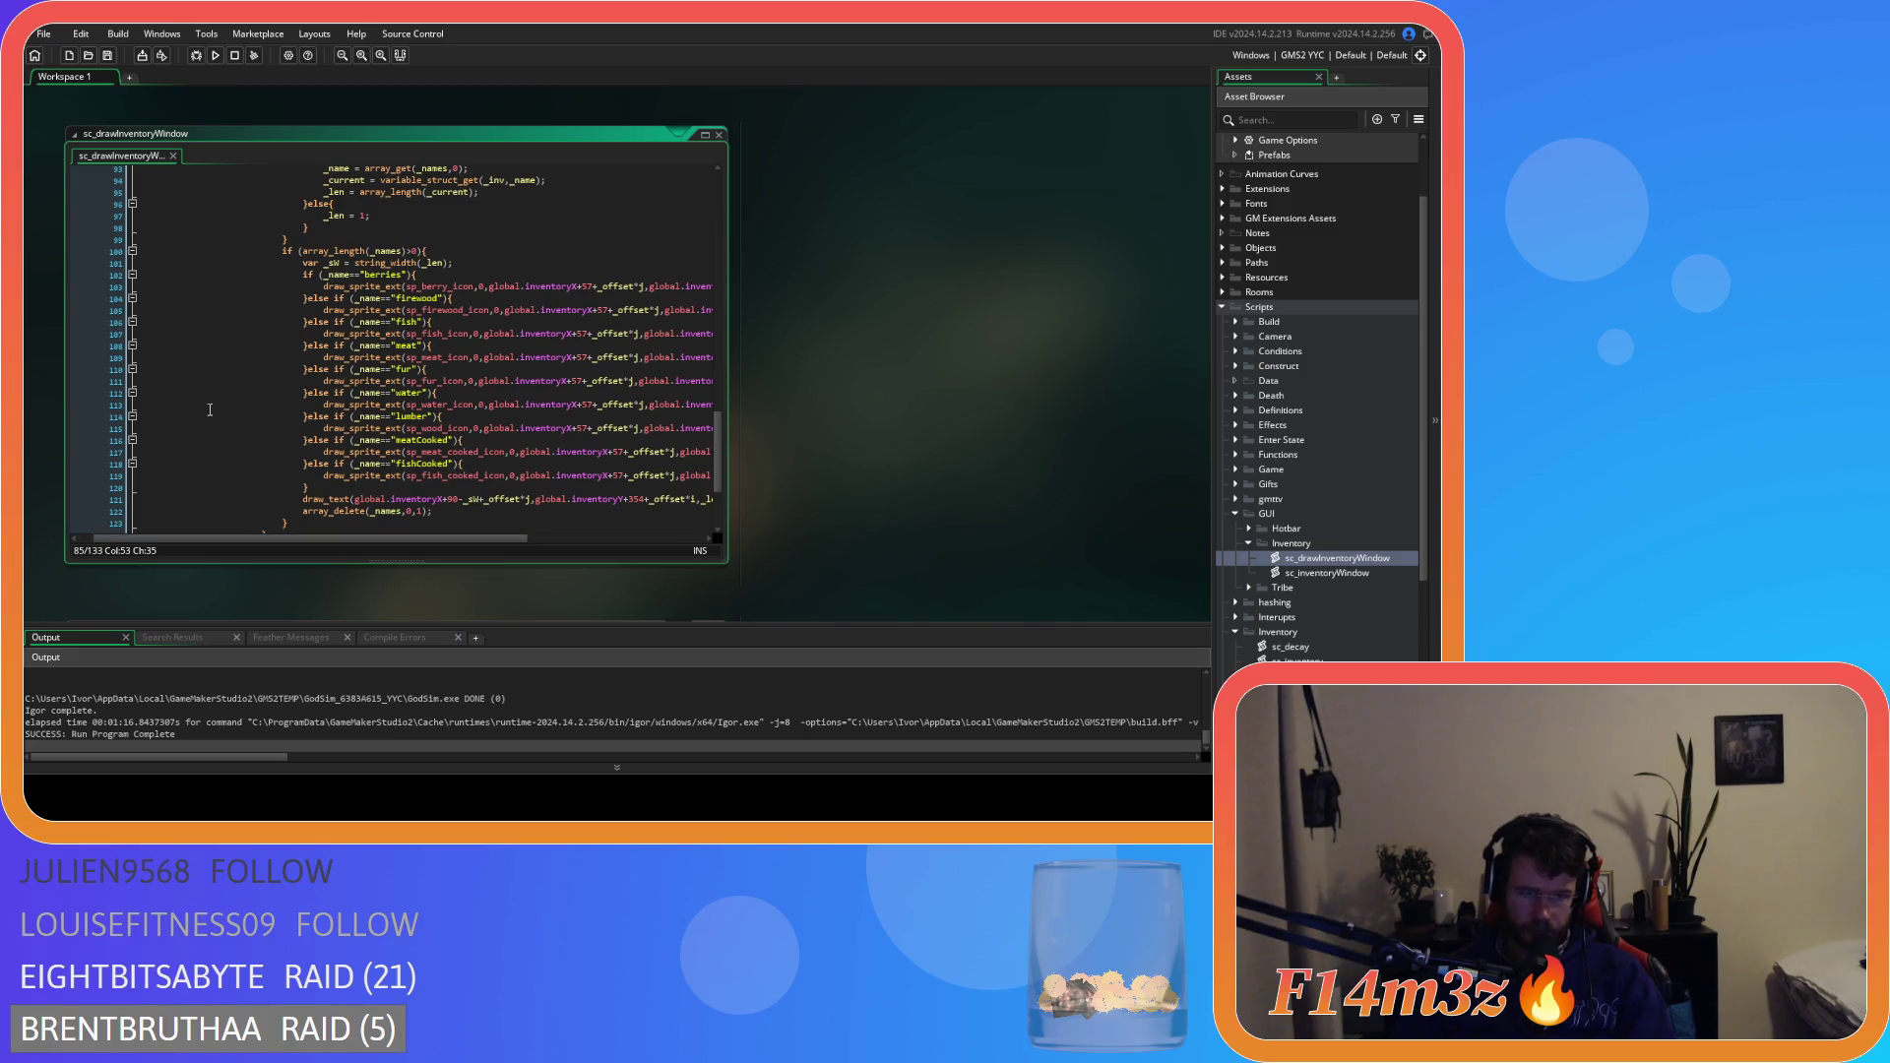
{"action": "mouse_move", "coordinate": [371, 393]}
{"action": "scroll", "coordinate": [371, 394], "scroll_direction": "up", "scroll_amount": 5}
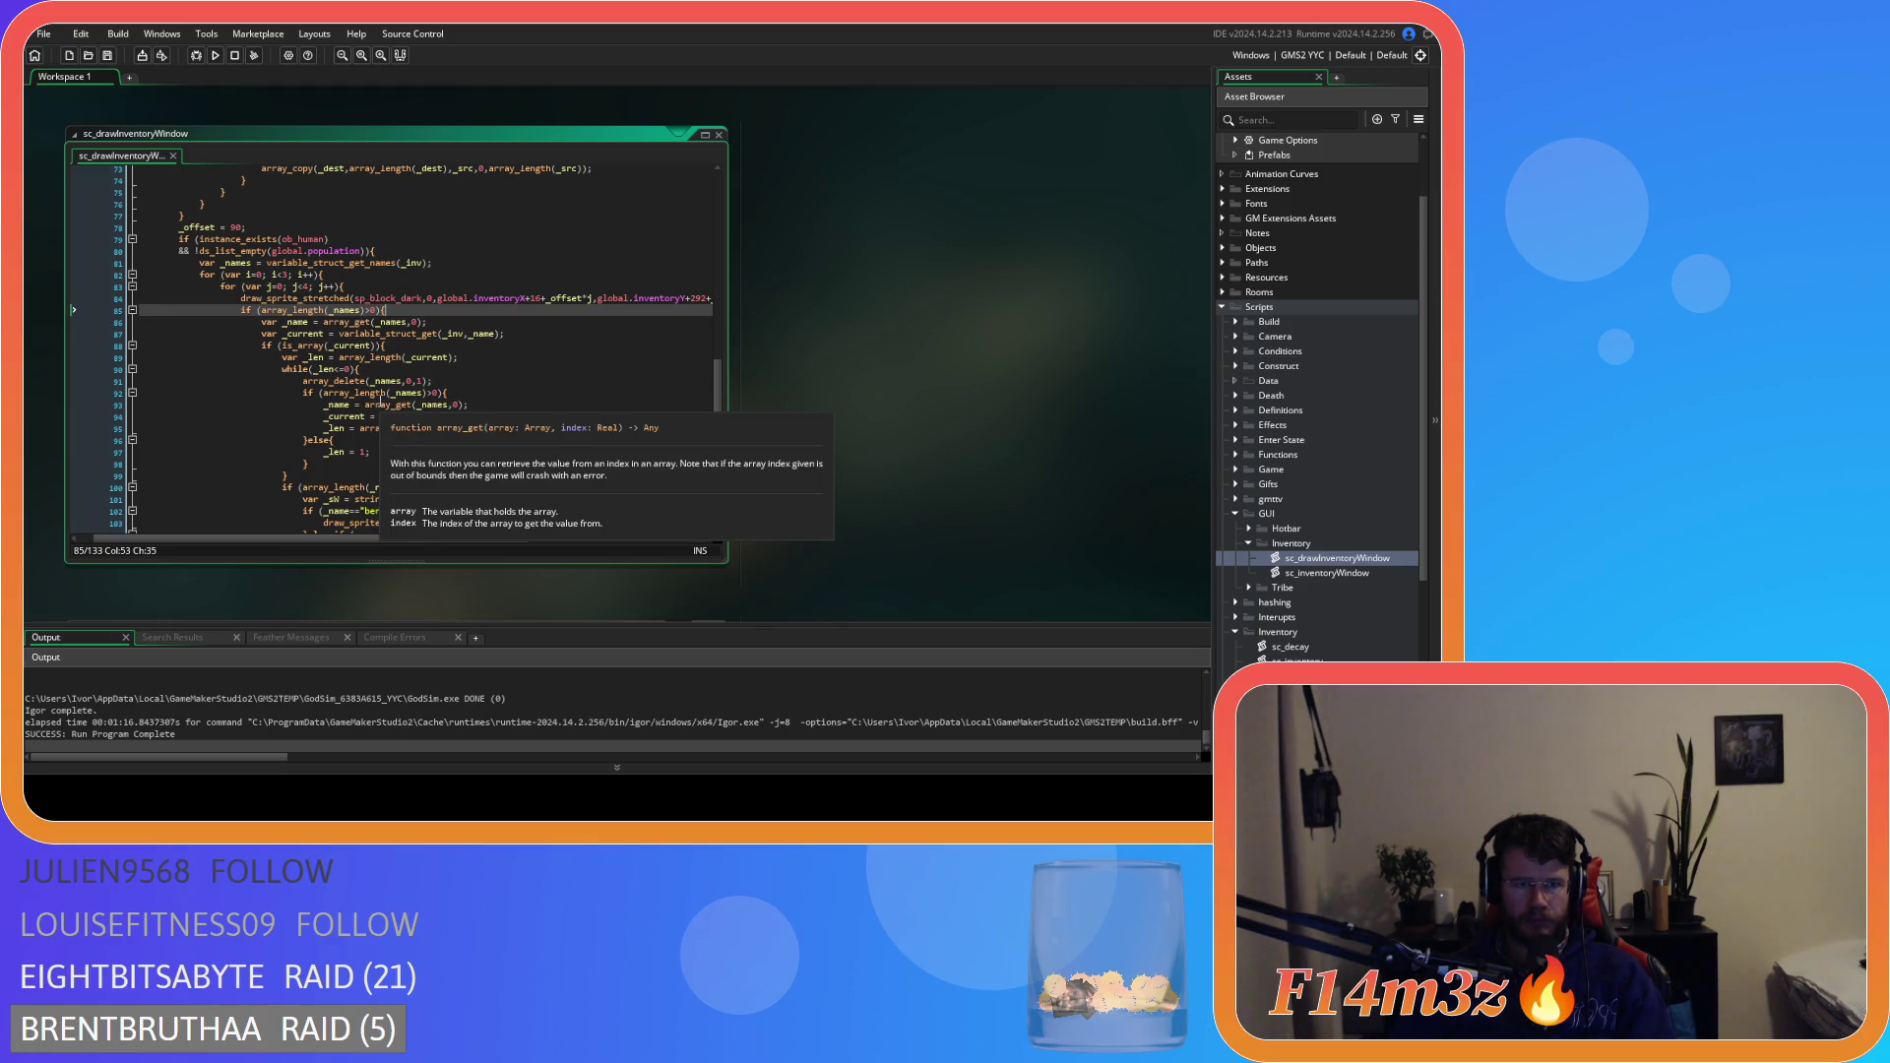
{"action": "mouse_move", "coordinate": [346, 325]}
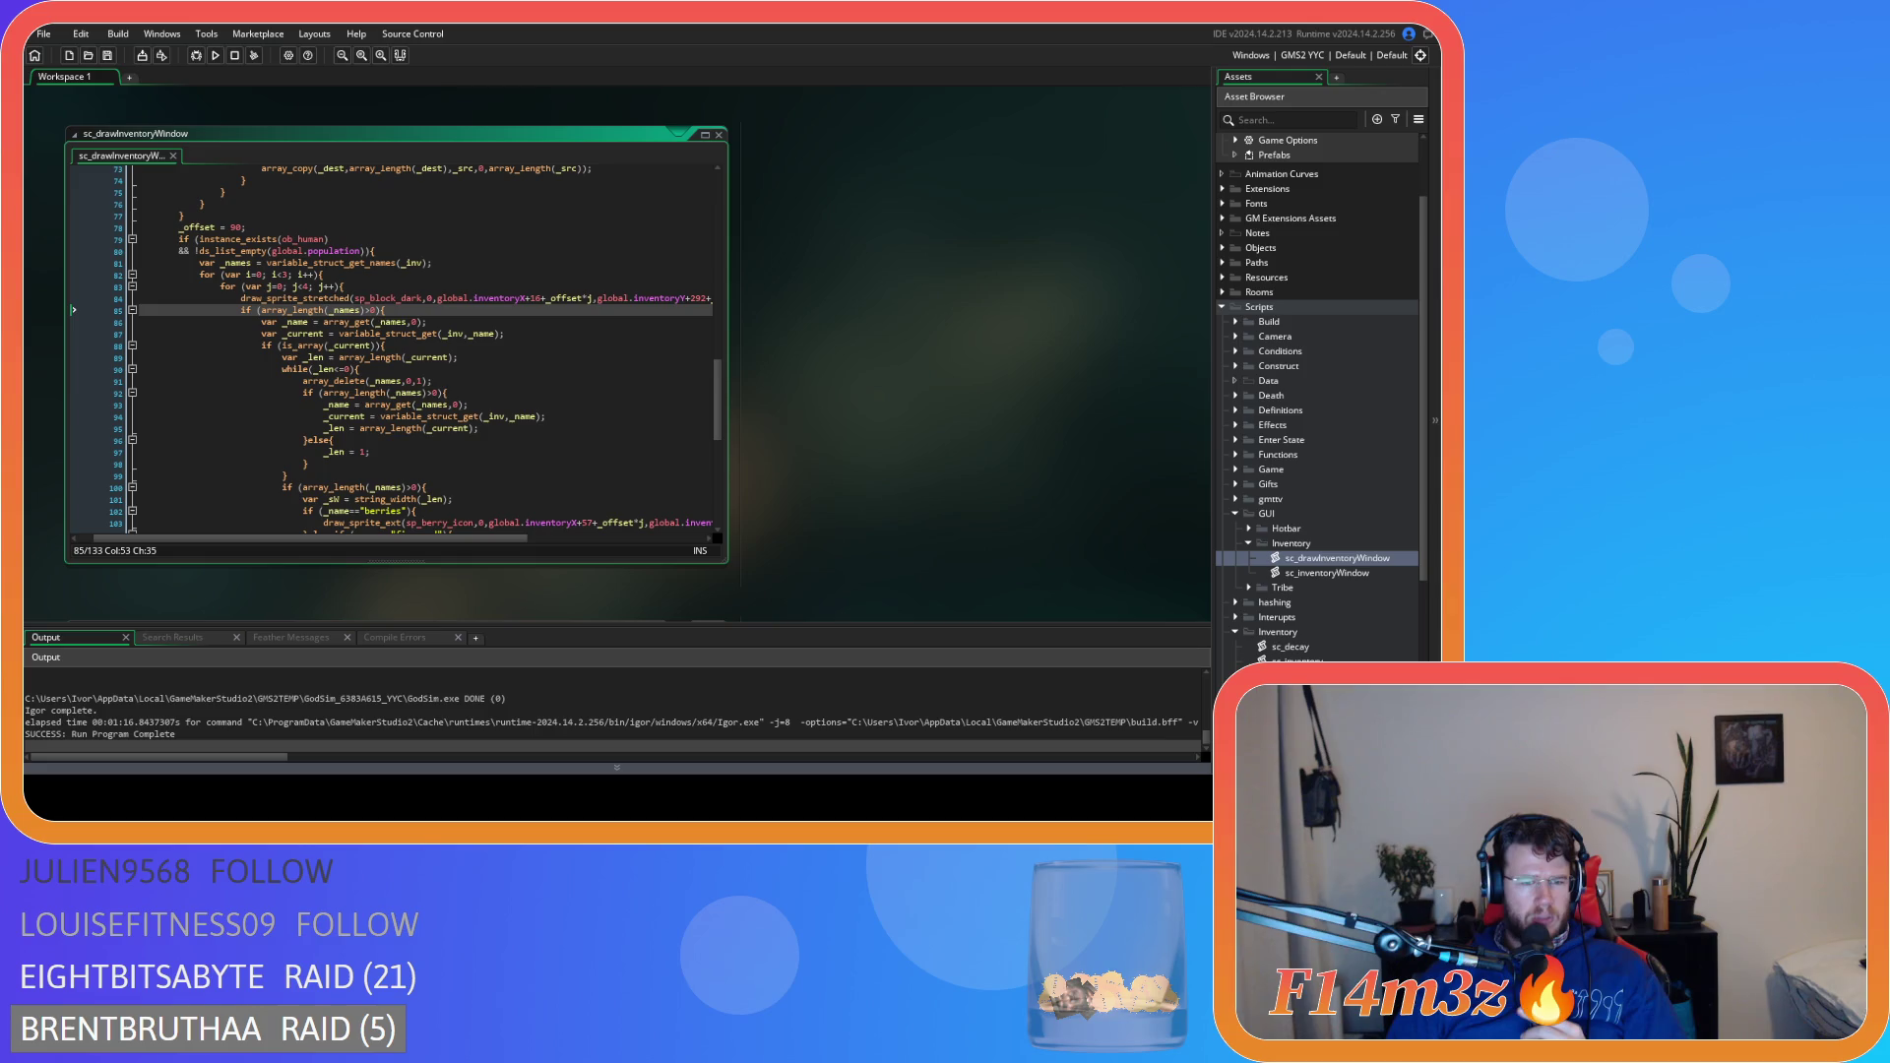
{"action": "left_click", "coordinate": [432, 502]}
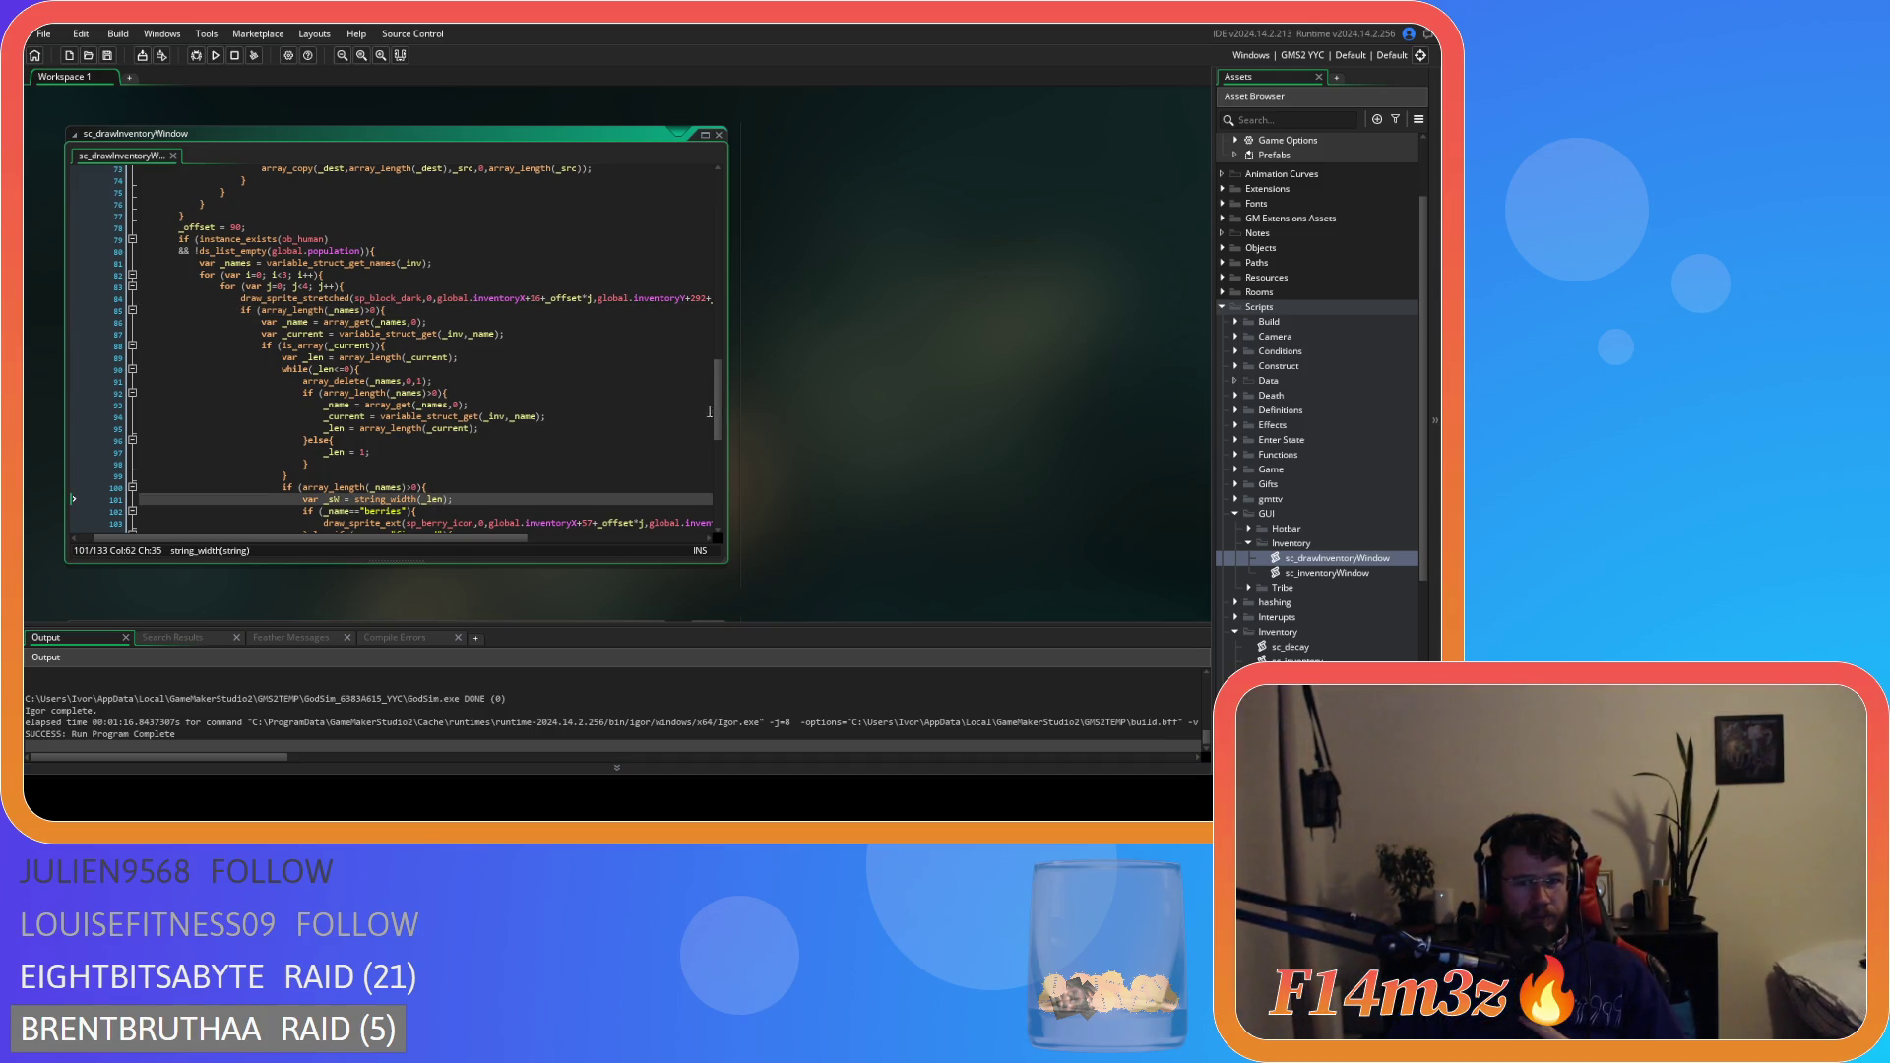
{"action": "scroll", "coordinate": [700, 288], "scroll_direction": "up", "scroll_amount": 20}
{"action": "left_click", "coordinate": [74, 277]}
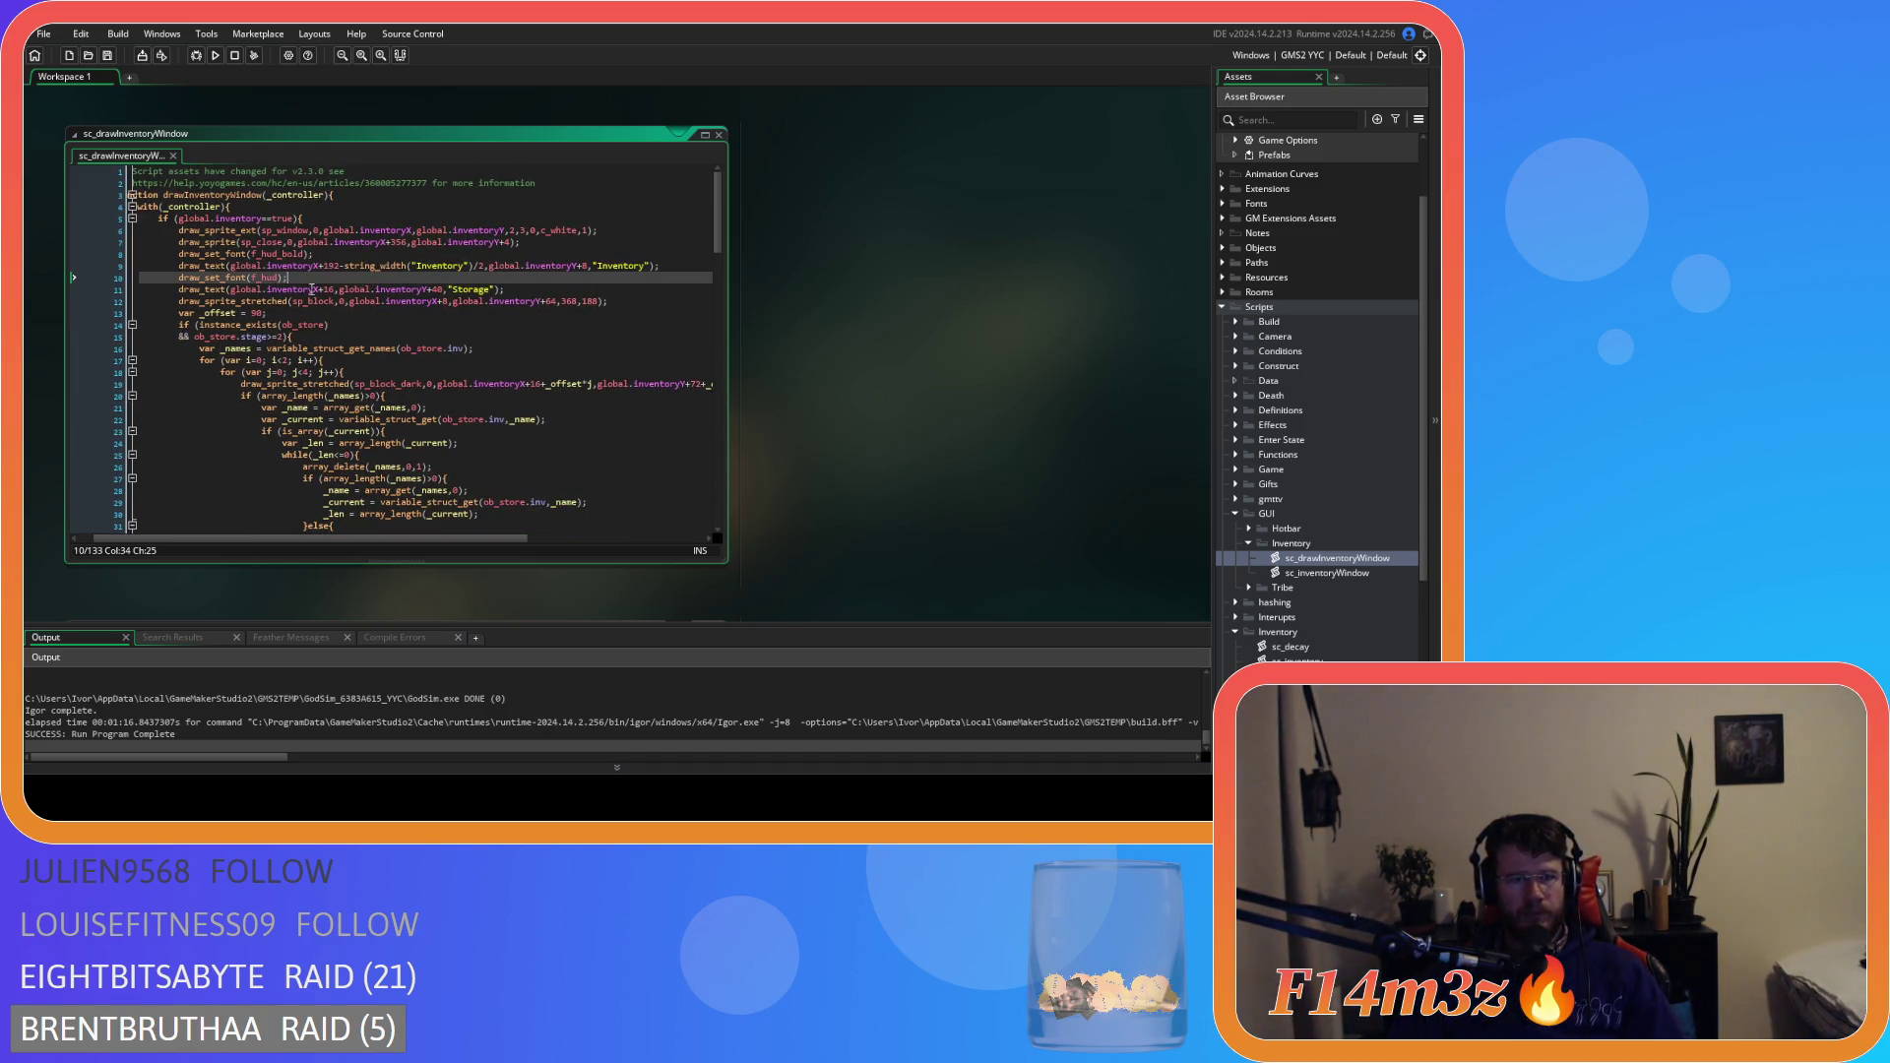
{"action": "scroll", "coordinate": [720, 300], "scroll_direction": "down", "scroll_amount": 7}
{"action": "left_click_drag", "start_coordinate": [719, 299], "coordinate": [717, 528]}
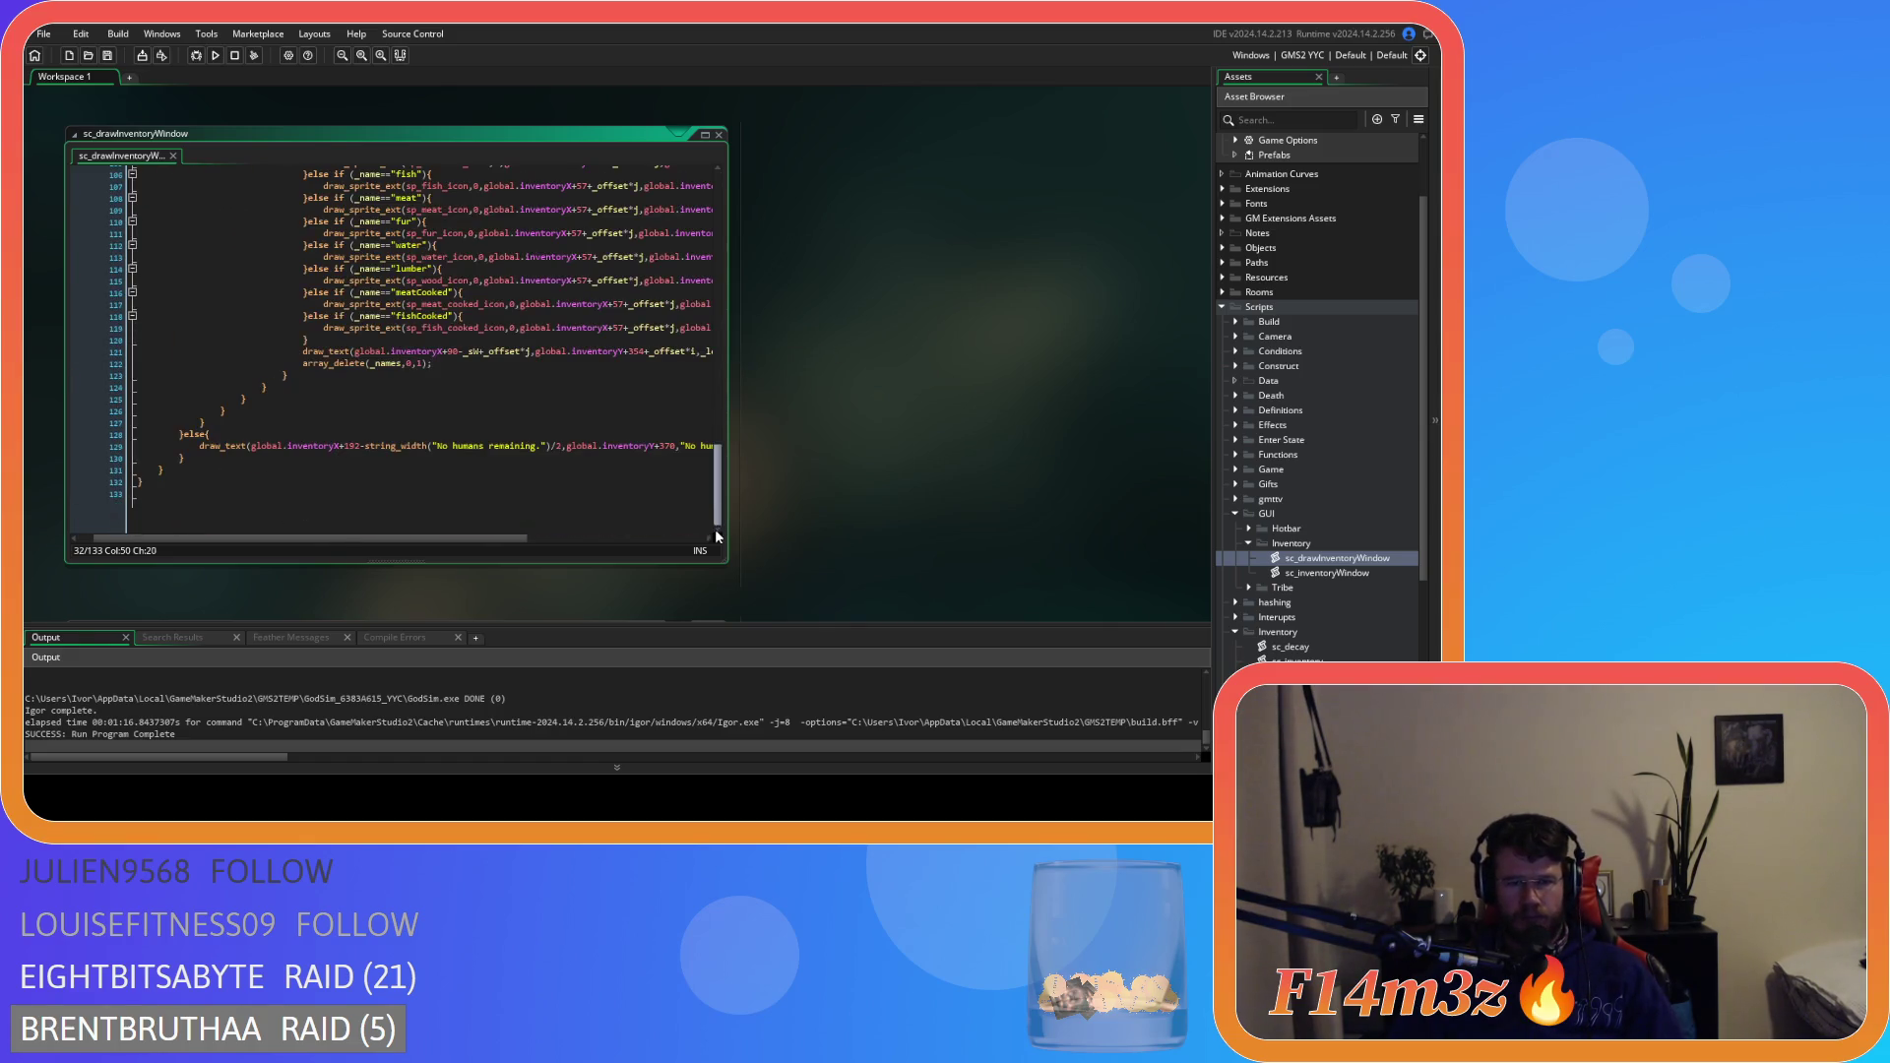
{"action": "mouse_move", "coordinate": [226, 503]}
{"action": "left_mouse_down"}
{"action": "mouse_move", "coordinate": [197, 487]}
{"action": "mouse_move", "coordinate": [133, 174]}
{"action": "mouse_move", "coordinate": [137, 195]}
{"action": "left_mouse_up"}
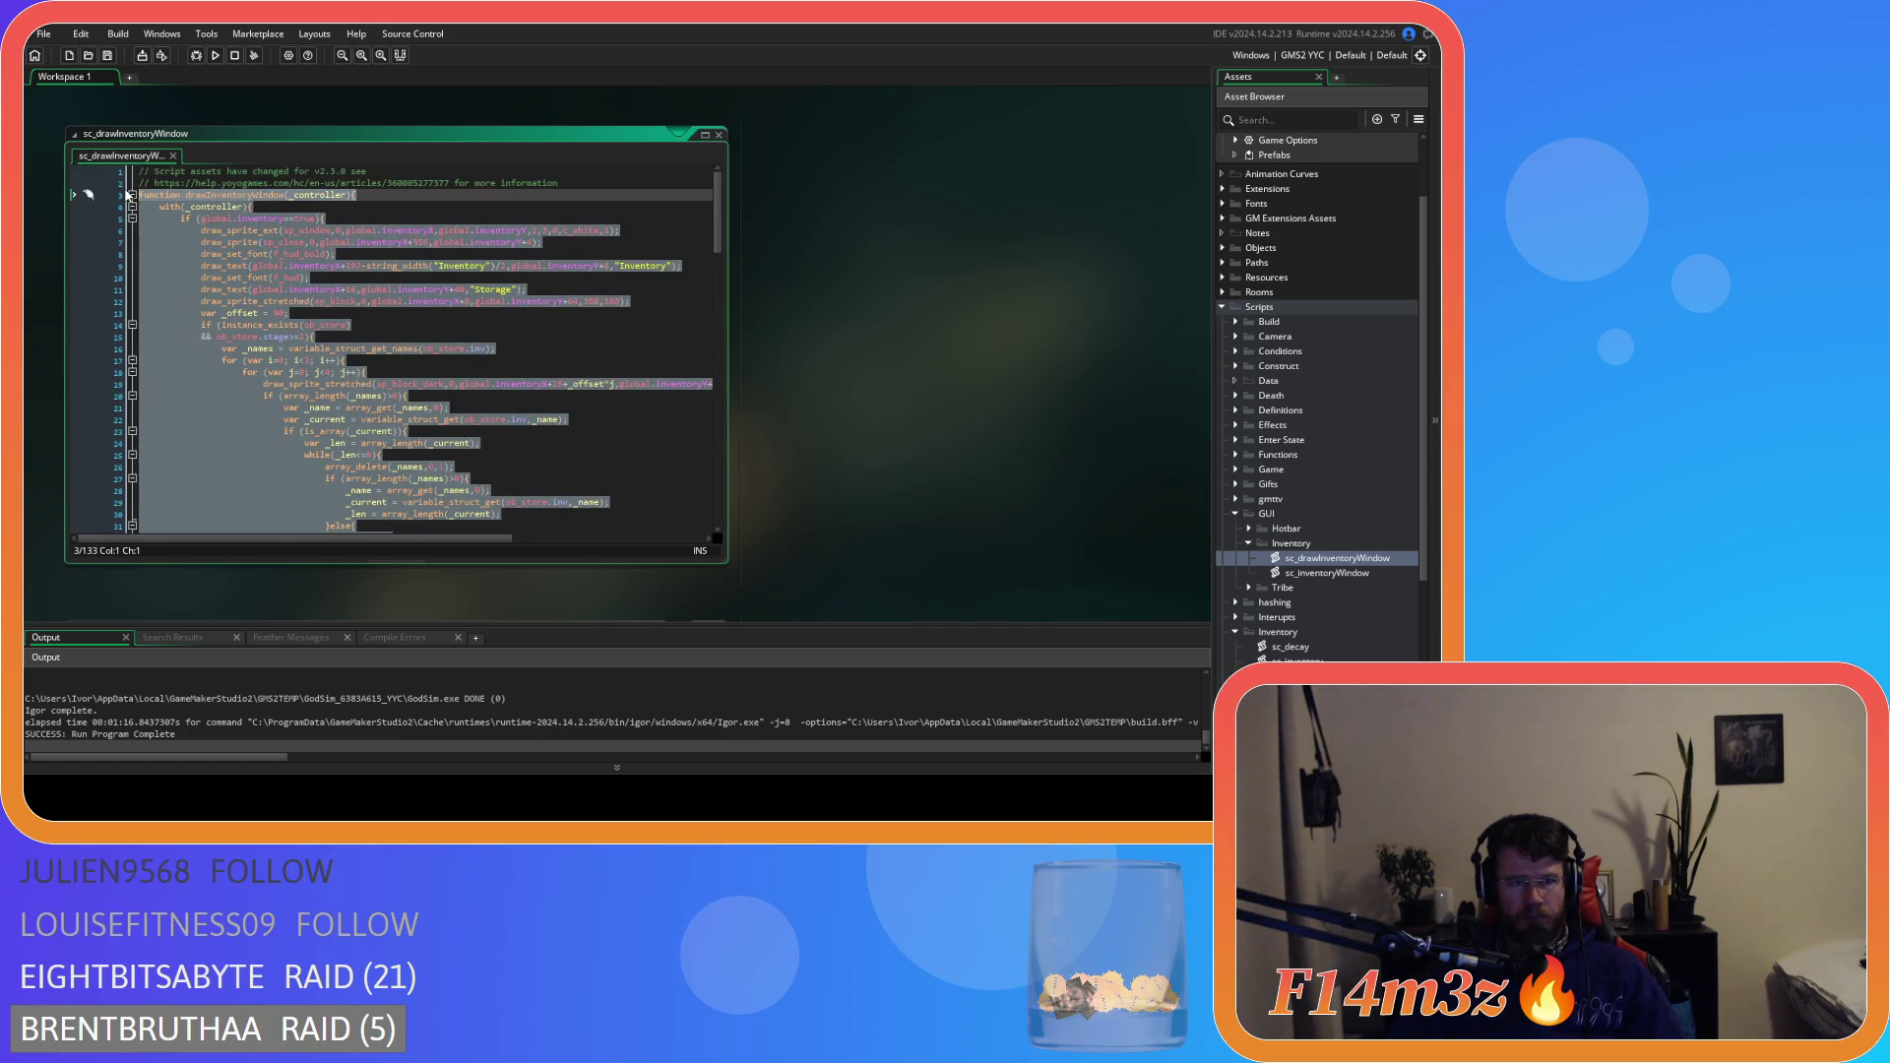
{"action": "right_click", "coordinate": [251, 302]}
{"action": "left_click", "coordinate": [374, 360]}
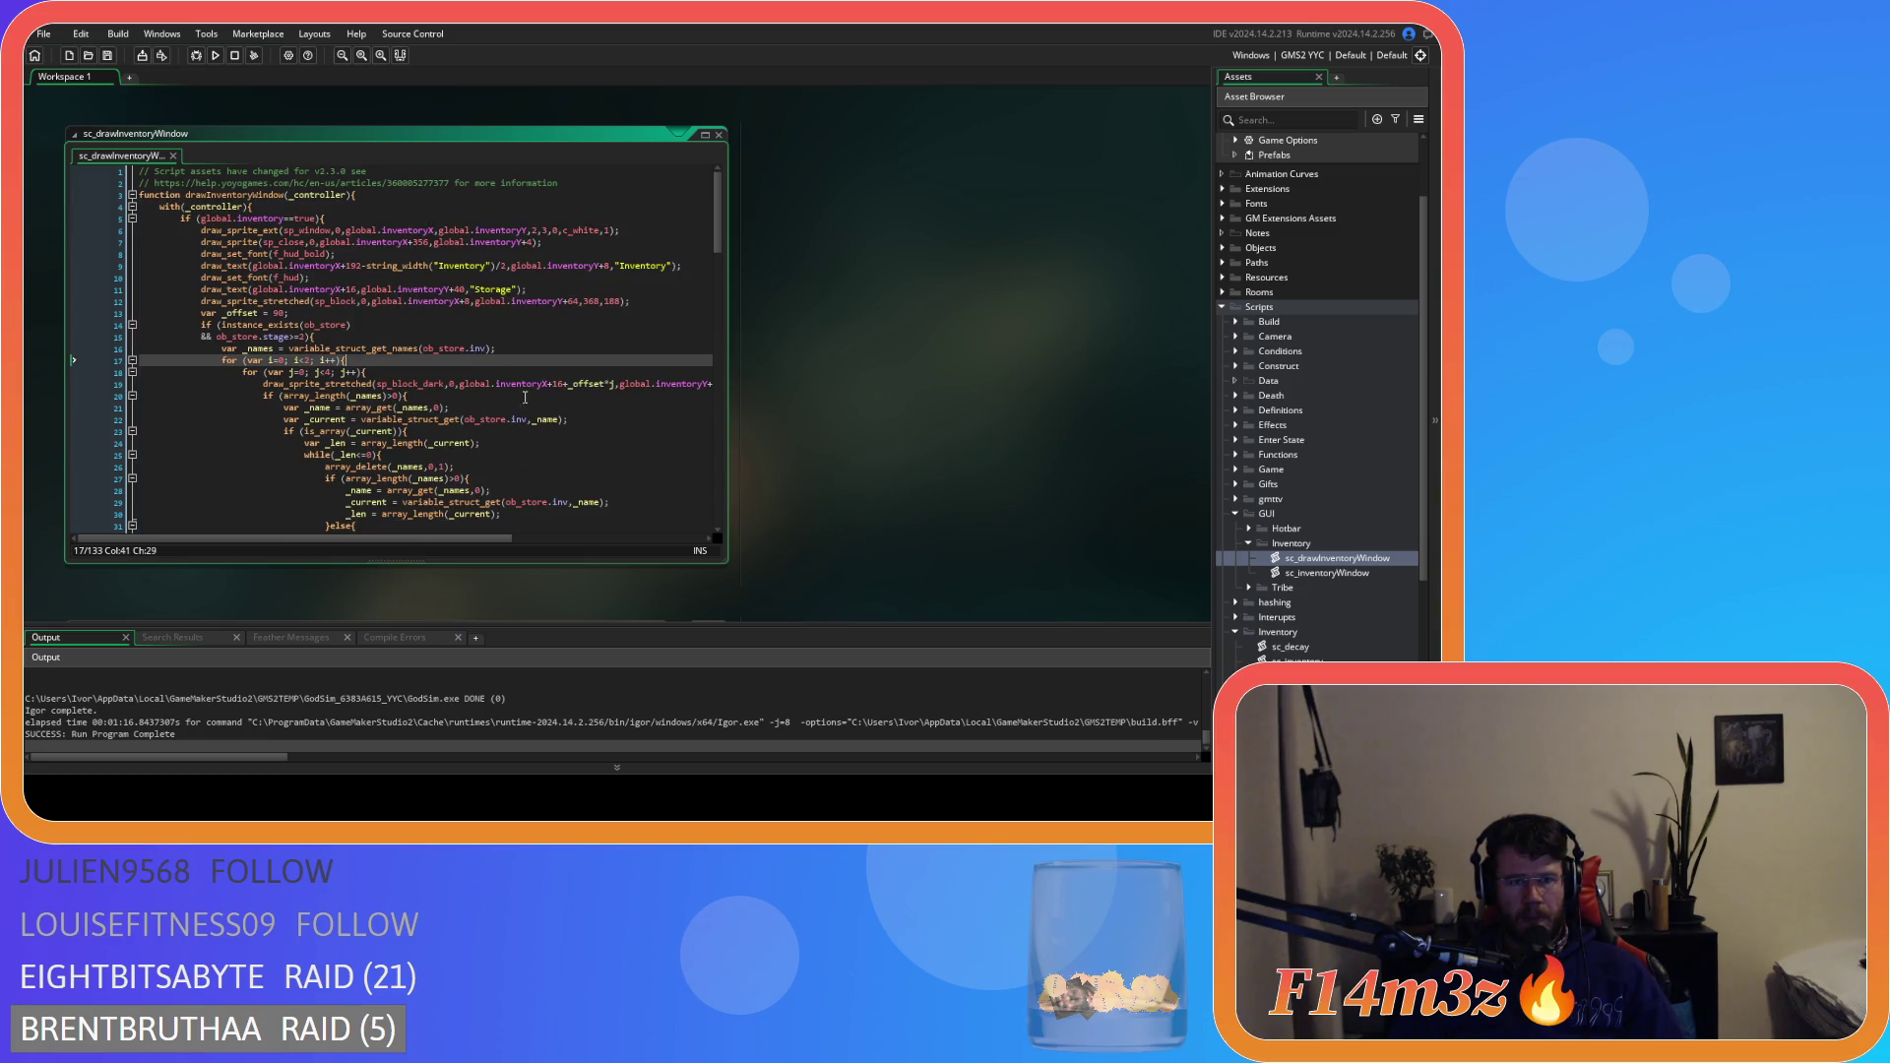
{"action": "left_click", "coordinate": [580, 489]}
{"action": "left_click", "coordinate": [819, 445]}
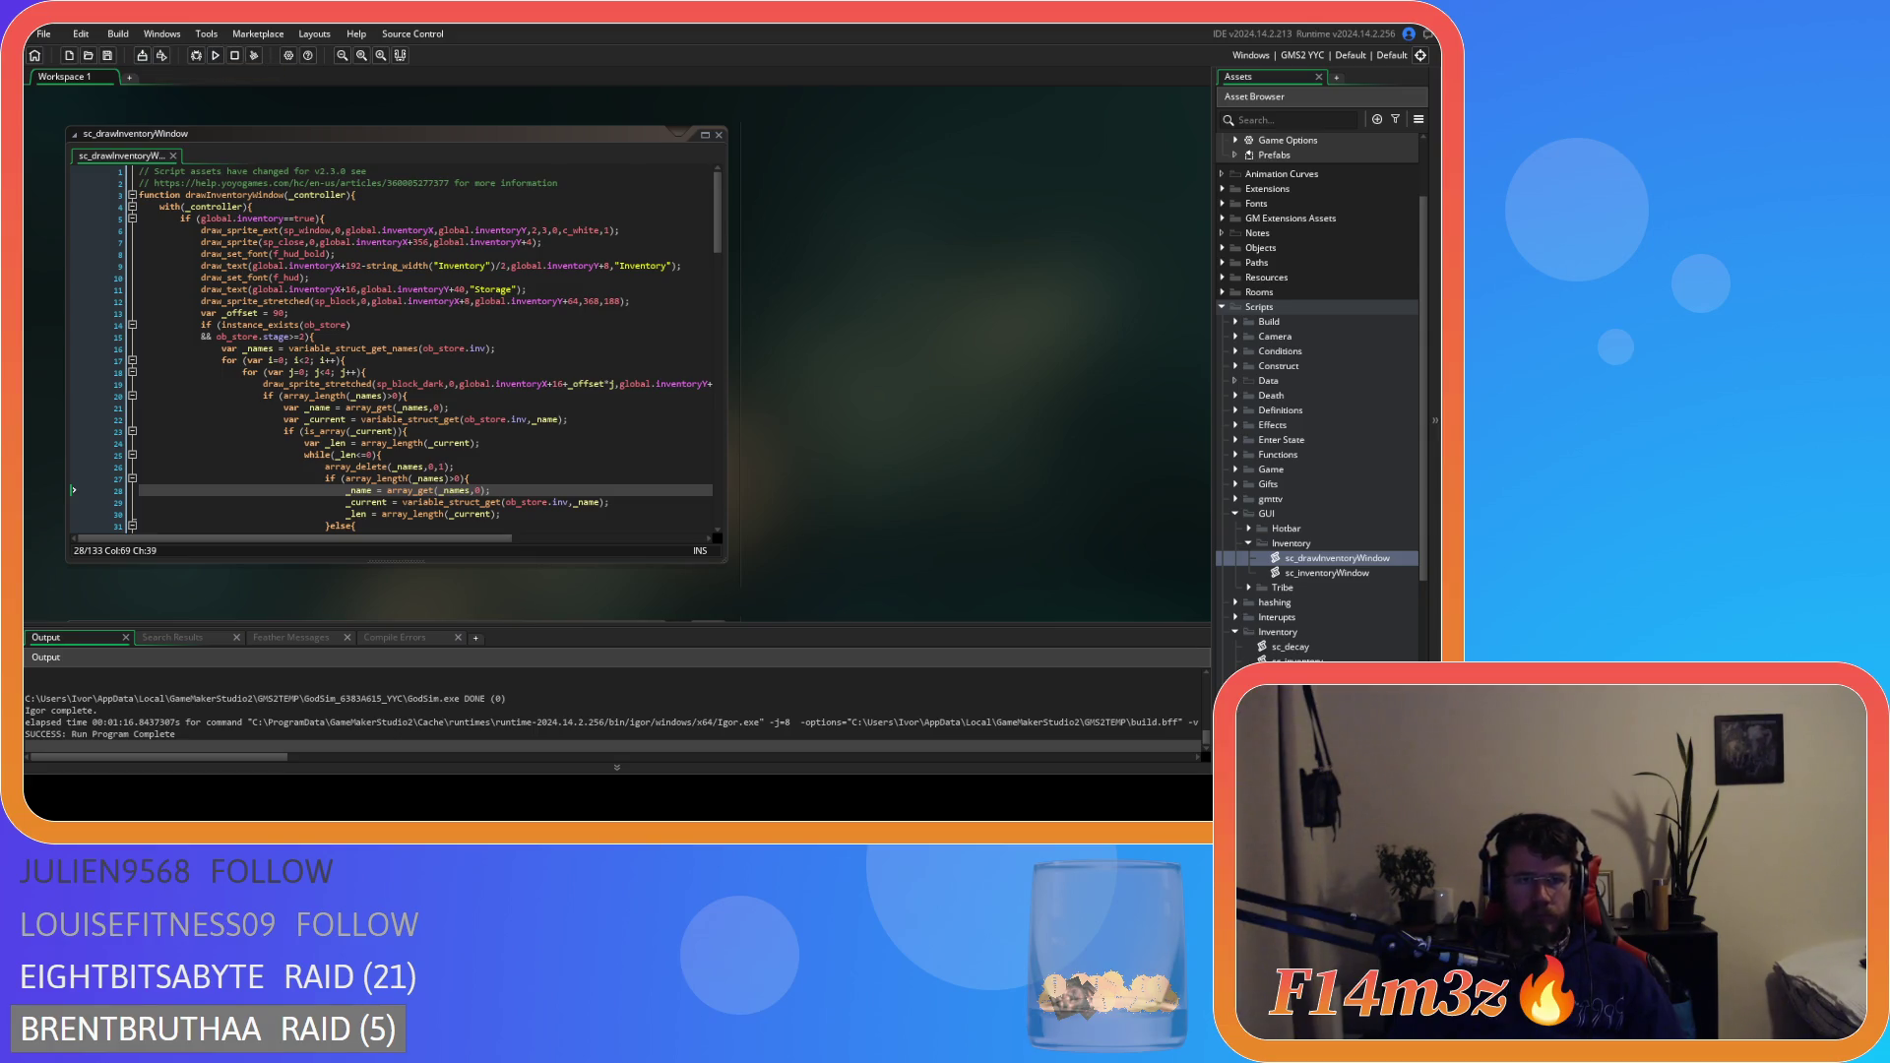
Verify the Windows build target is GMS2 YYC with the Default configuration.
{"action": "left_click", "coordinate": [1278, 57]}
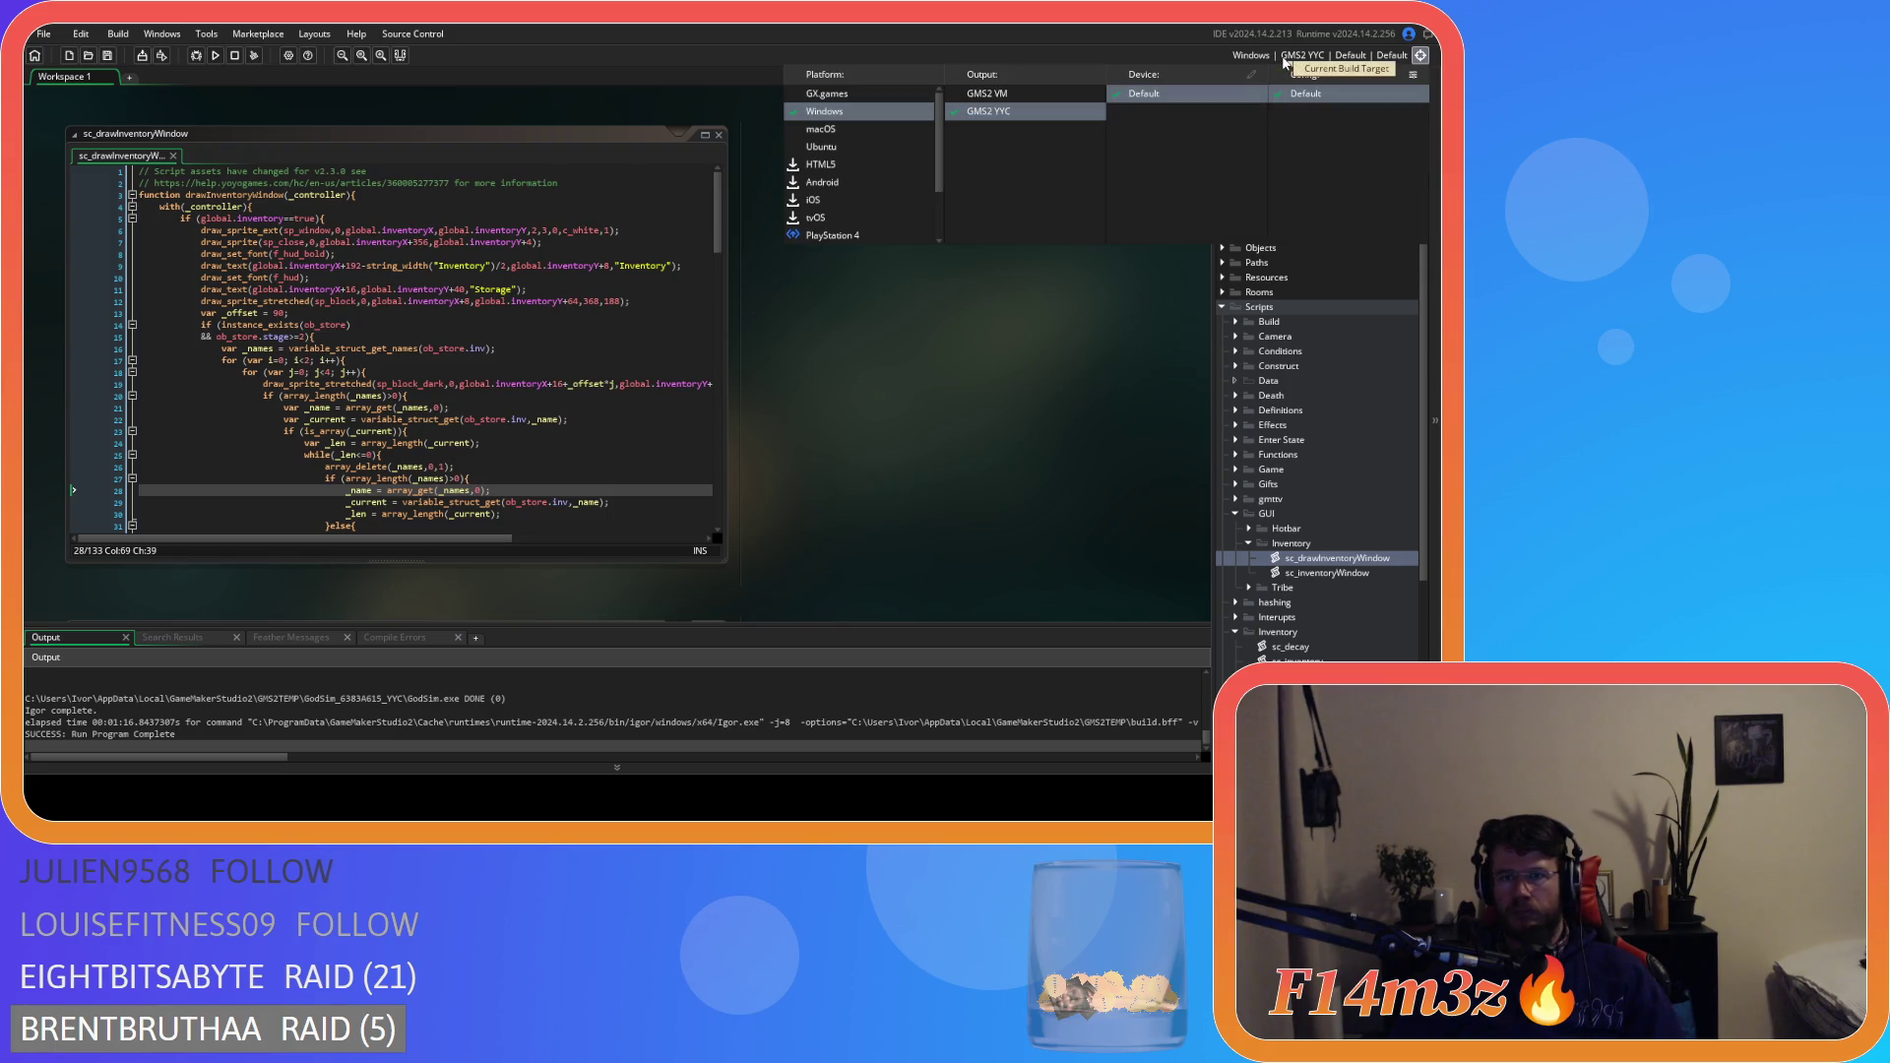
{"action": "left_click", "coordinate": [954, 319]}
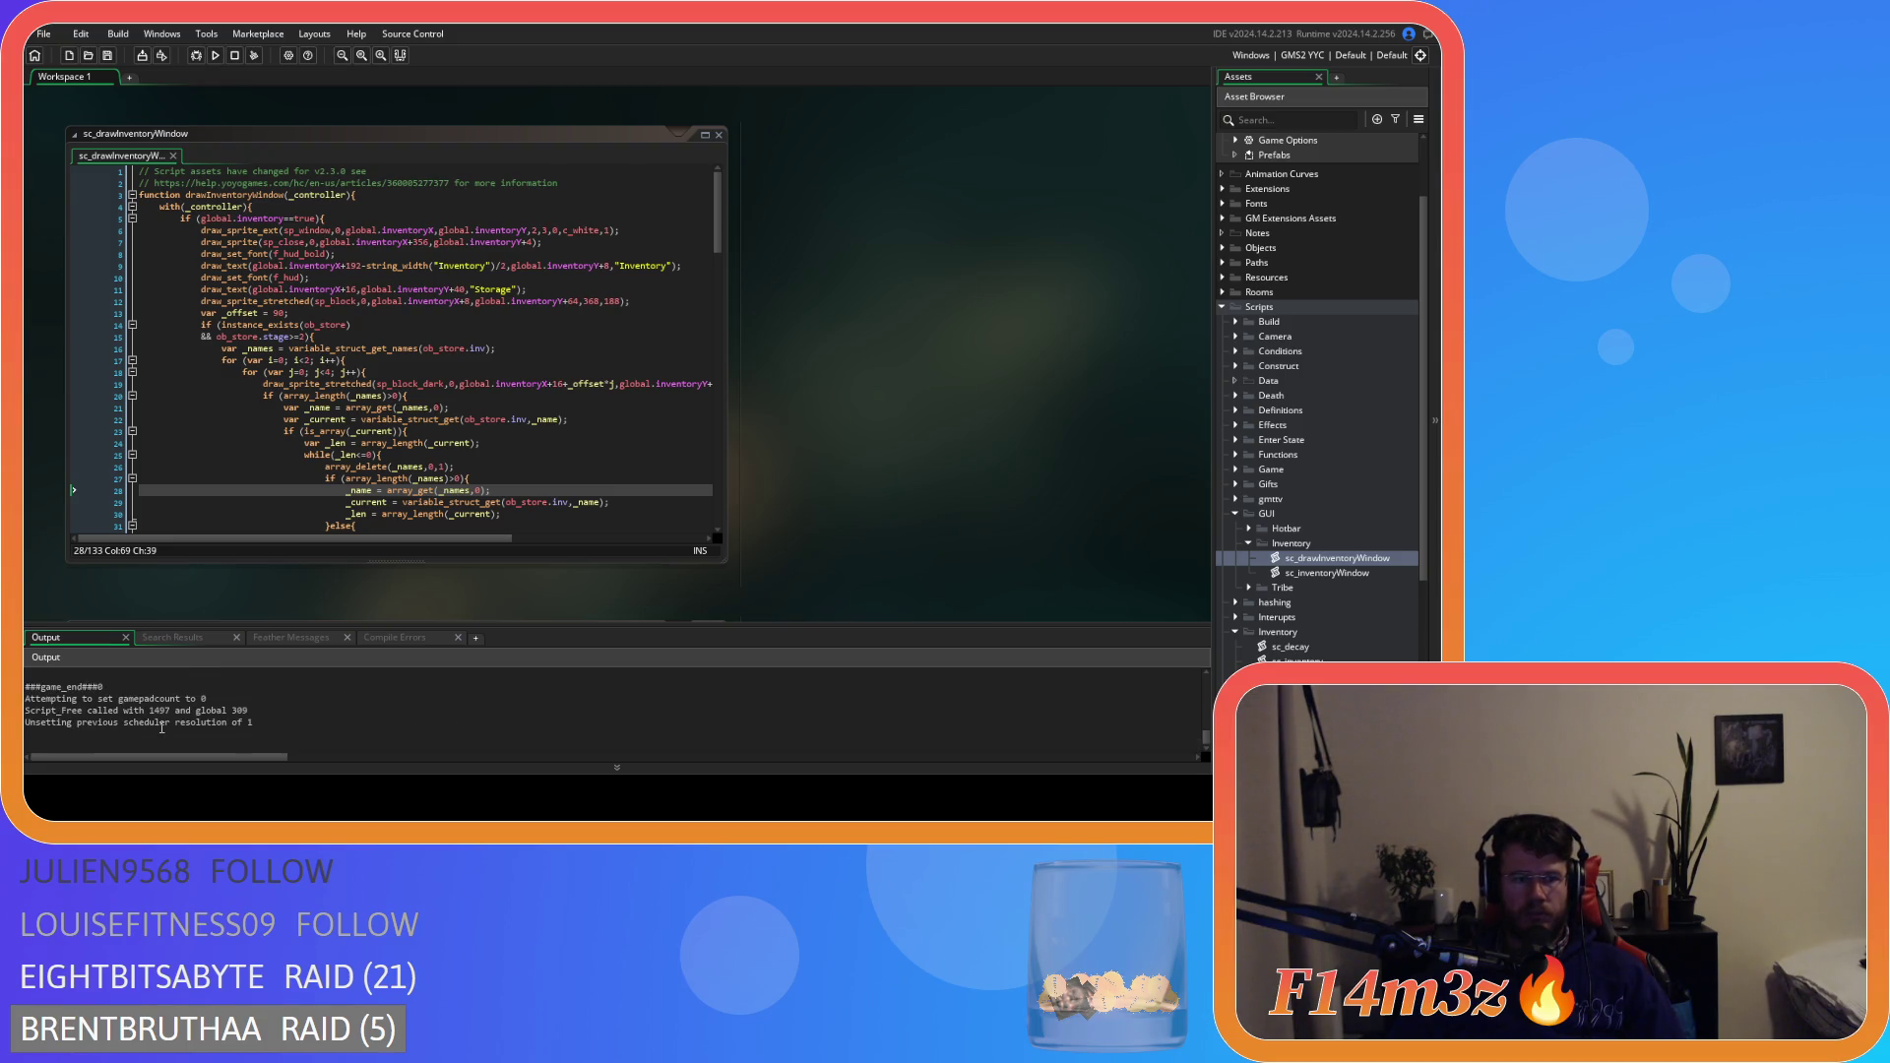
Scroll through the Output log from the last run looking for errors.
{"action": "scroll", "coordinate": [162, 727], "scroll_direction": "up", "scroll_amount": 1}
{"action": "scroll", "coordinate": [162, 728], "scroll_direction": "up", "scroll_amount": 5}
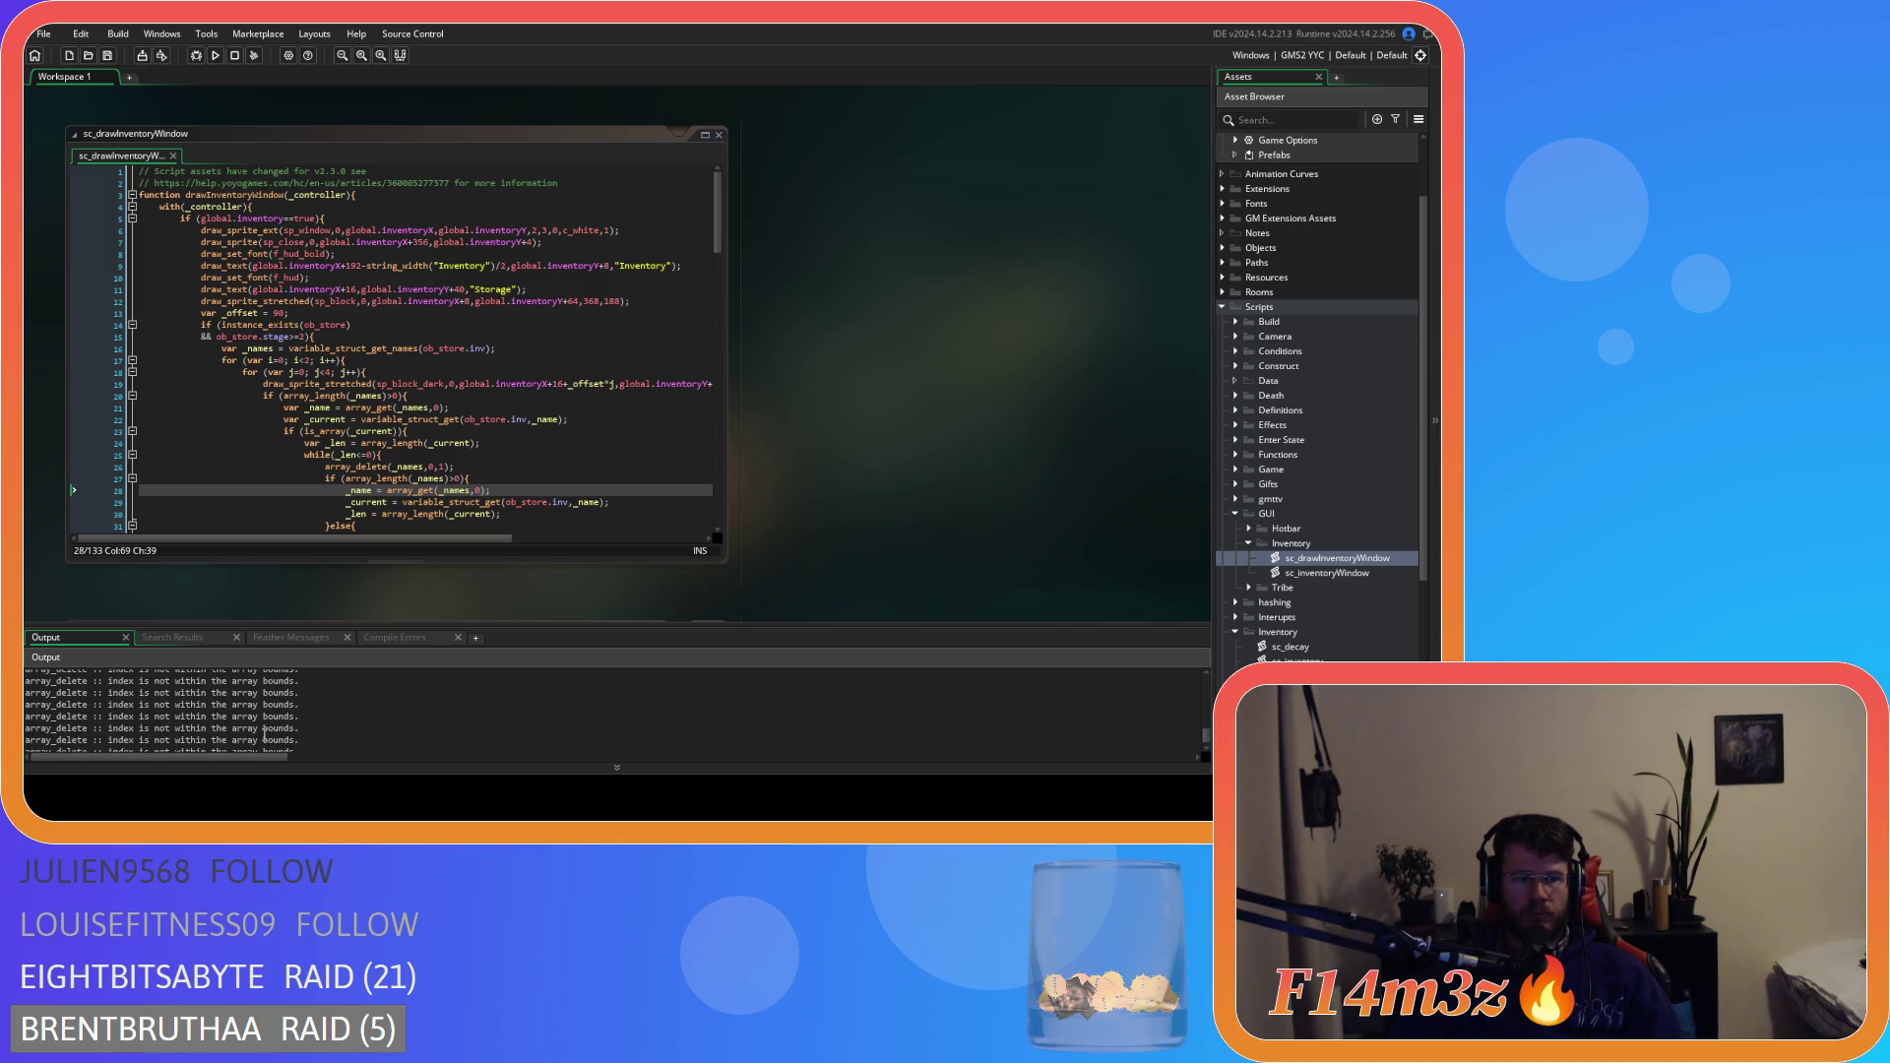
{"action": "scroll", "coordinate": [286, 738], "scroll_direction": "up", "scroll_amount": 5}
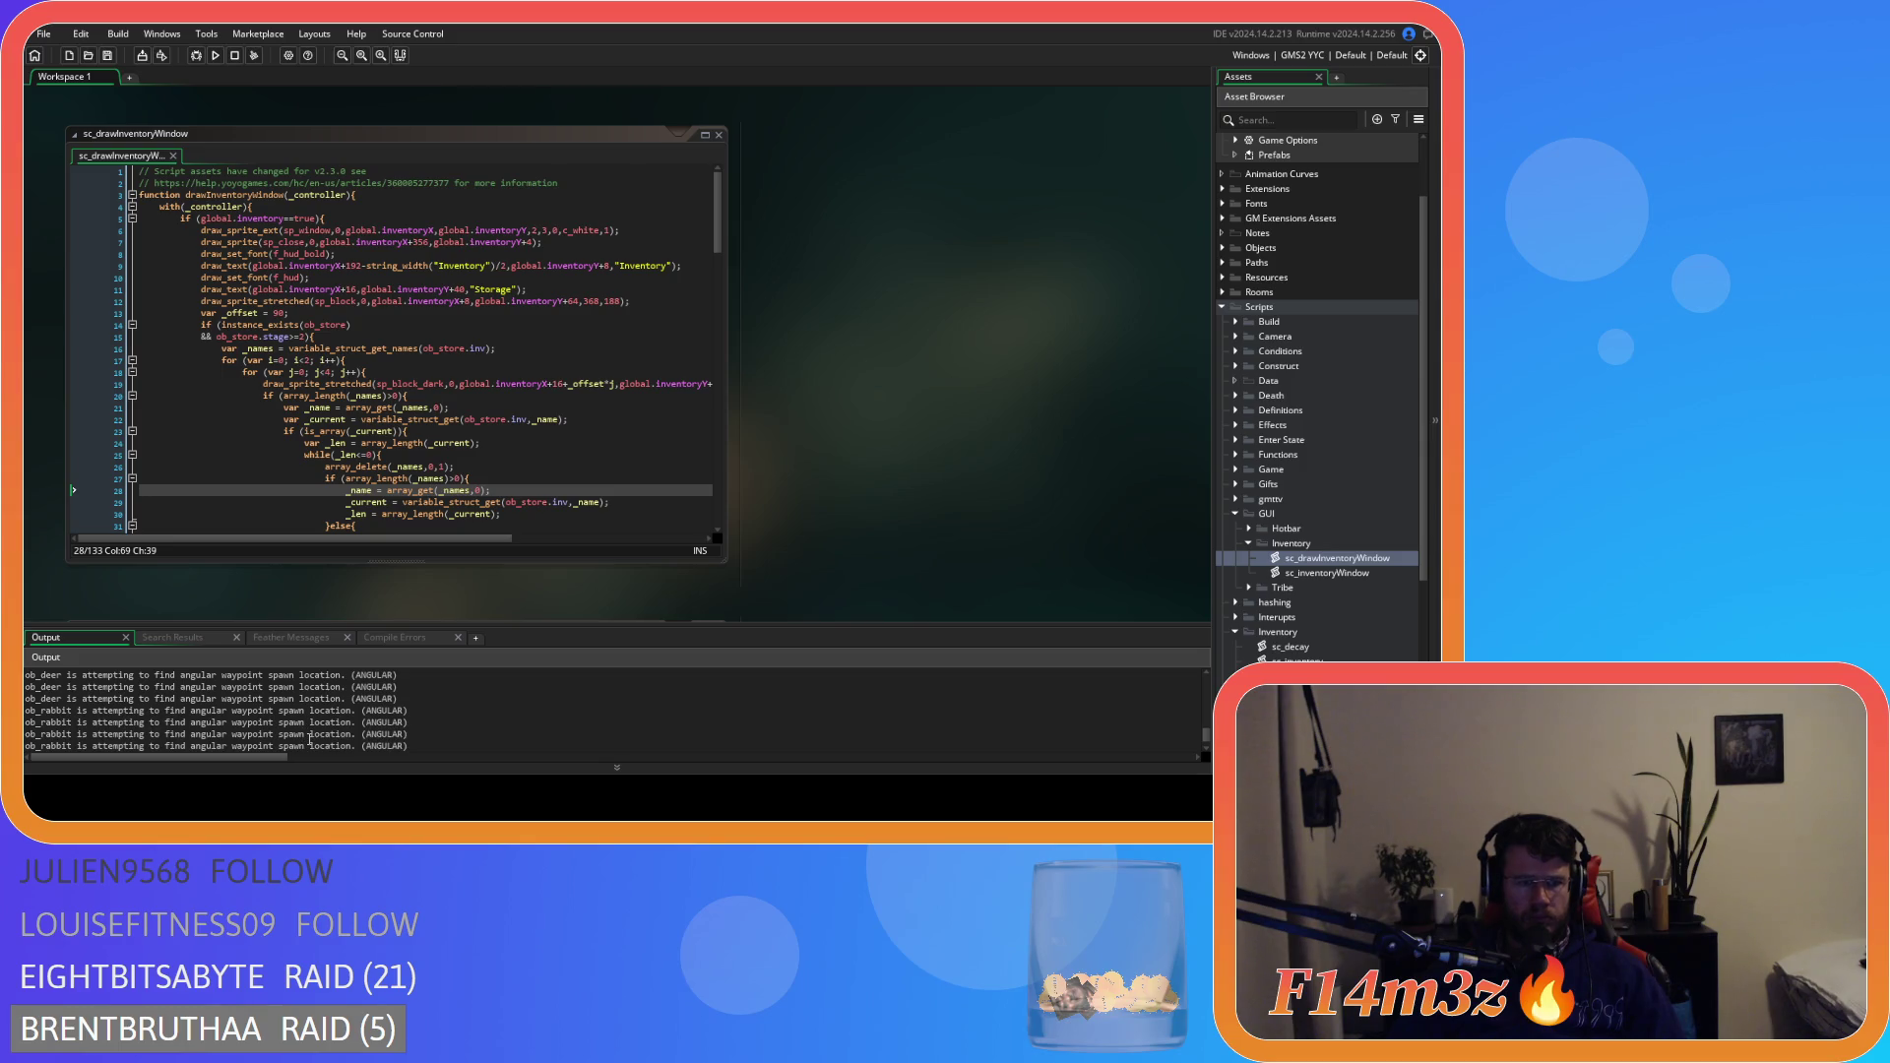
{"action": "scroll", "coordinate": [310, 741], "scroll_direction": "down", "scroll_amount": 5}
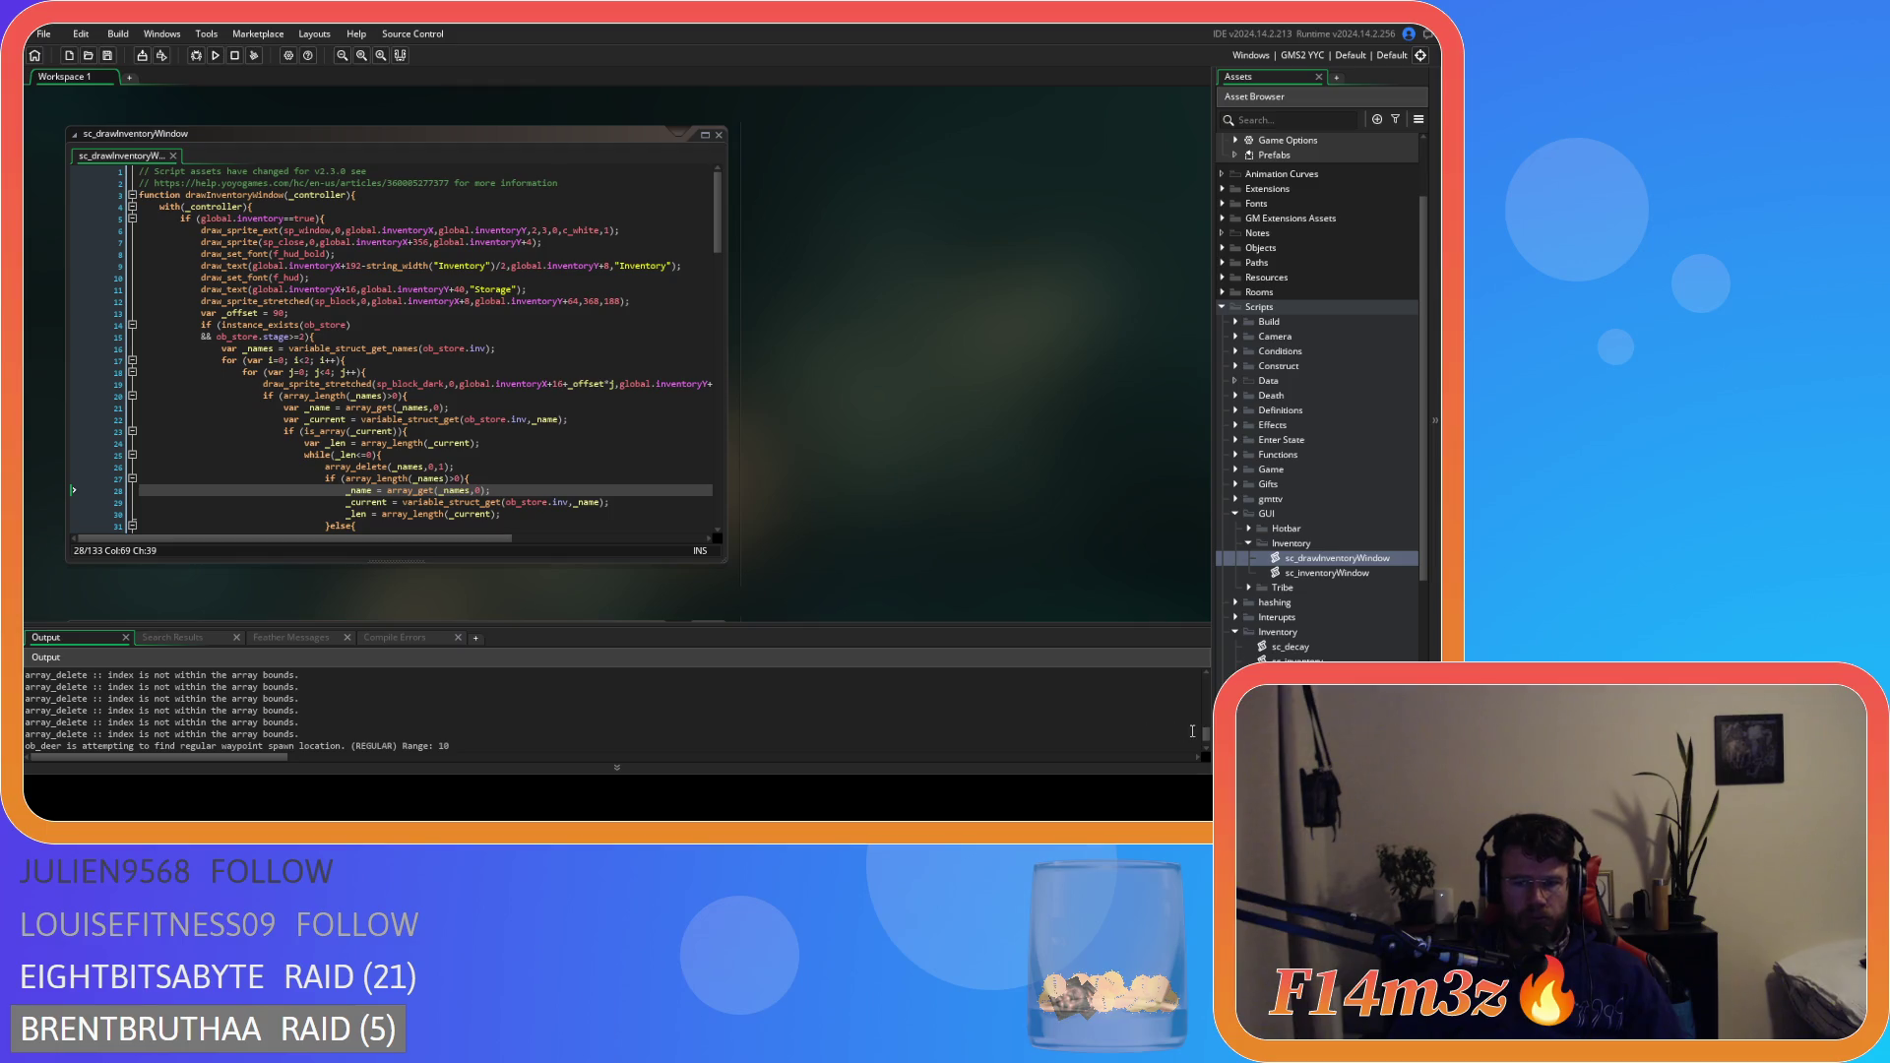
{"action": "scroll", "coordinate": [250, 734], "scroll_direction": "up", "scroll_amount": 3}
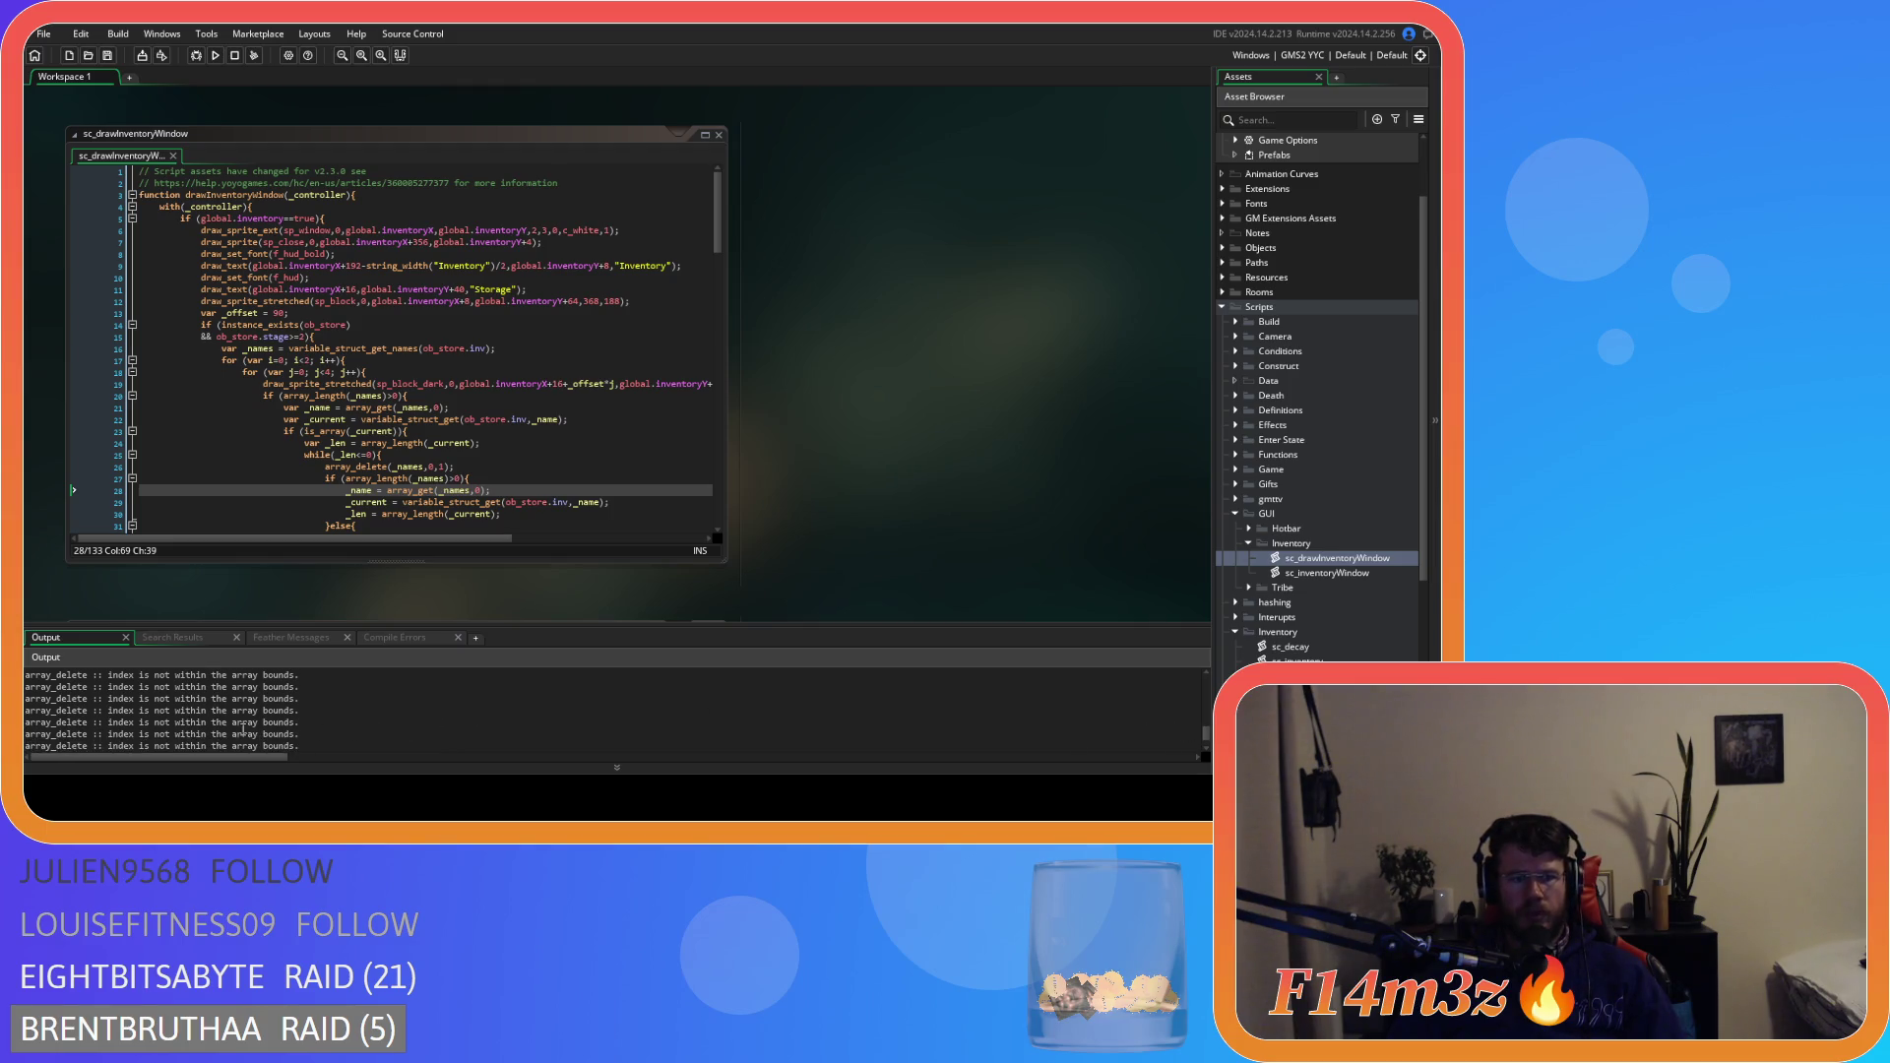
{"action": "scroll", "coordinate": [79, 706], "scroll_direction": "down", "scroll_amount": 1}
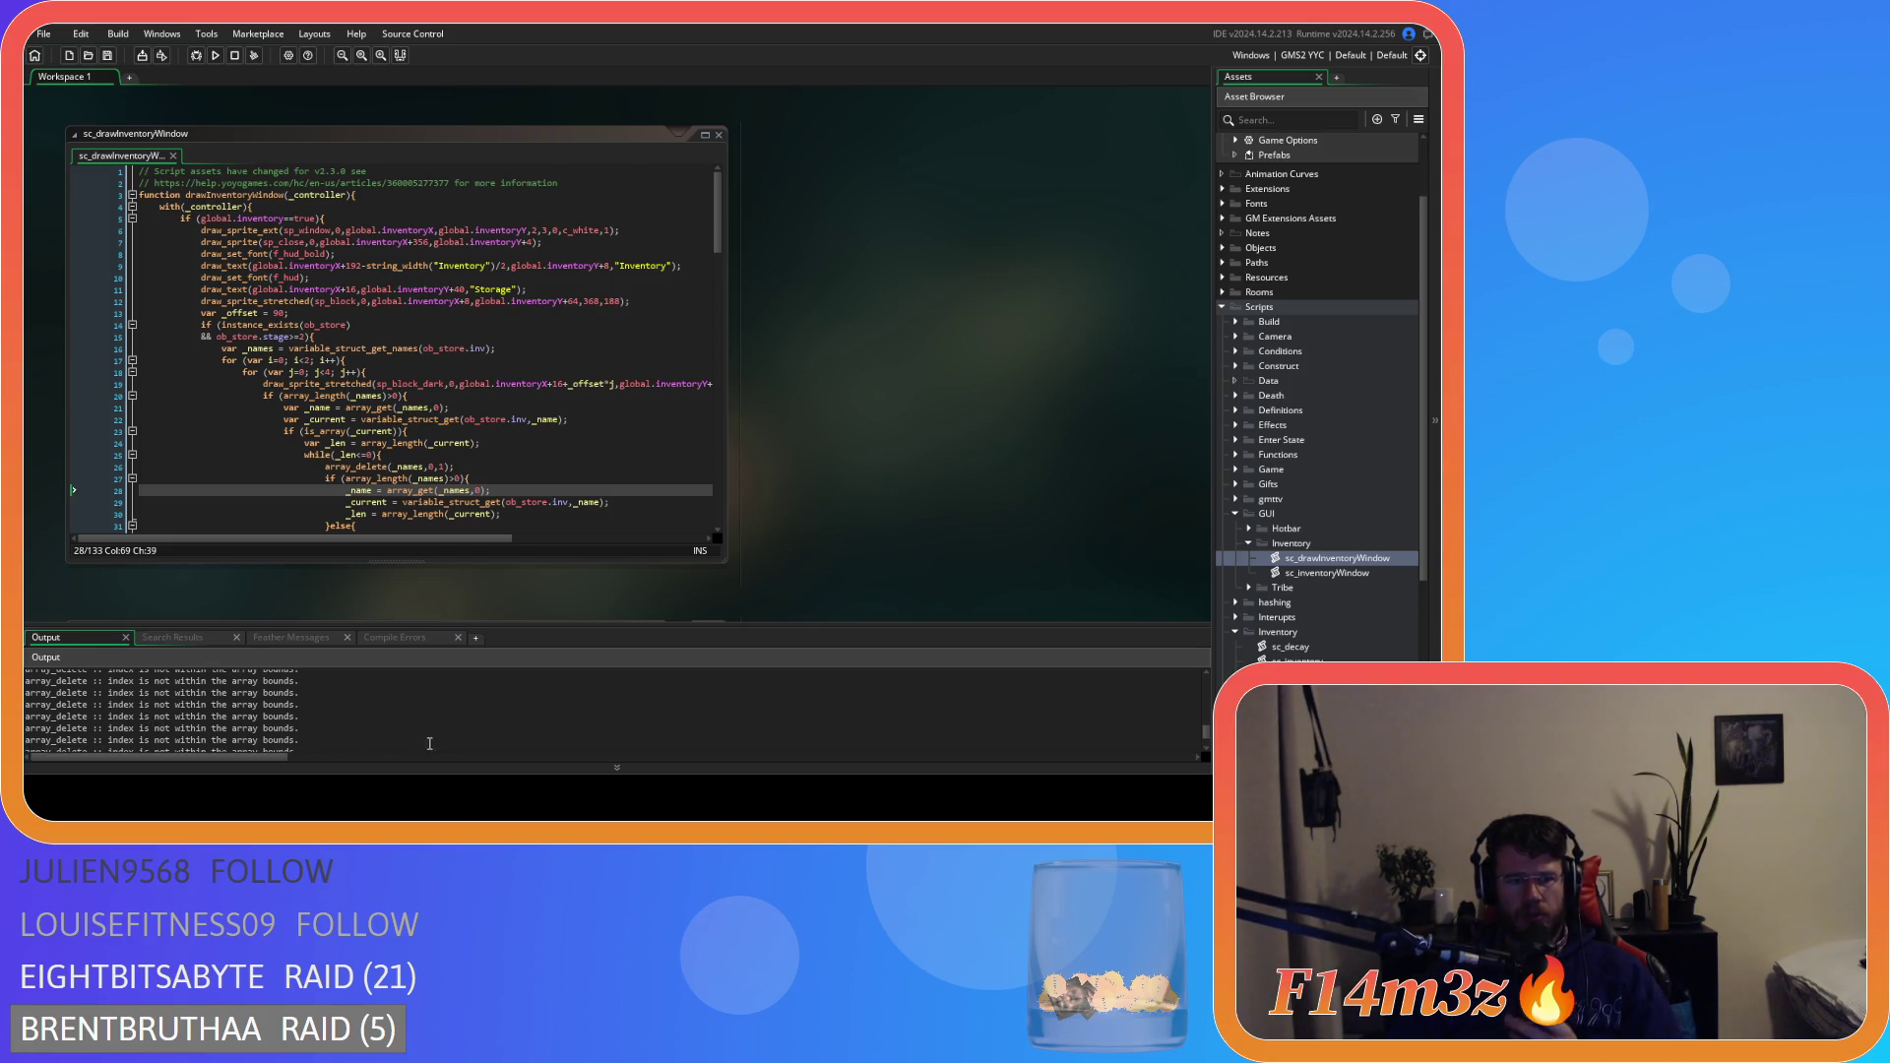
{"action": "left_click", "coordinate": [1207, 740]}
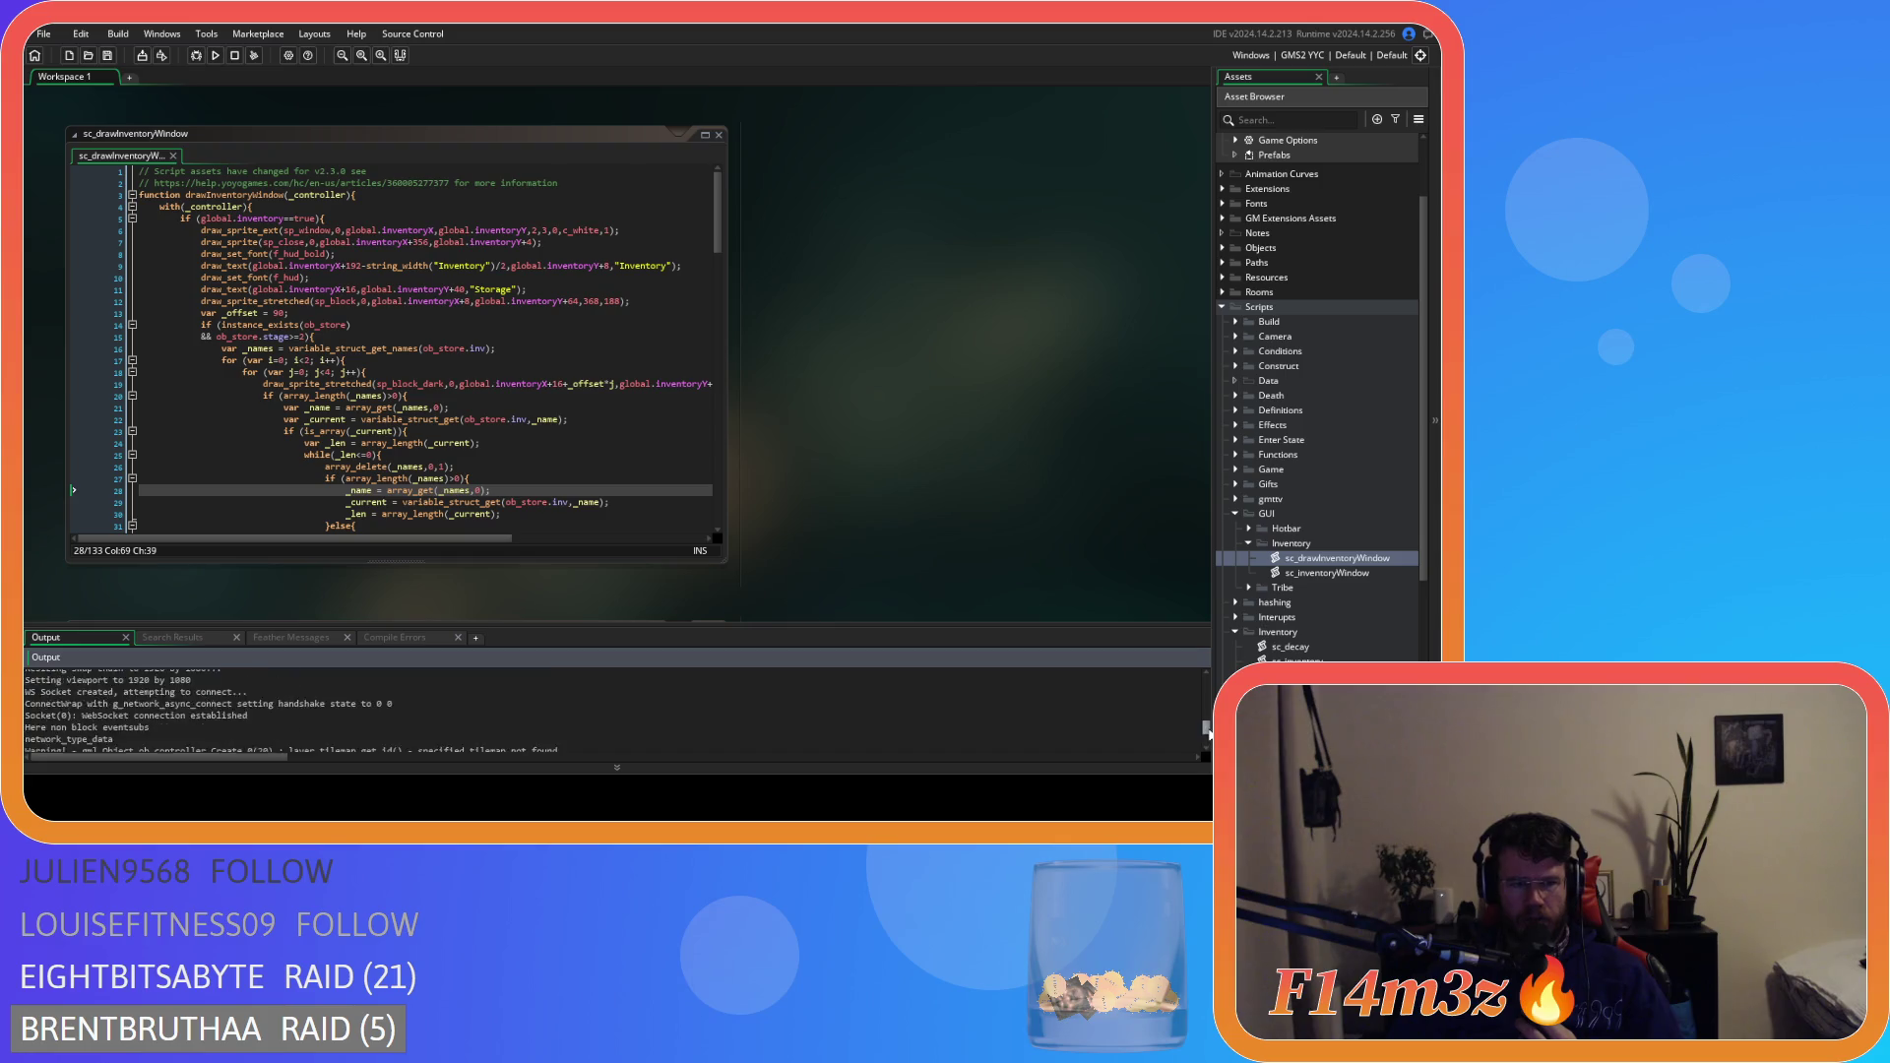
{"action": "left_click_drag", "start_coordinate": [1207, 740], "coordinate": [1207, 729]}
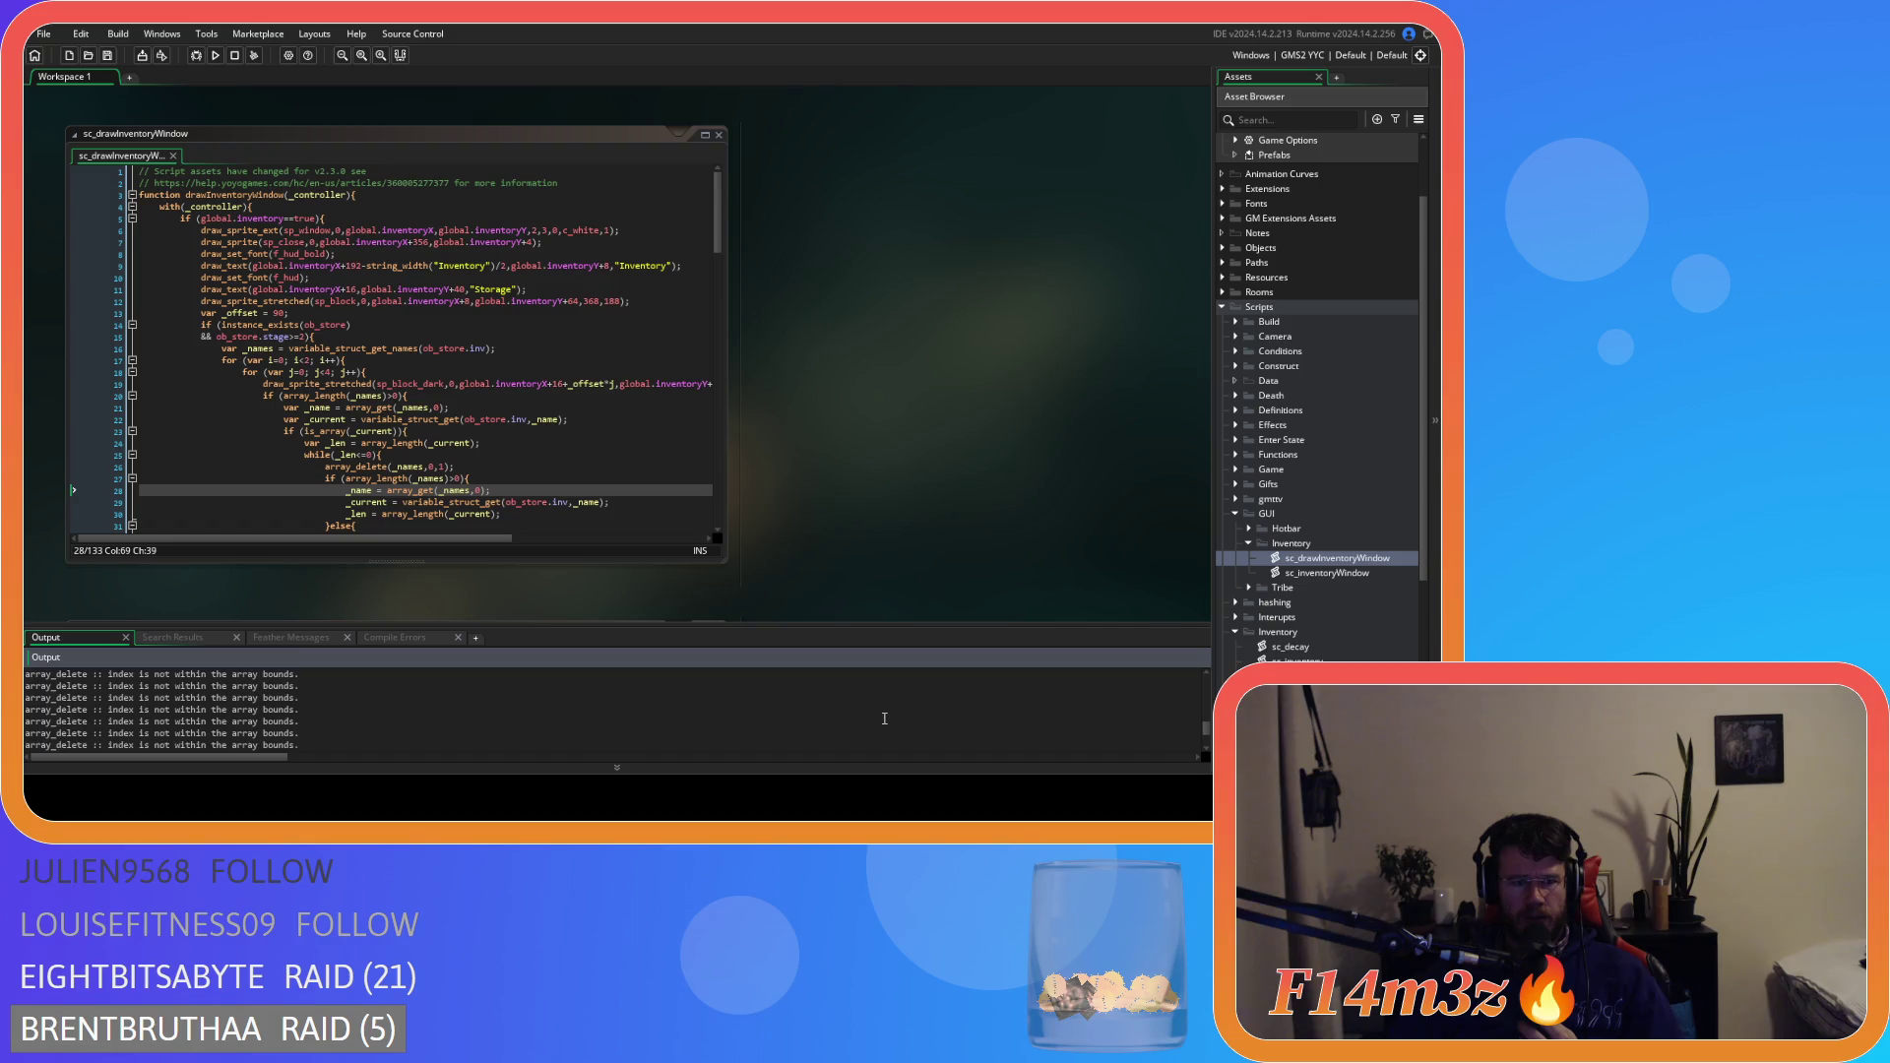
Bring the 'array_delete :: index is not within the array bounds' errors into view and recheck YYC.
{"action": "scroll", "coordinate": [850, 720], "scroll_direction": "down", "scroll_amount": 2}
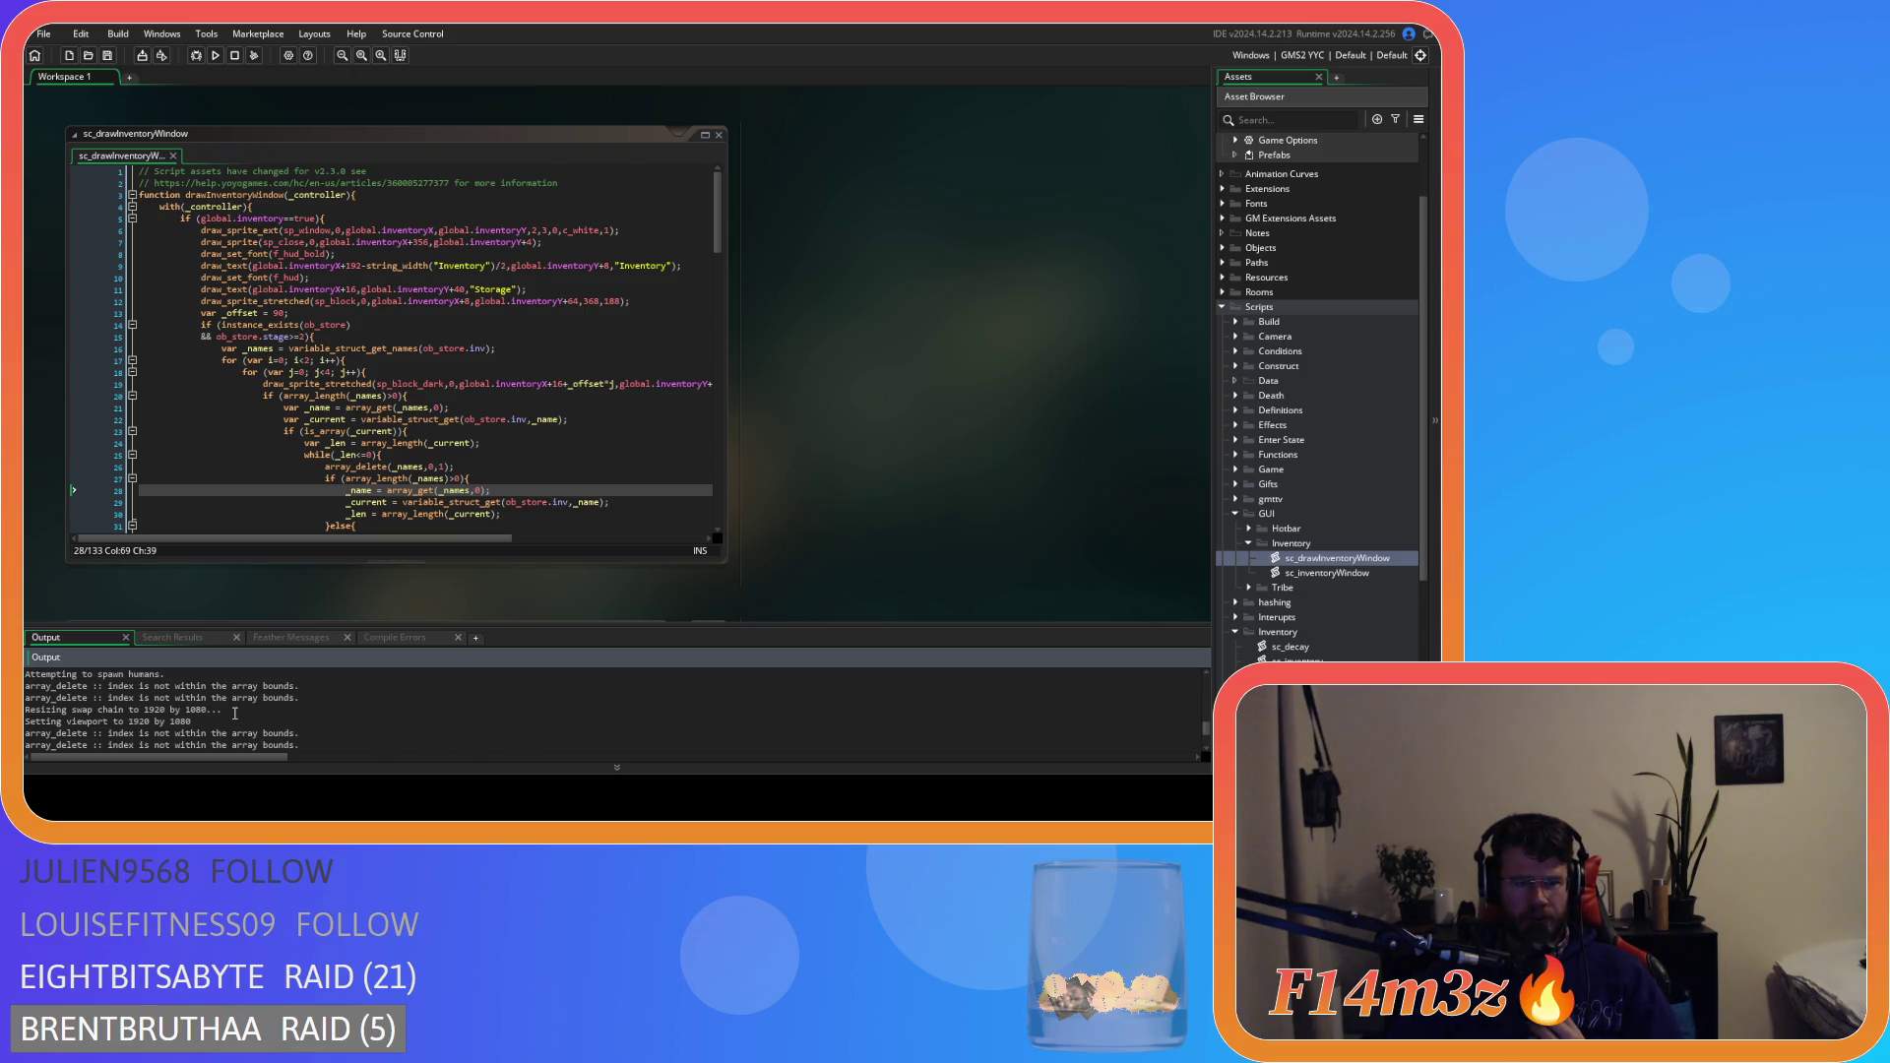
{"action": "scroll", "coordinate": [236, 712], "scroll_direction": "up", "scroll_amount": 1}
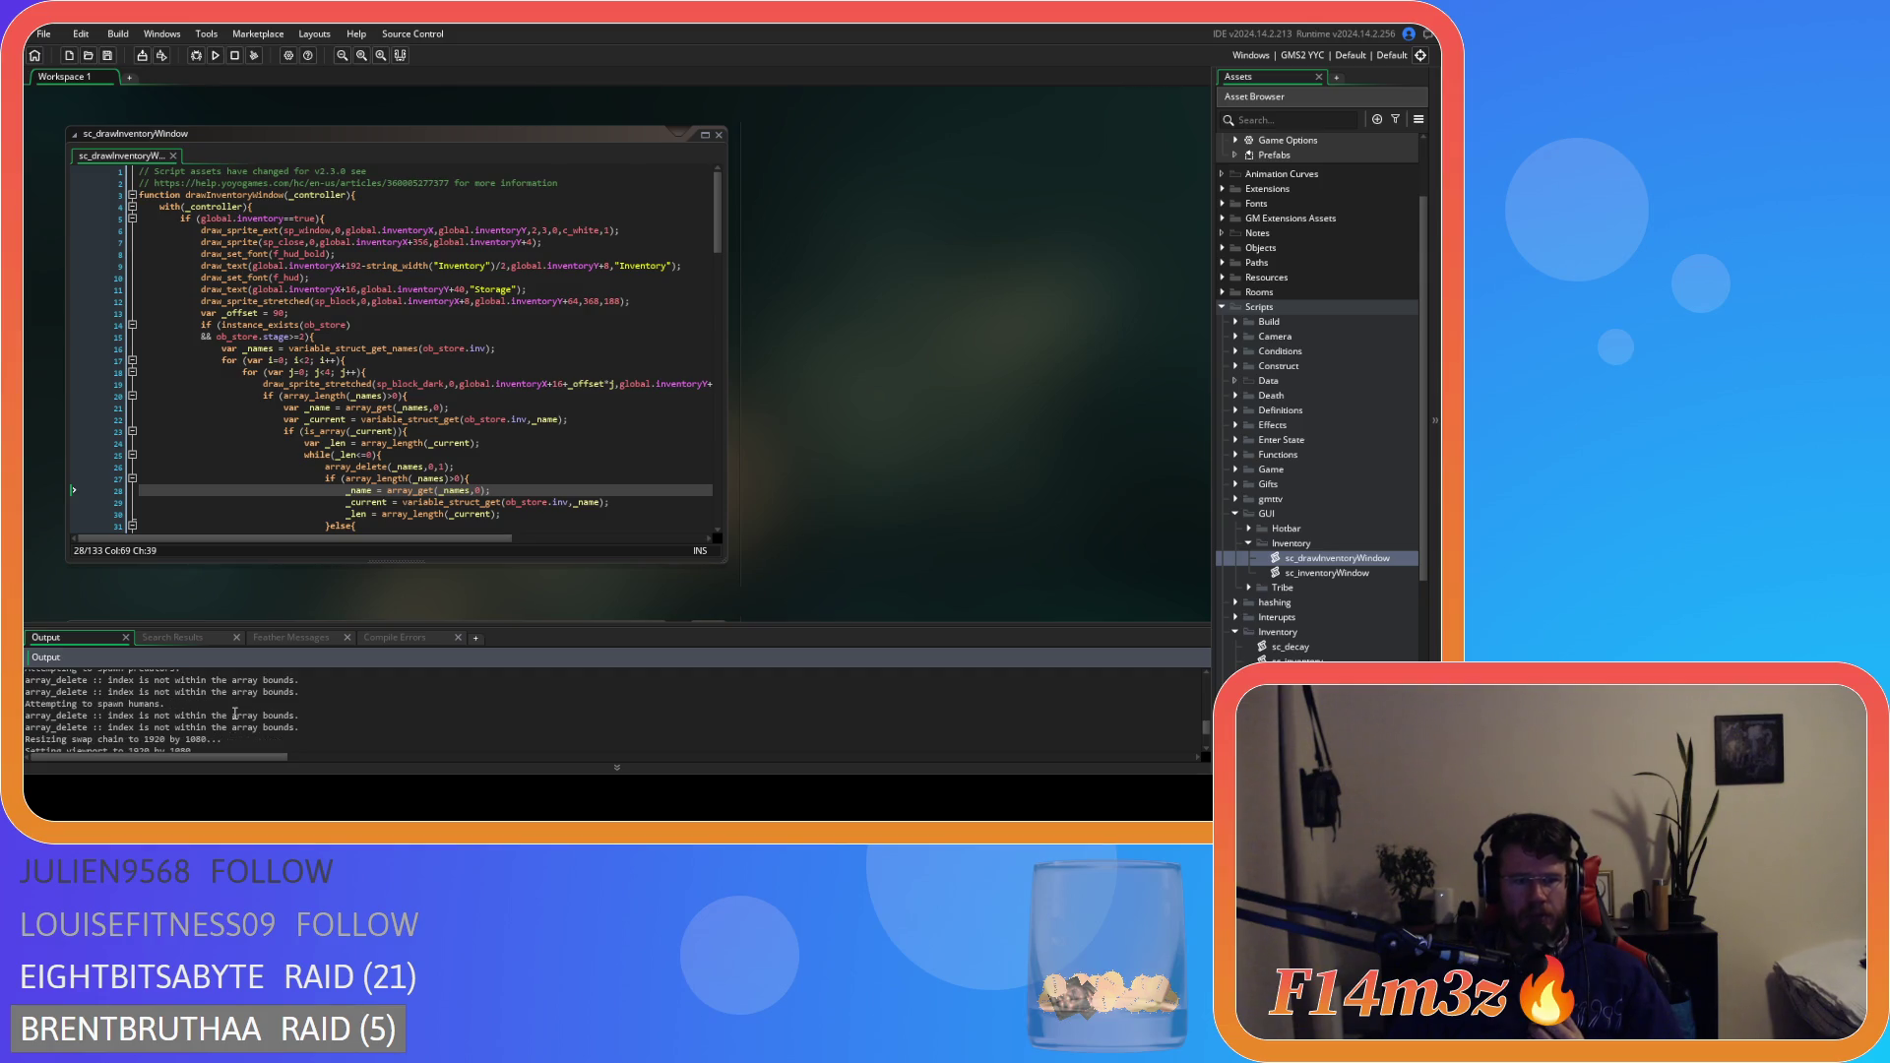
{"action": "scroll", "coordinate": [235, 713], "scroll_direction": "up", "scroll_amount": 3}
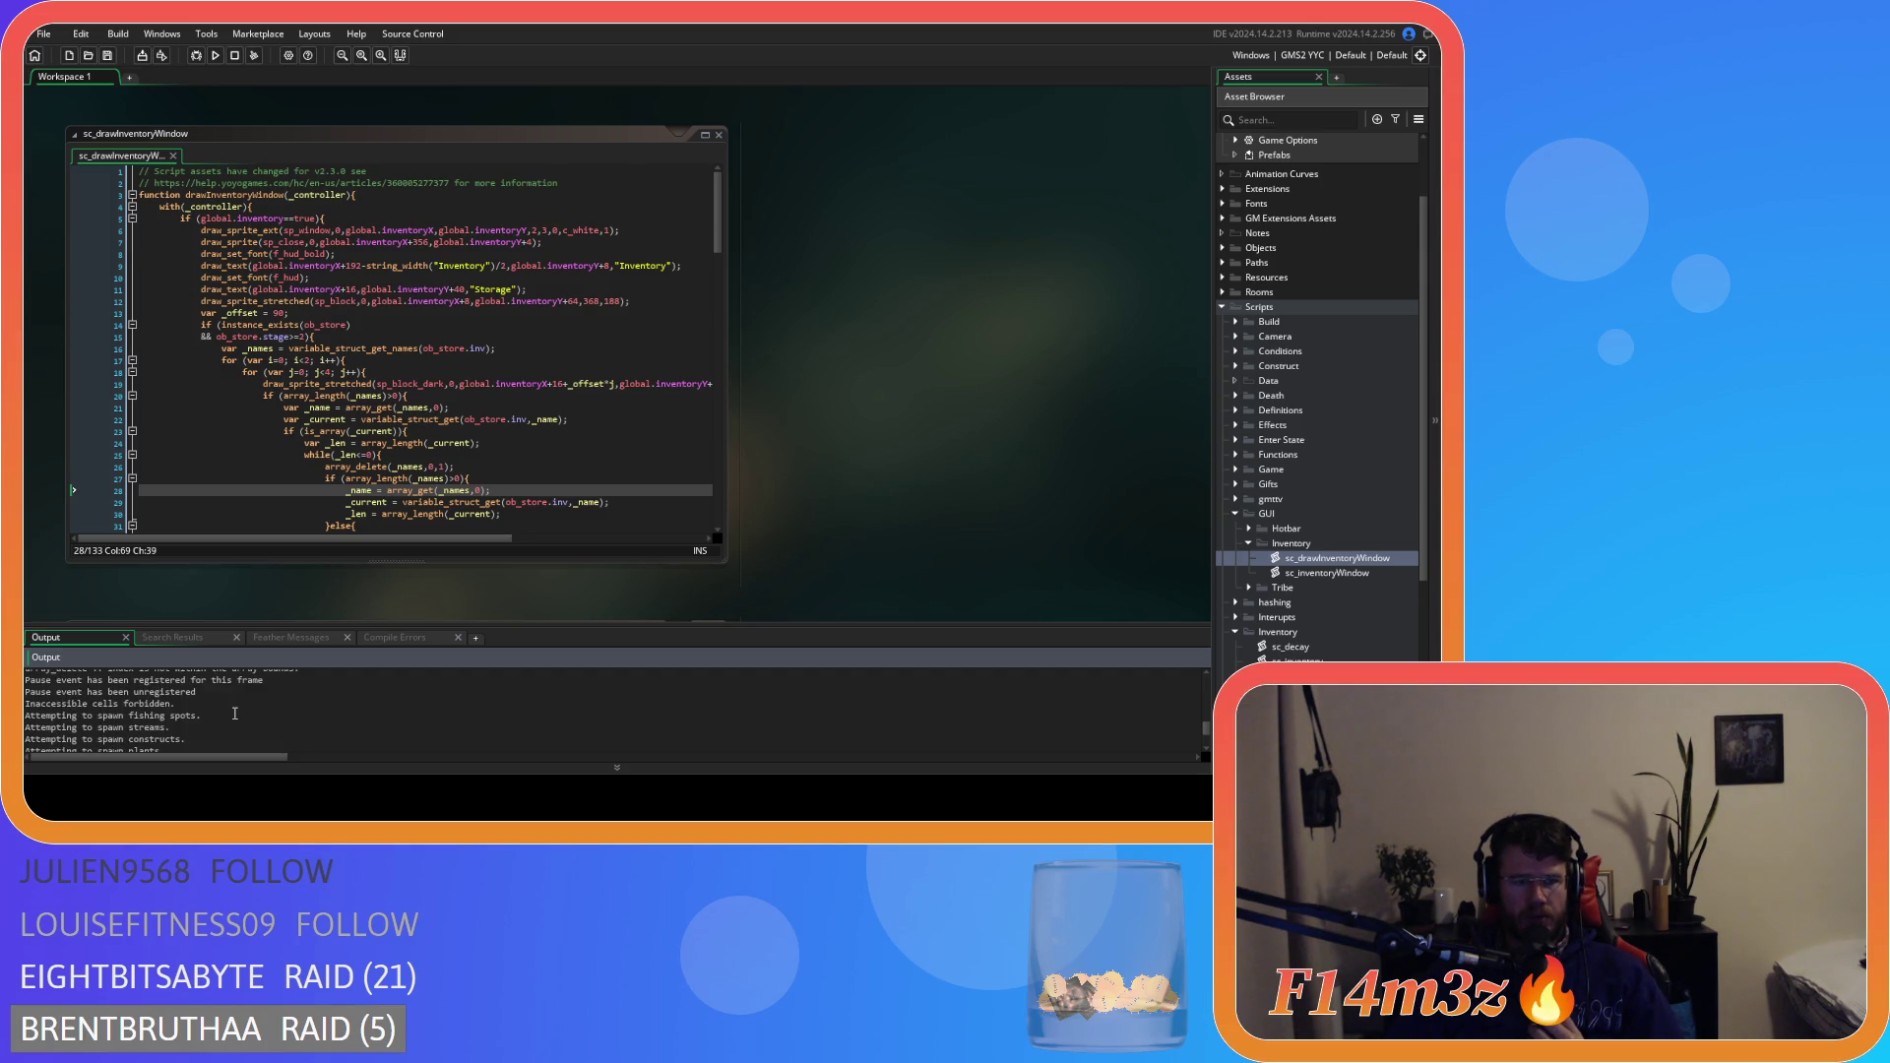
{"action": "scroll", "coordinate": [236, 713], "scroll_direction": "up", "scroll_amount": 3}
{"action": "scroll", "coordinate": [278, 715], "scroll_direction": "down", "scroll_amount": 1}
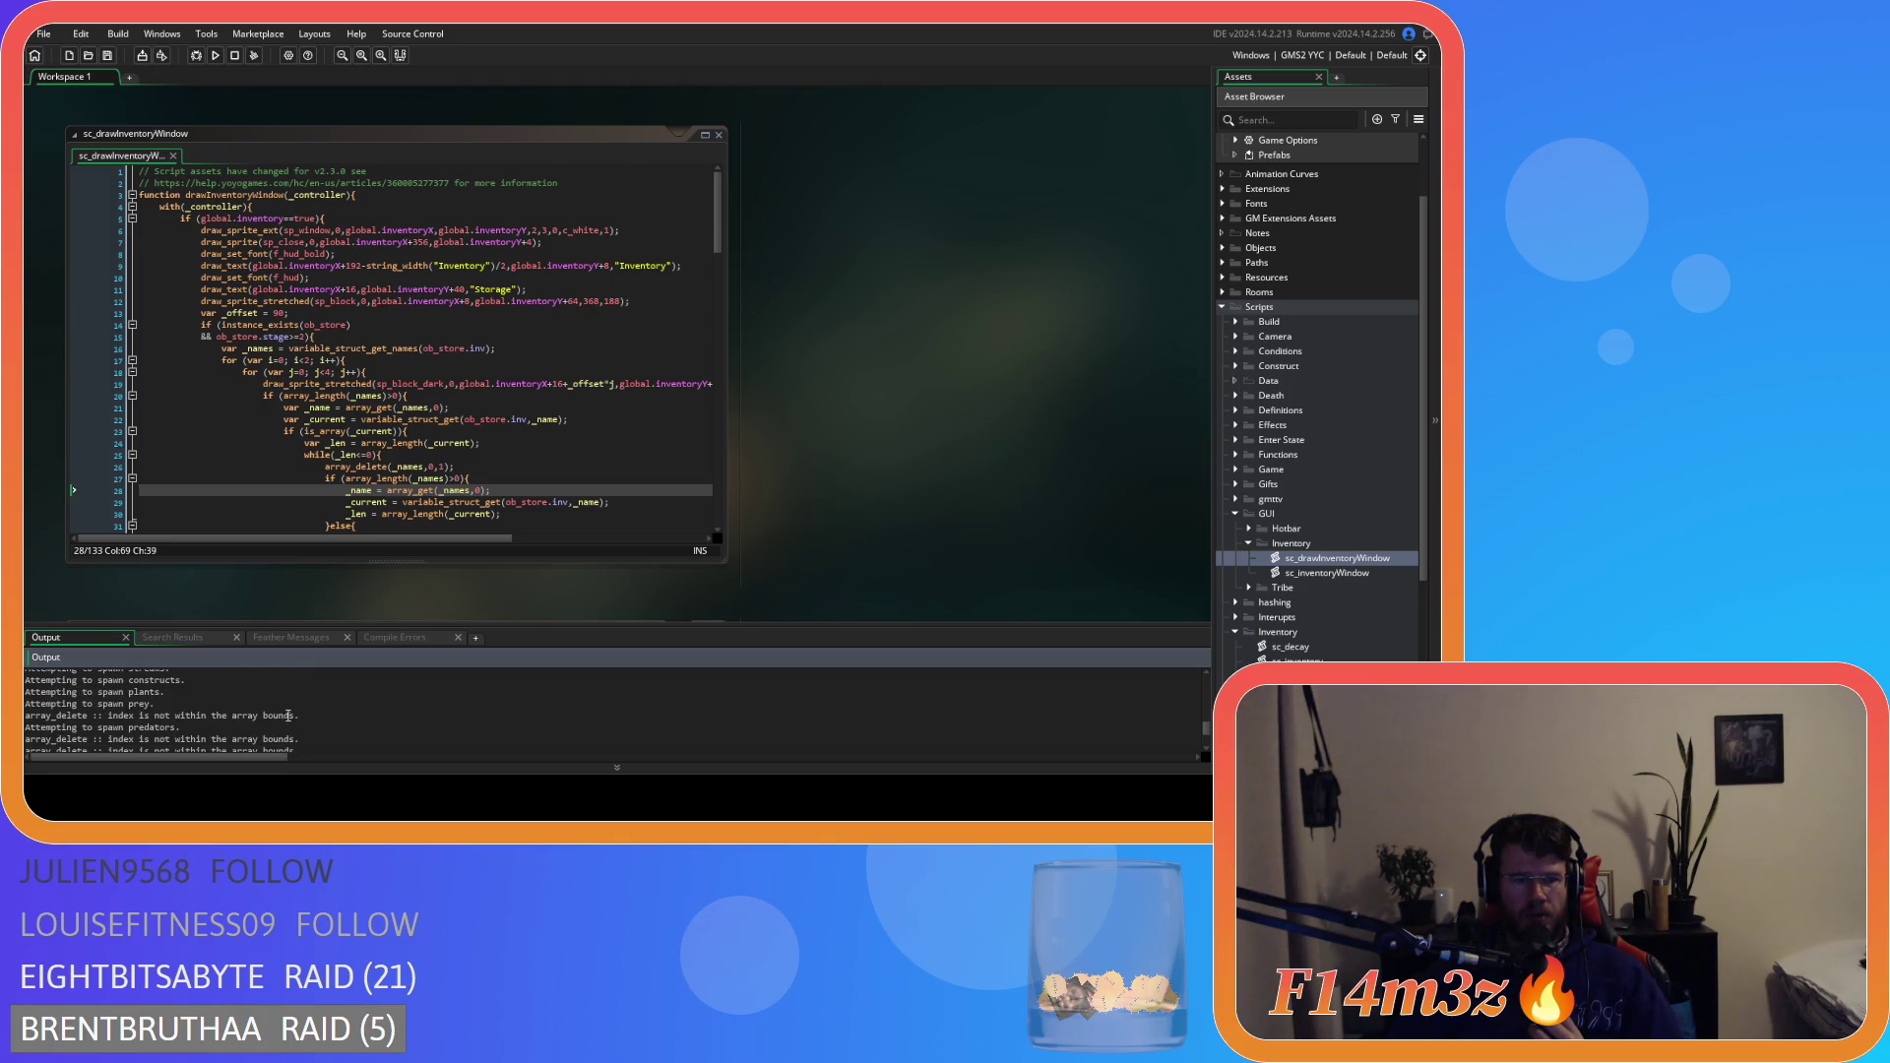
{"action": "scroll", "coordinate": [306, 717], "scroll_direction": "down", "scroll_amount": 2}
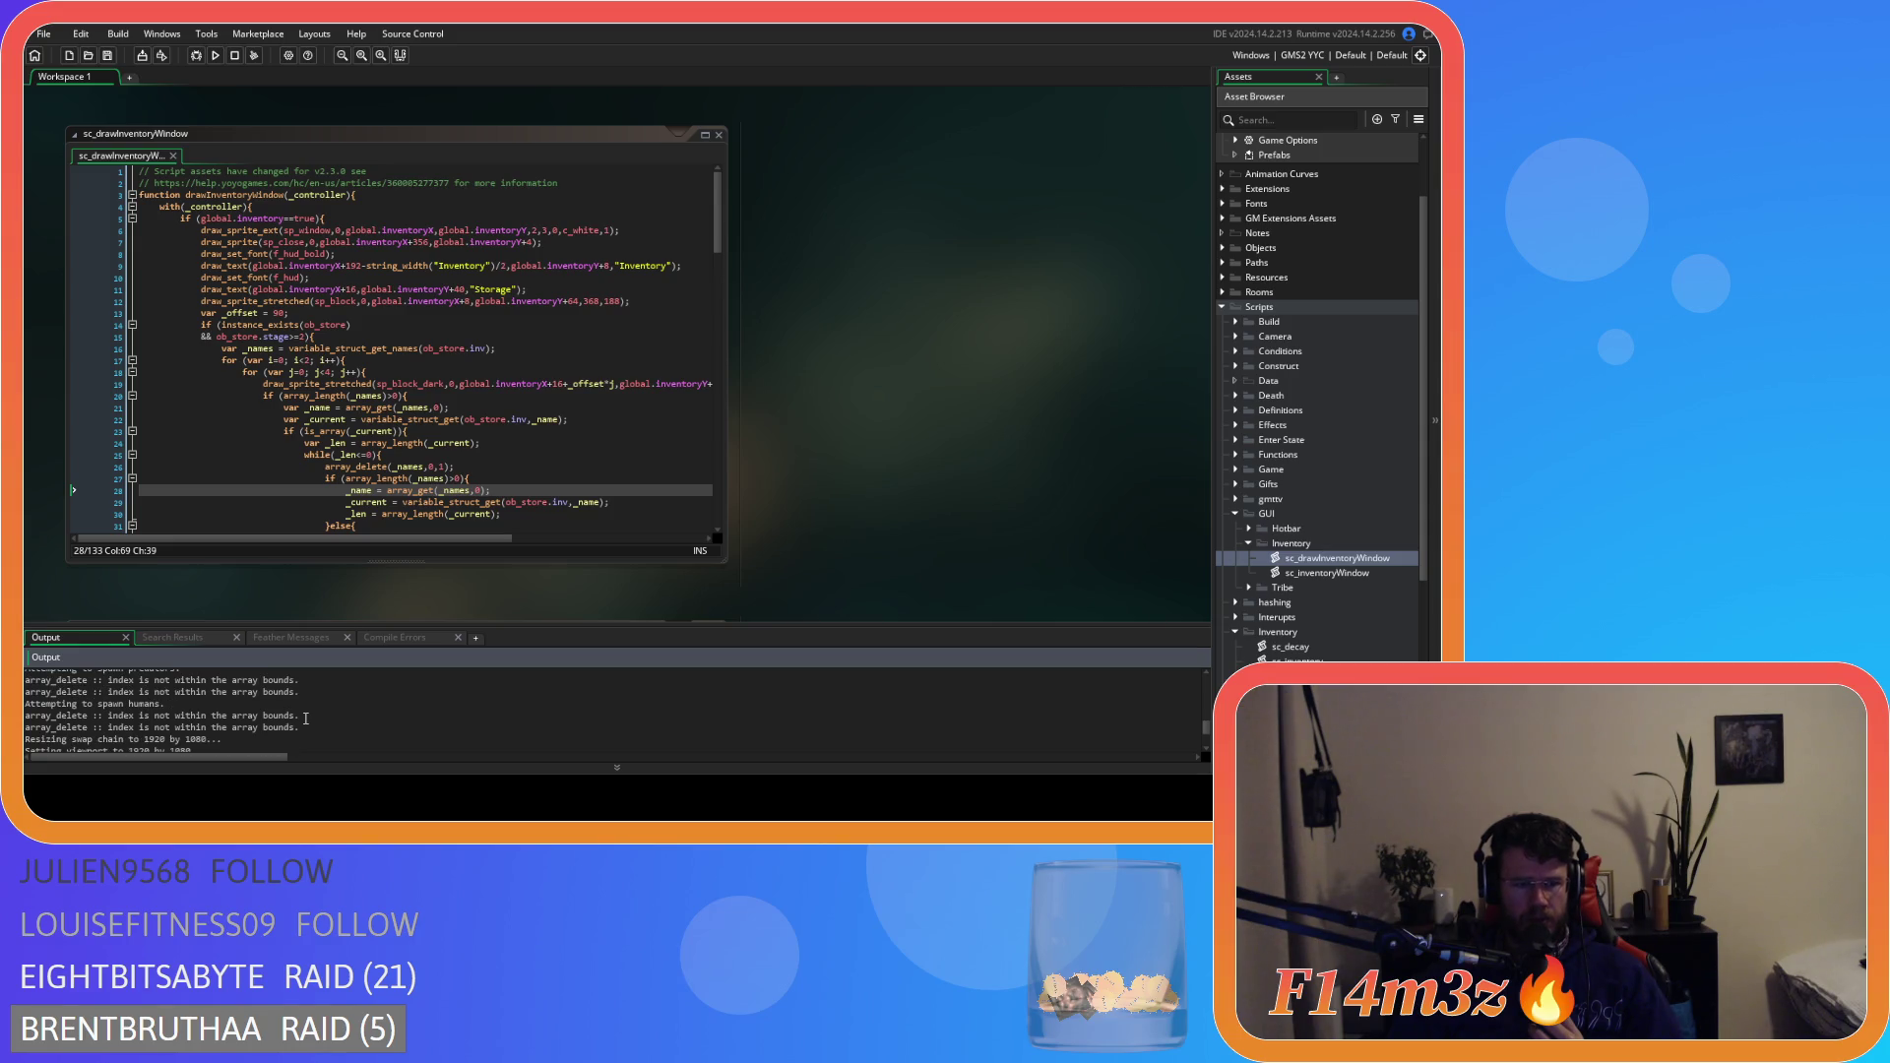
{"action": "scroll", "coordinate": [307, 718], "scroll_direction": "down", "scroll_amount": 5}
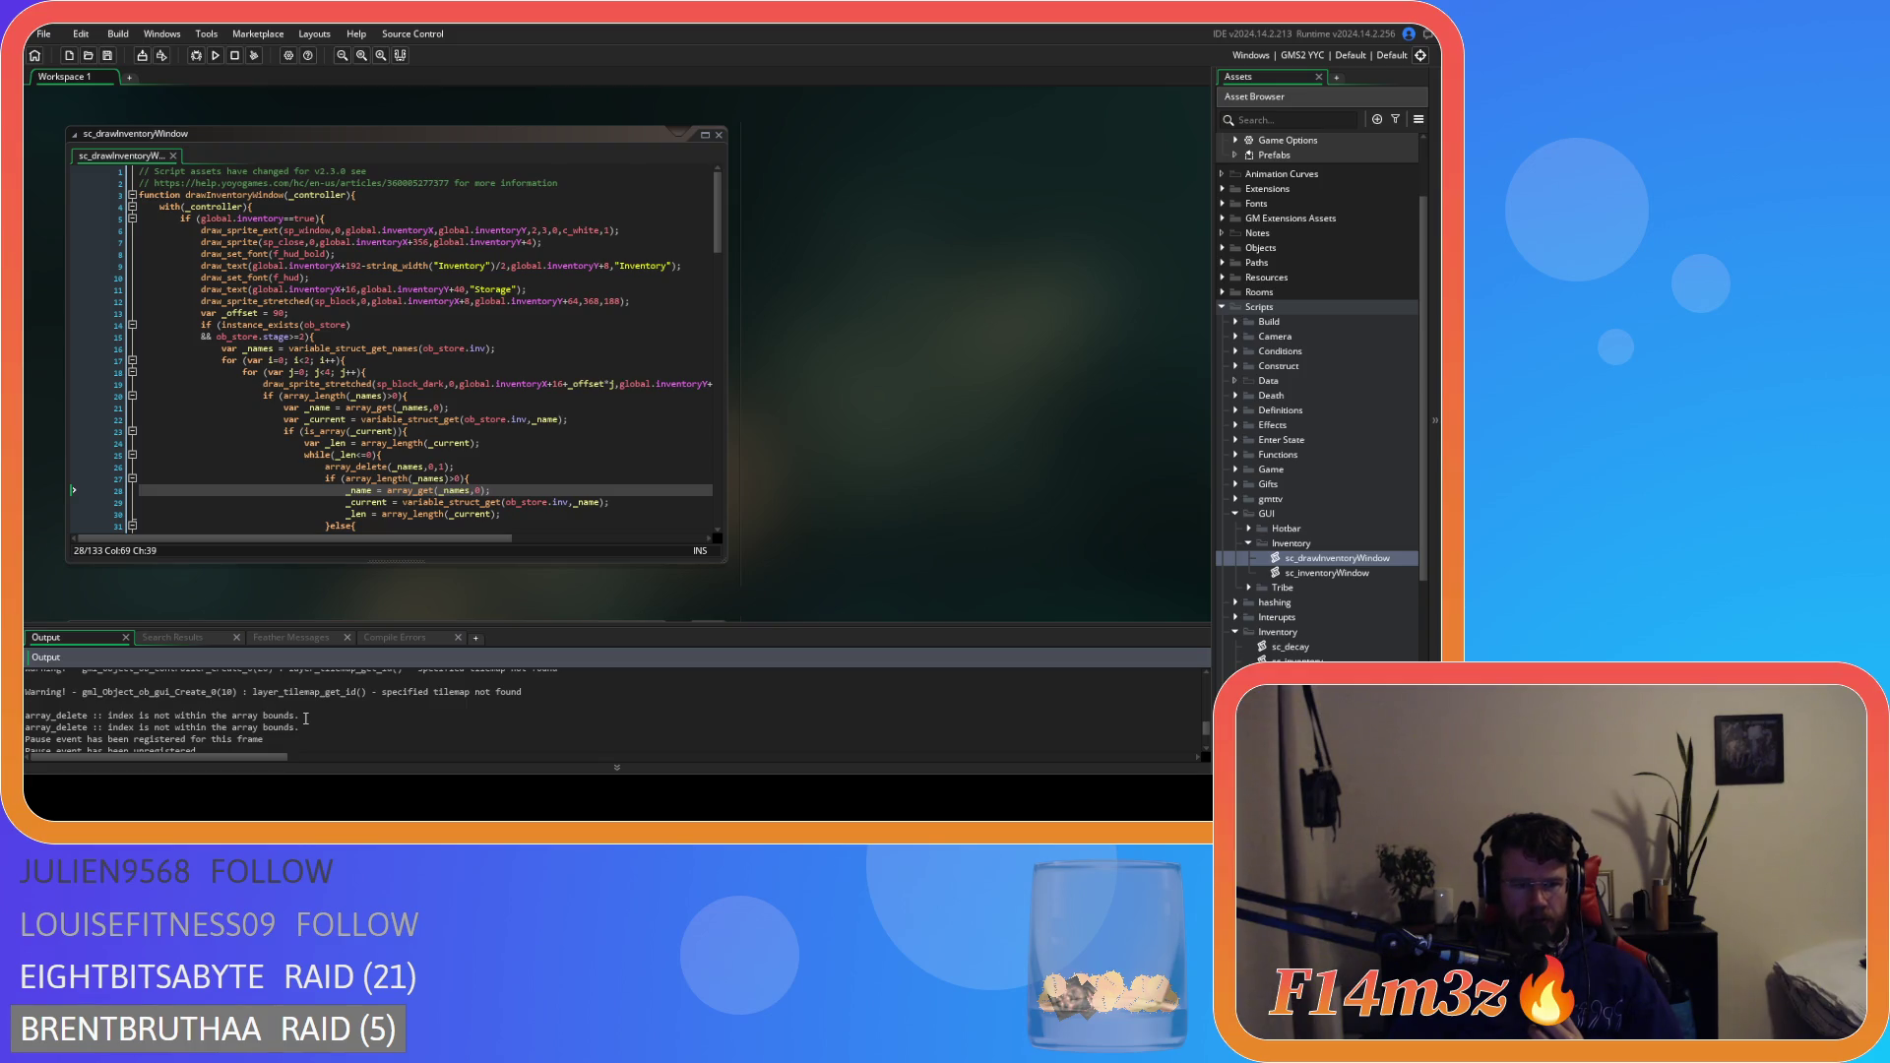
{"action": "mouse_move", "coordinate": [426, 466]}
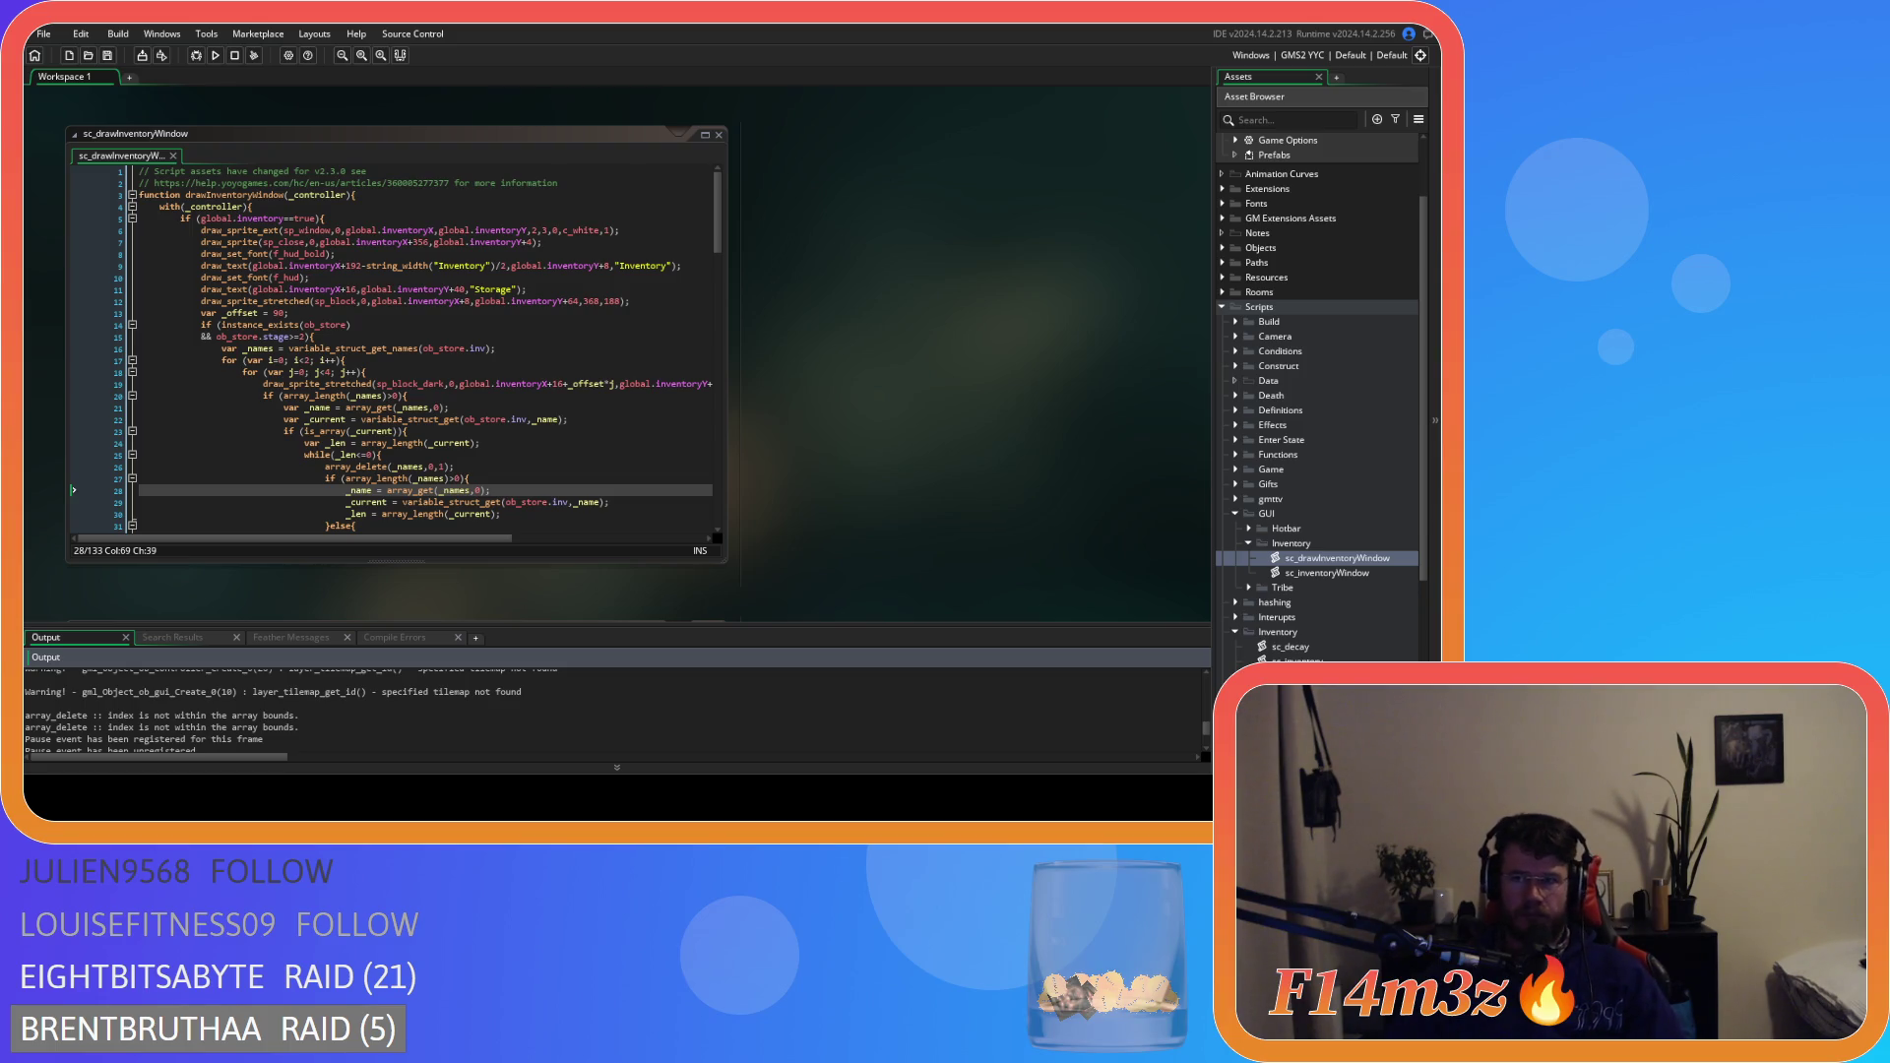
{"action": "left_click", "coordinate": [1303, 57]}
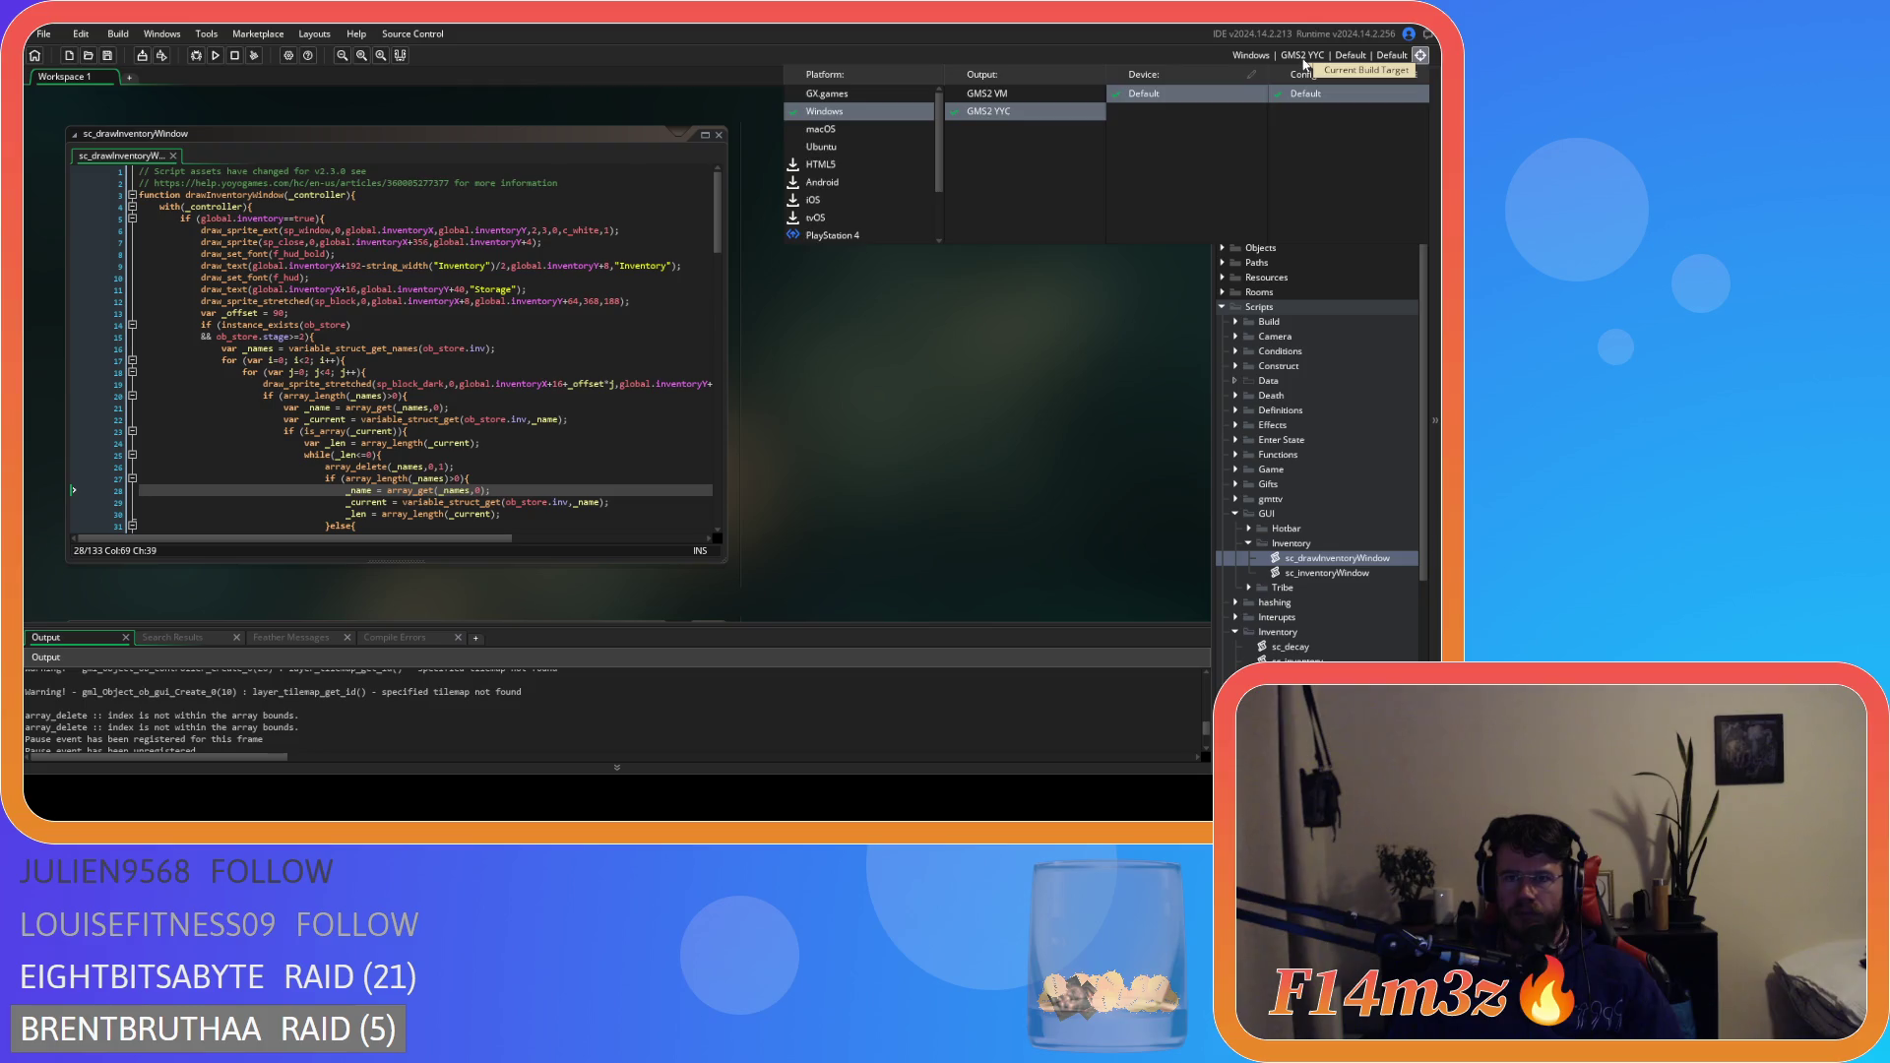
{"action": "left_click", "coordinate": [1304, 59]}
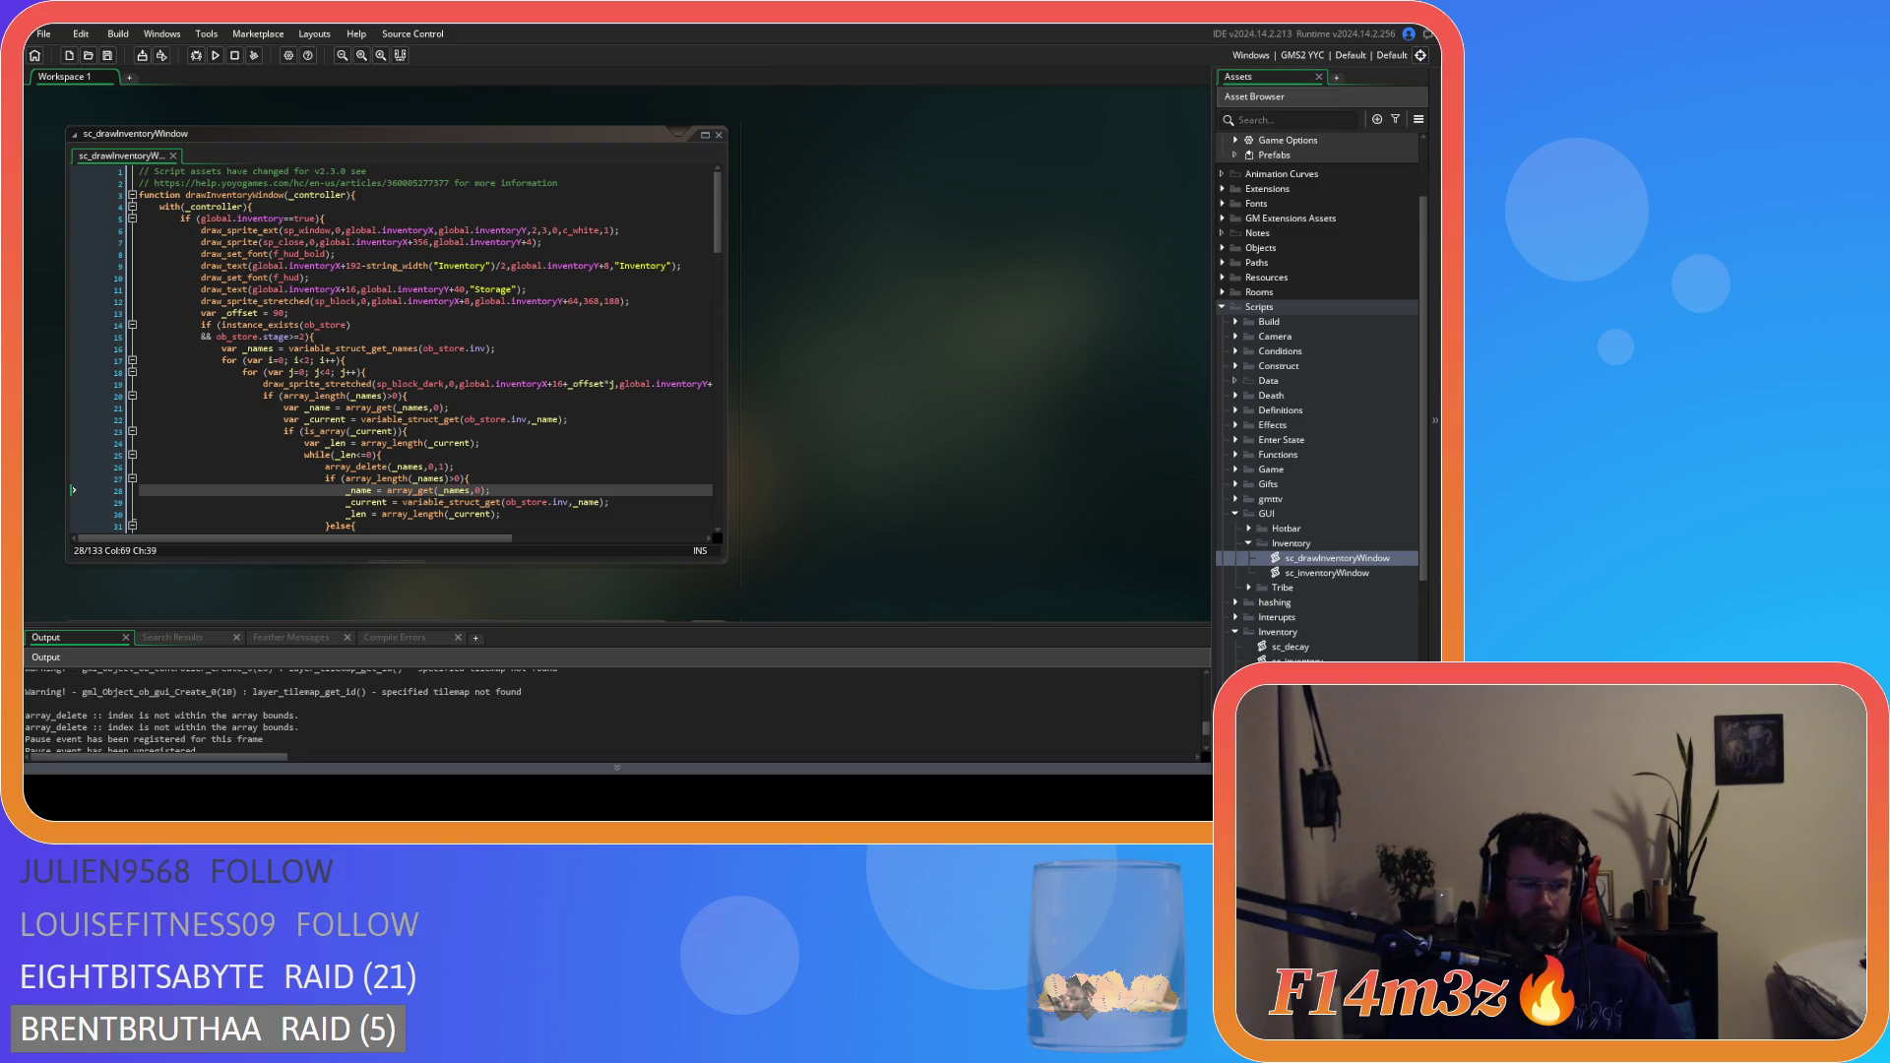